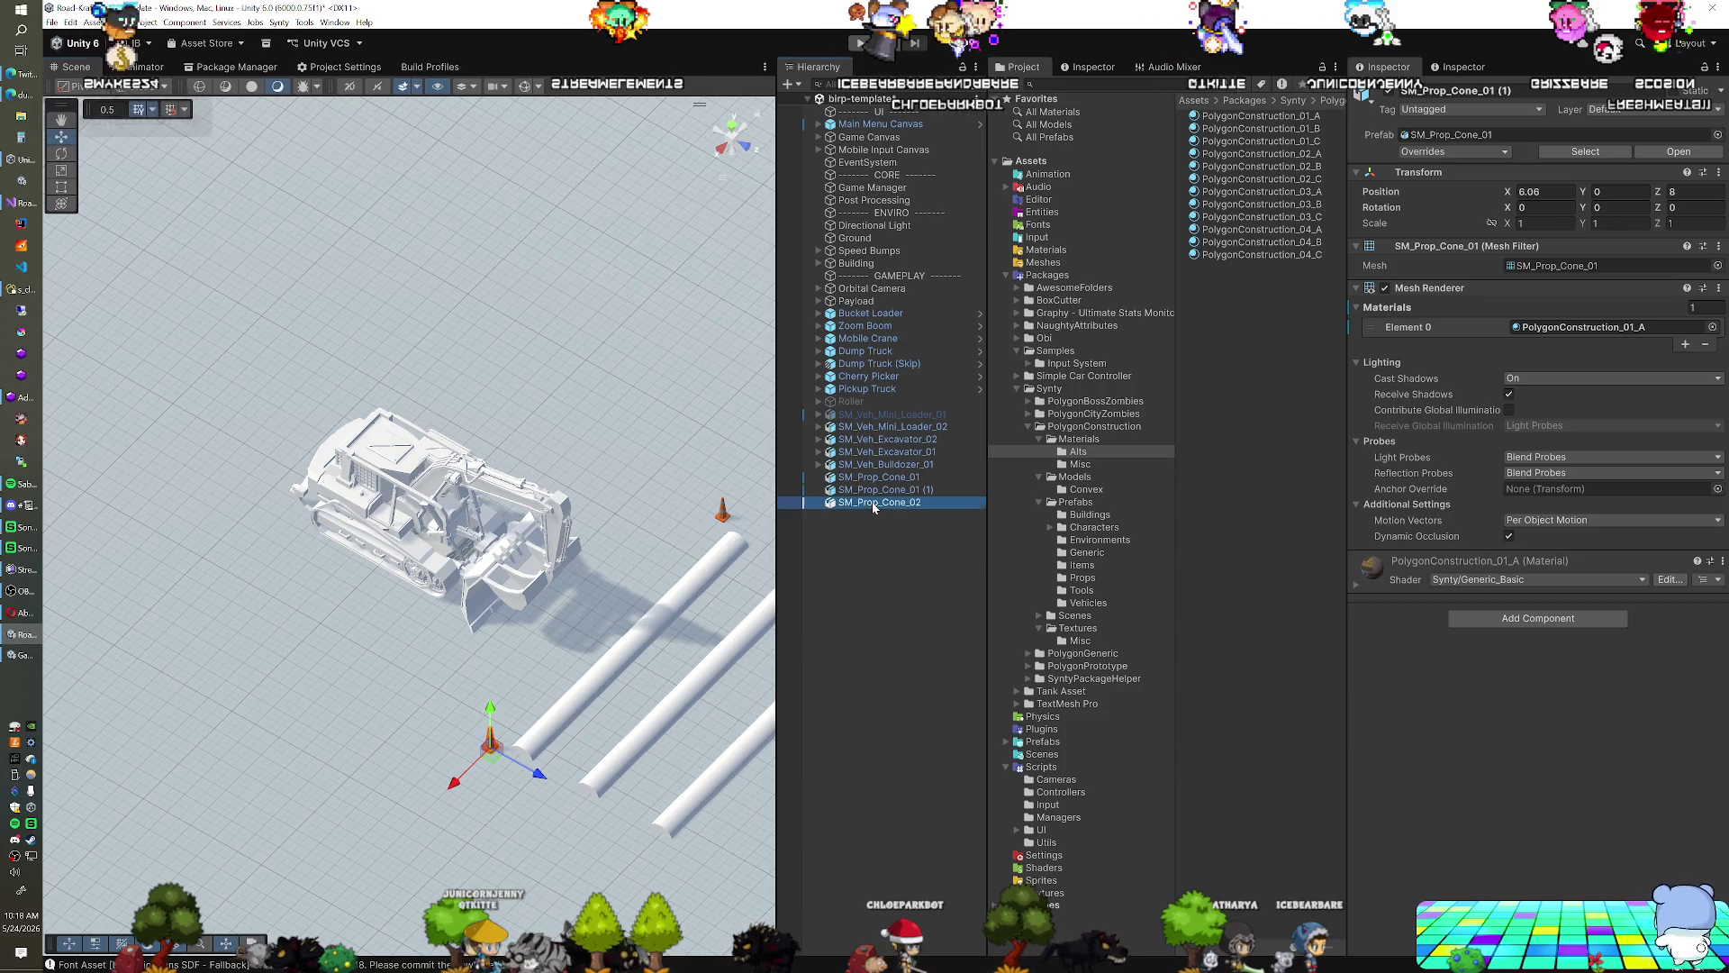
Frame the cone, delete SM_Prop_Cone_02, and start adding a component to the two remaining cones
mouse_move(662, 581)
mouse_down()
mouse_move(624, 562)
mouse_move(550, 568)
mouse_move(588, 623)
mouse_move(304, 664)
mouse_up()
key(f)
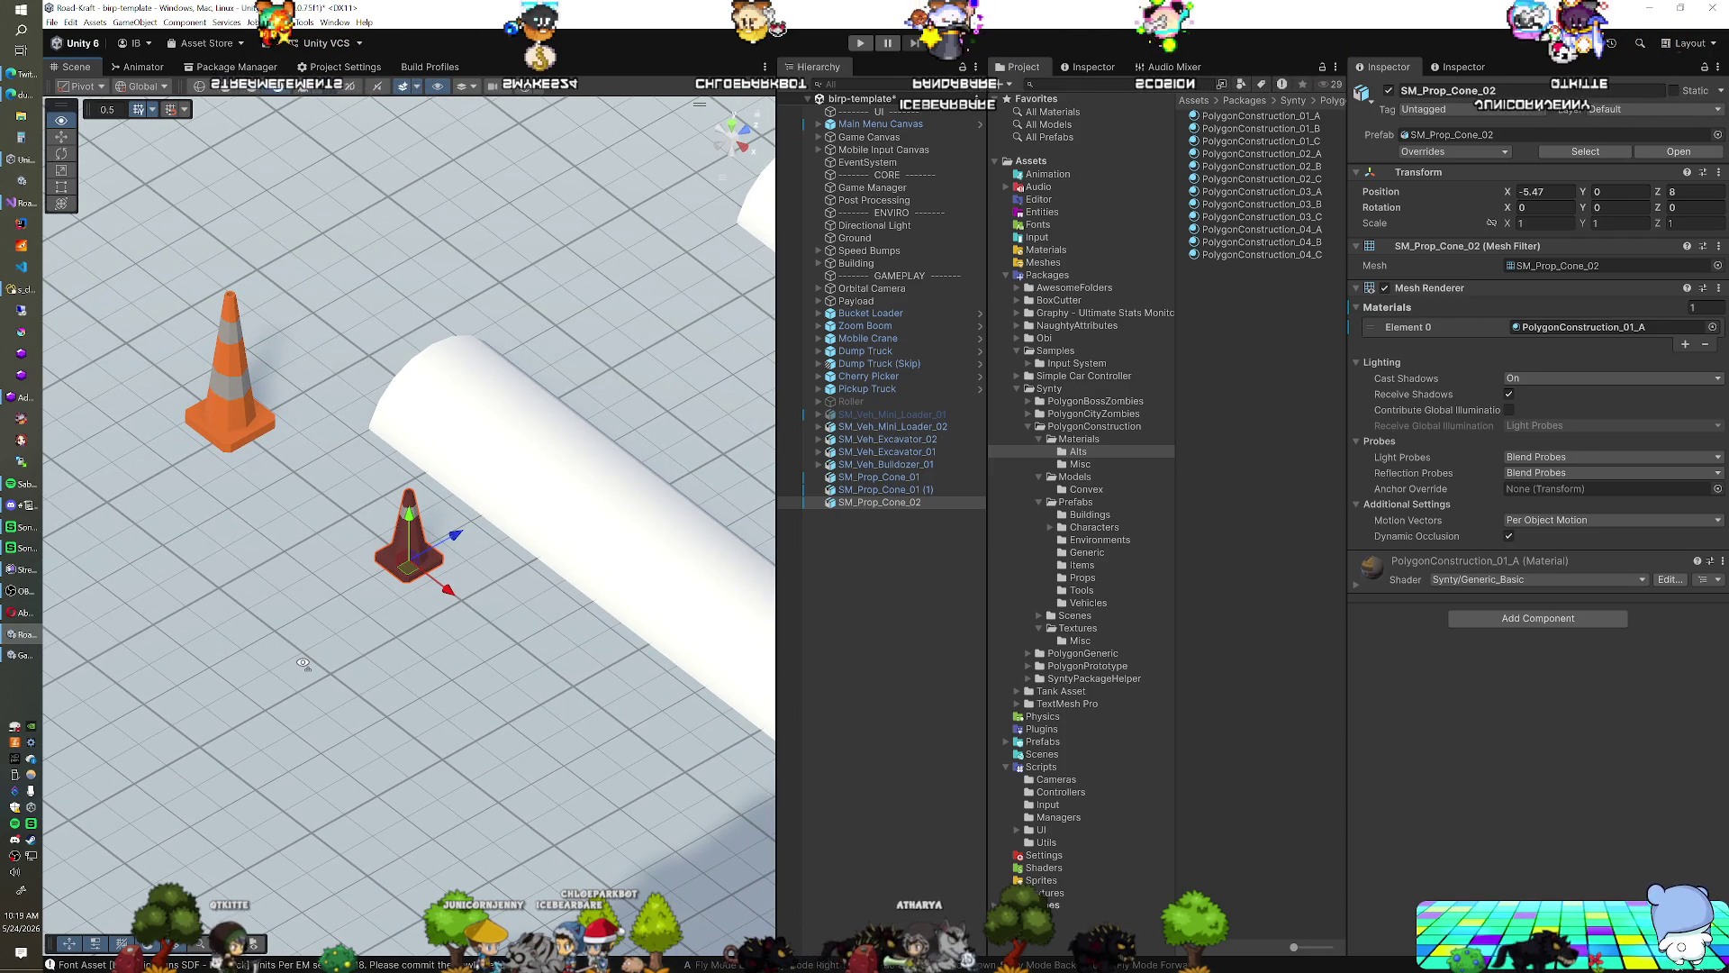
mouse_move(303, 664)
mouse_down()
mouse_move(474, 544)
mouse_move(283, 587)
mouse_move(288, 613)
mouse_up()
key(Delete)
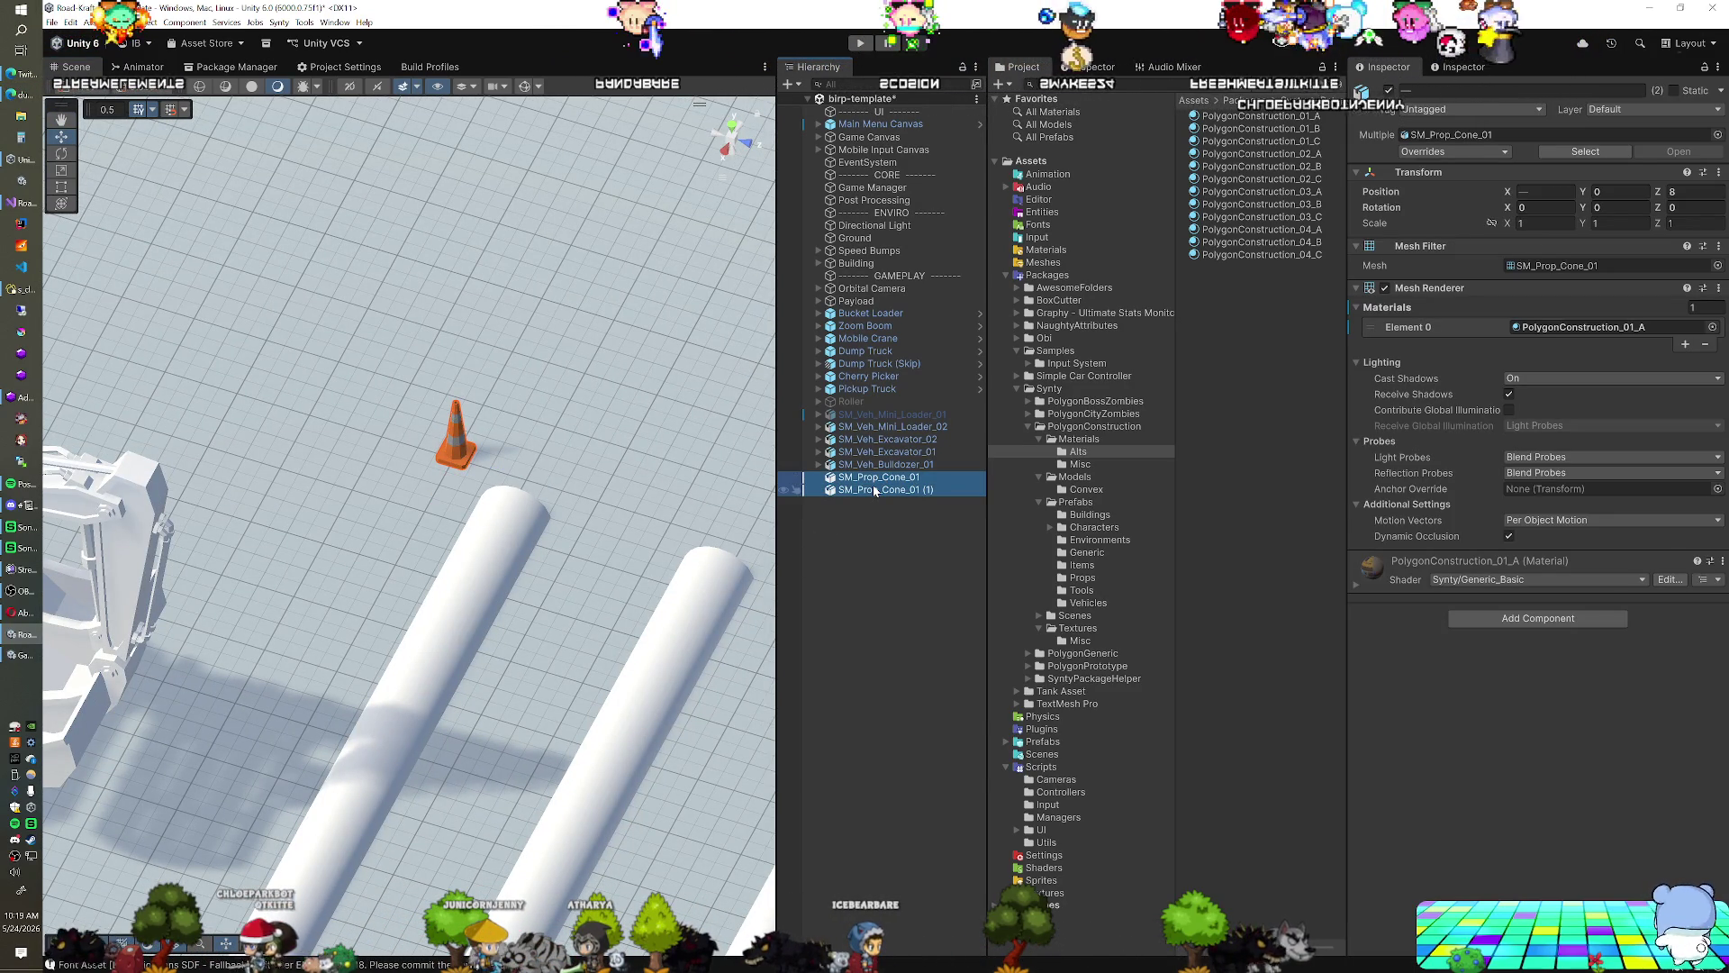
click(1462, 618)
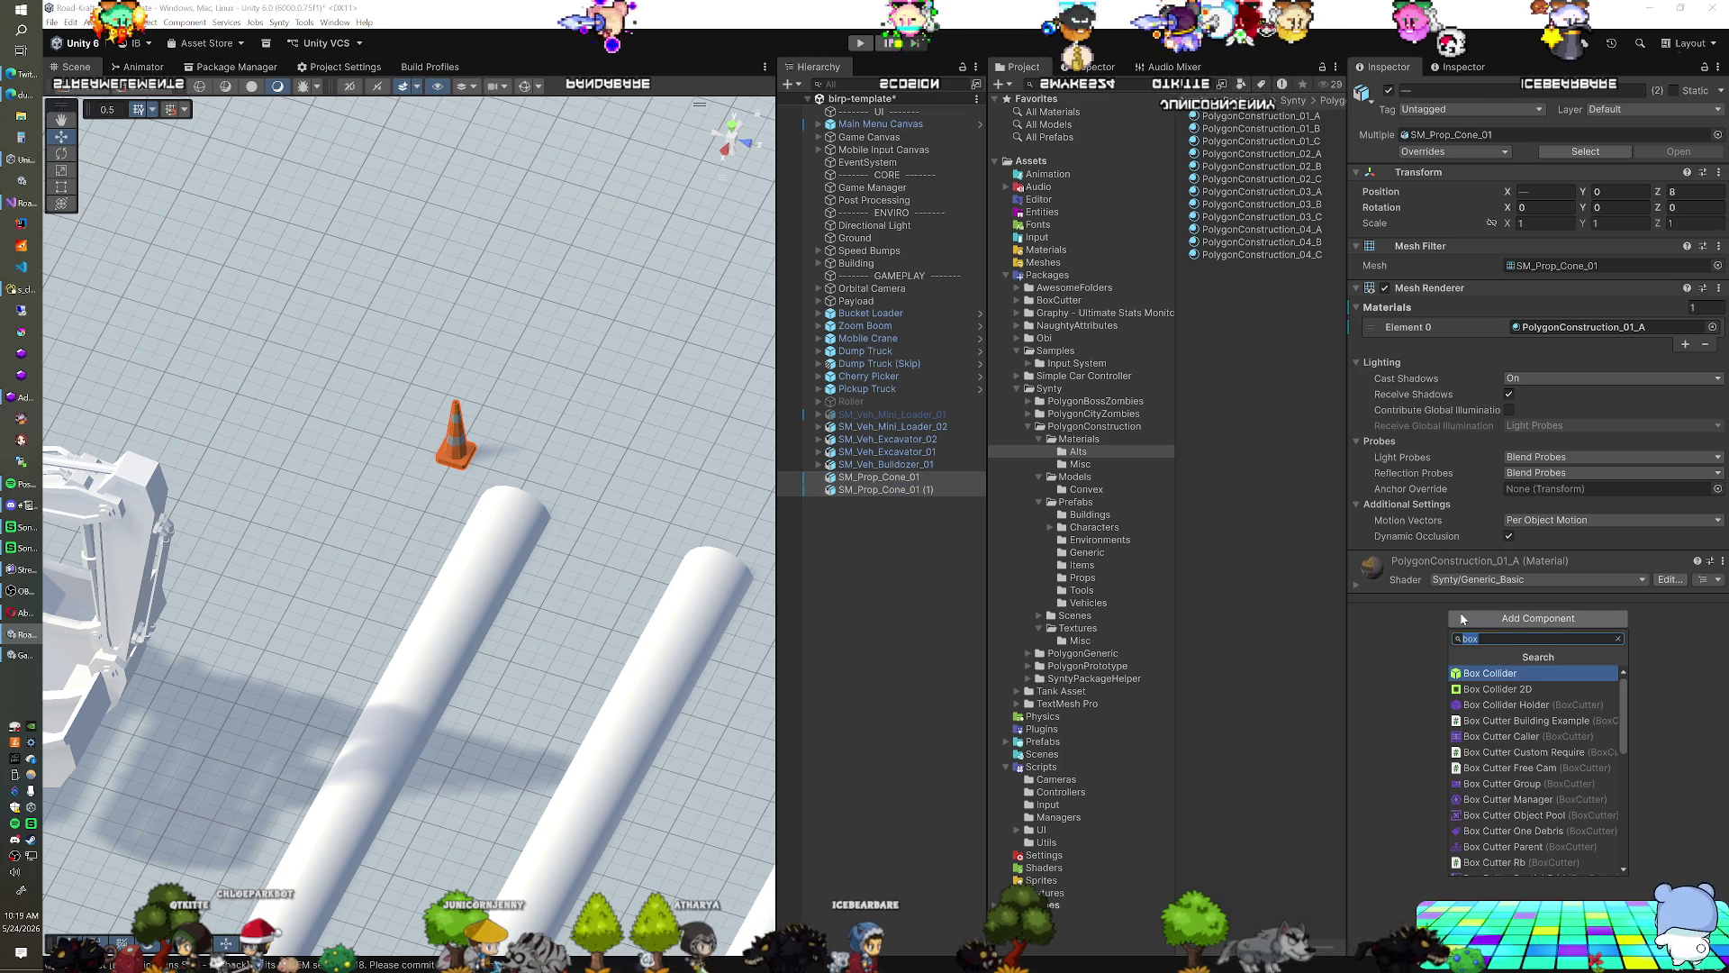
Add a Mesh Collider to the cones and rename SM_Prop_Cone_01 to 'Road Cone'
text(mesh)
key(Return)
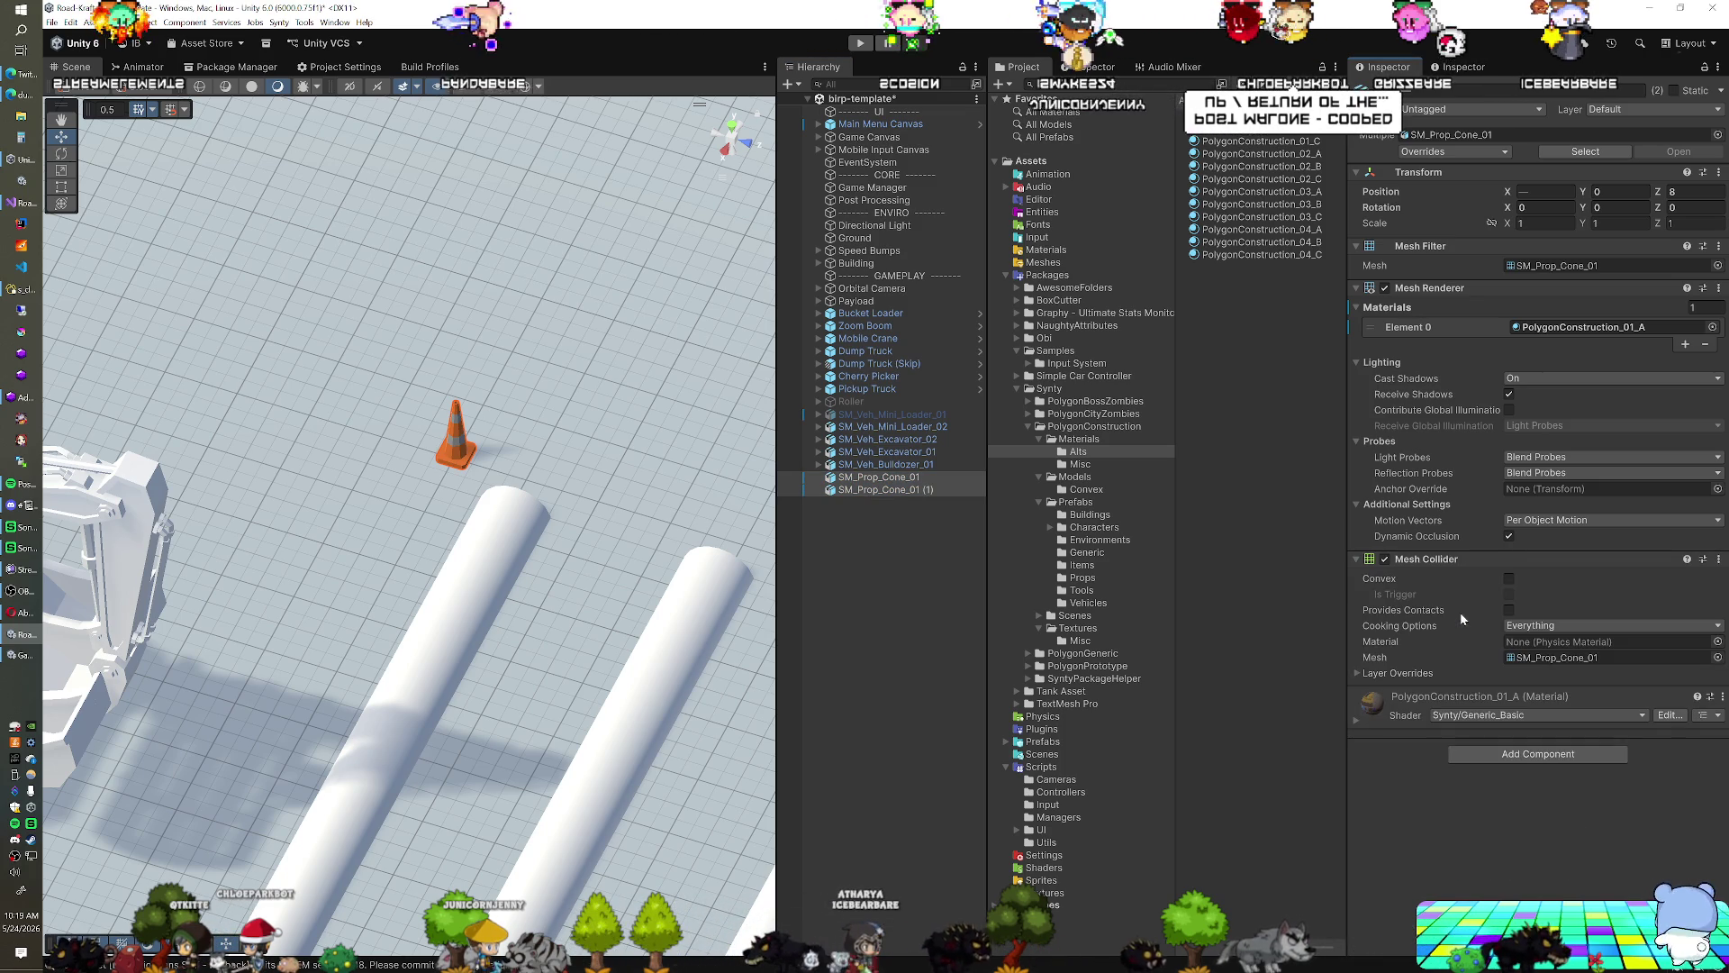
click(860, 479)
key(F2)
text(Road Cone)
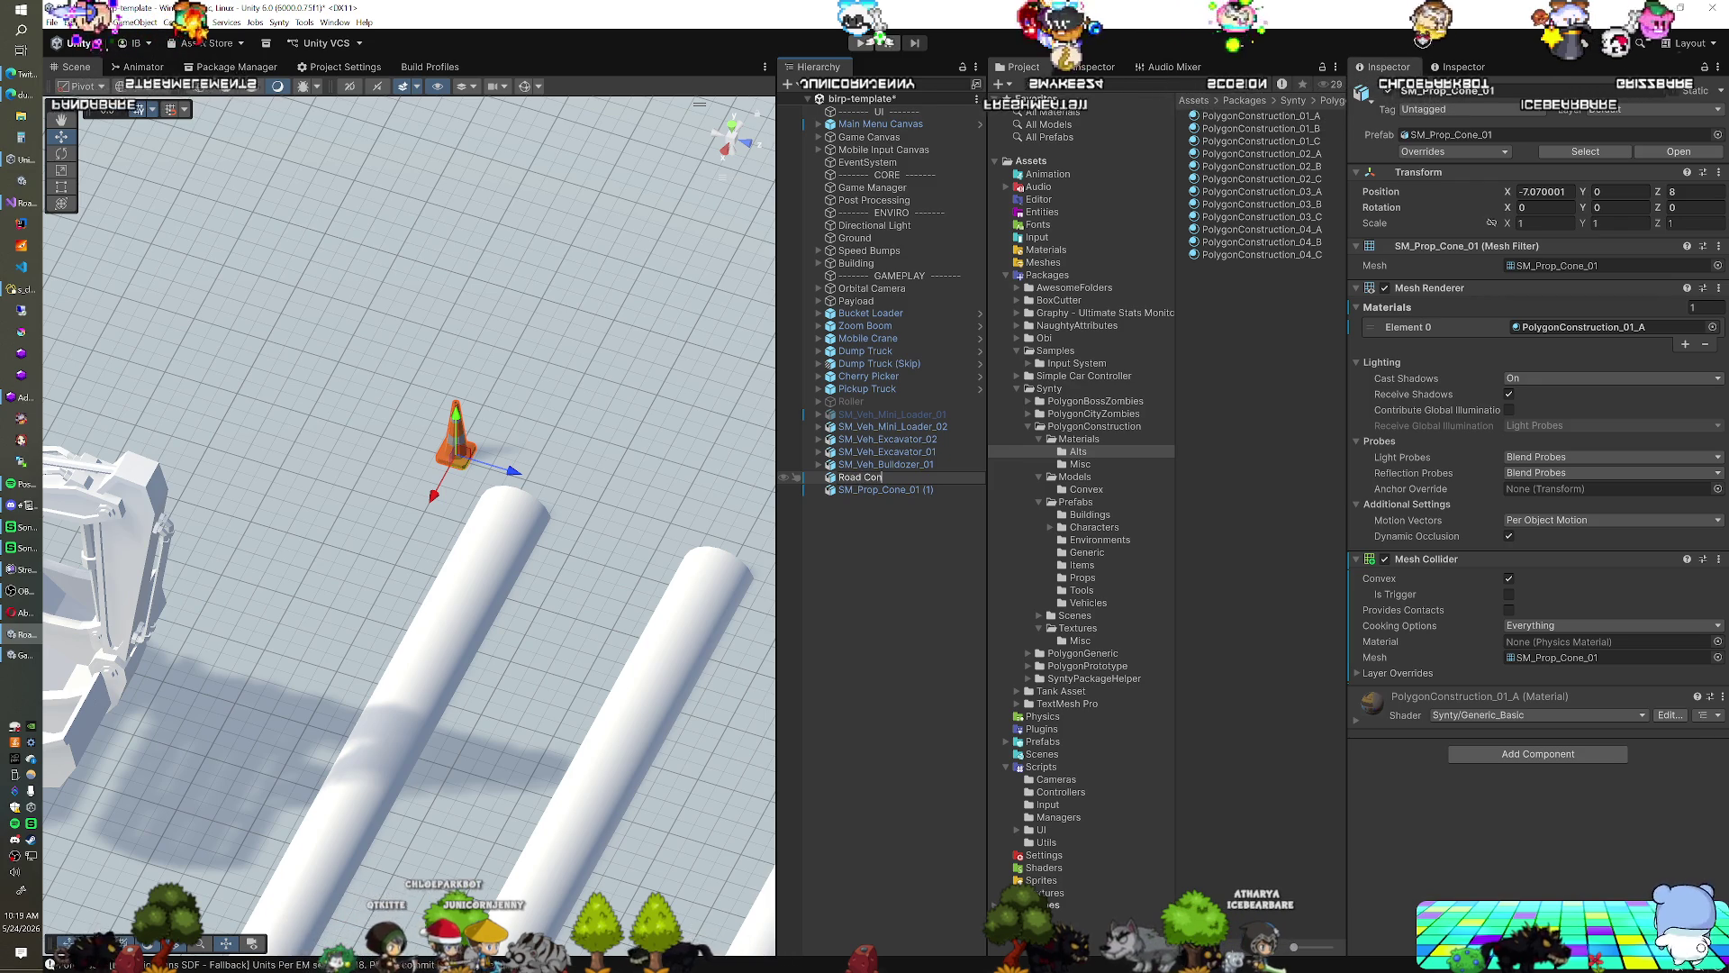
key(Return)
Append '01' to make 'Road Cone 01', delete the duplicate SM_Prop_Cone_01 (1), and hide Gizmos
key(F2)
key(End)
text(01)
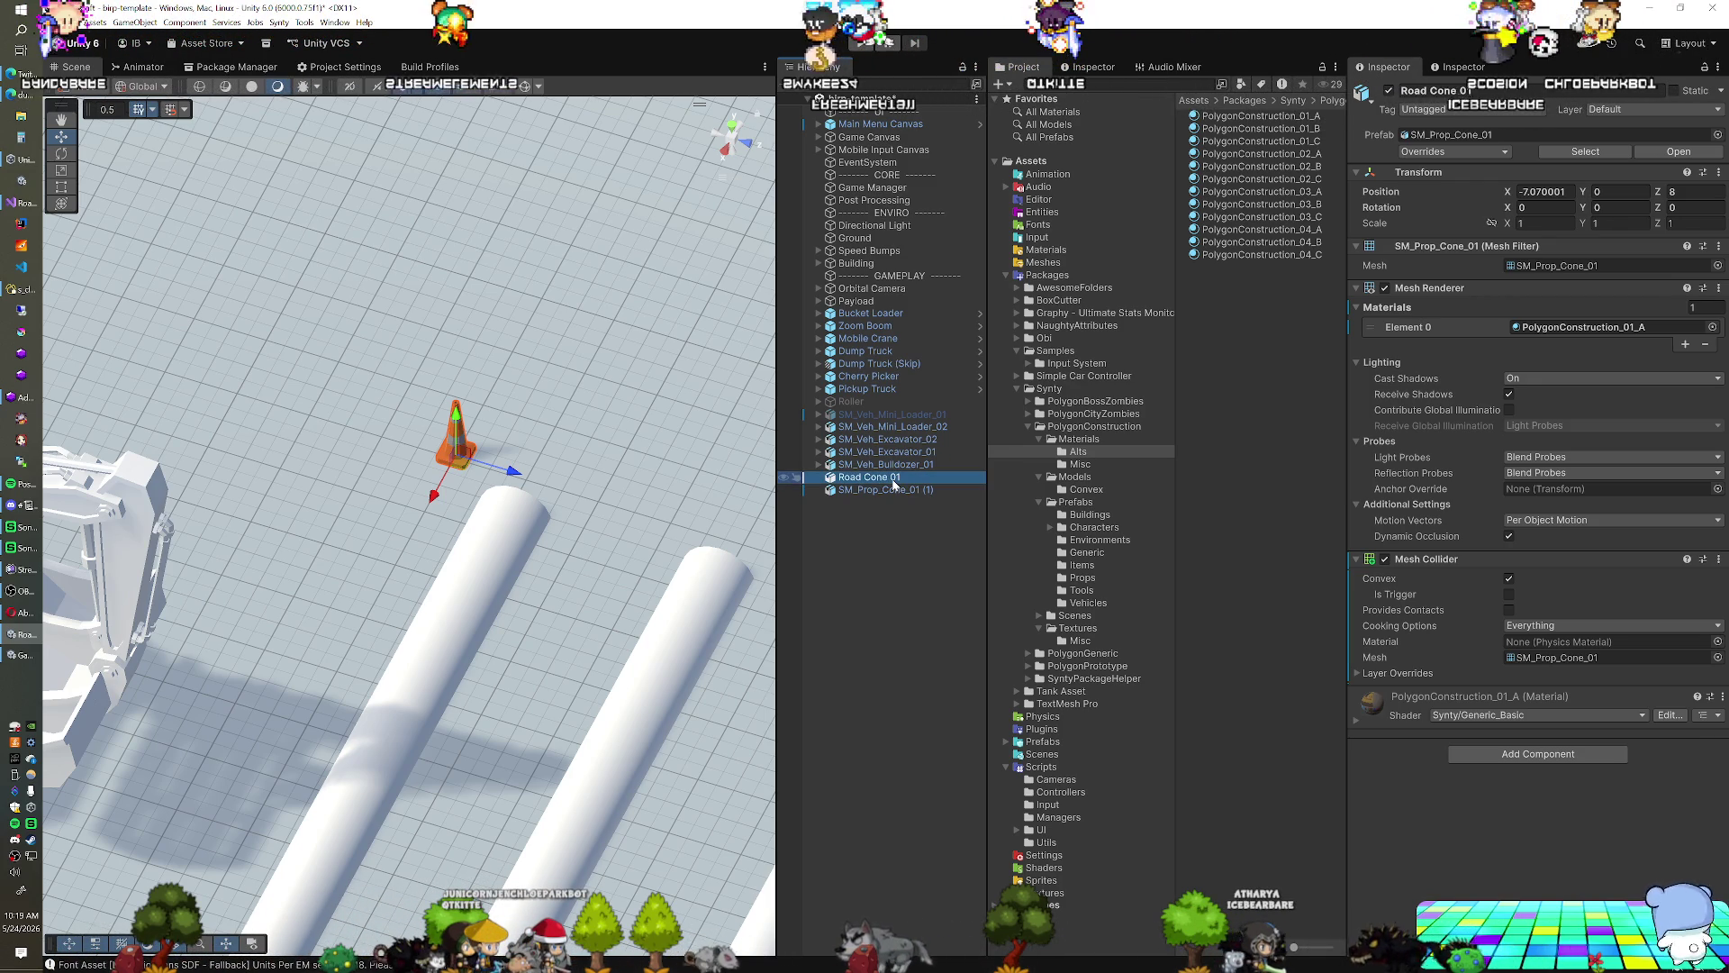
key(Delete)
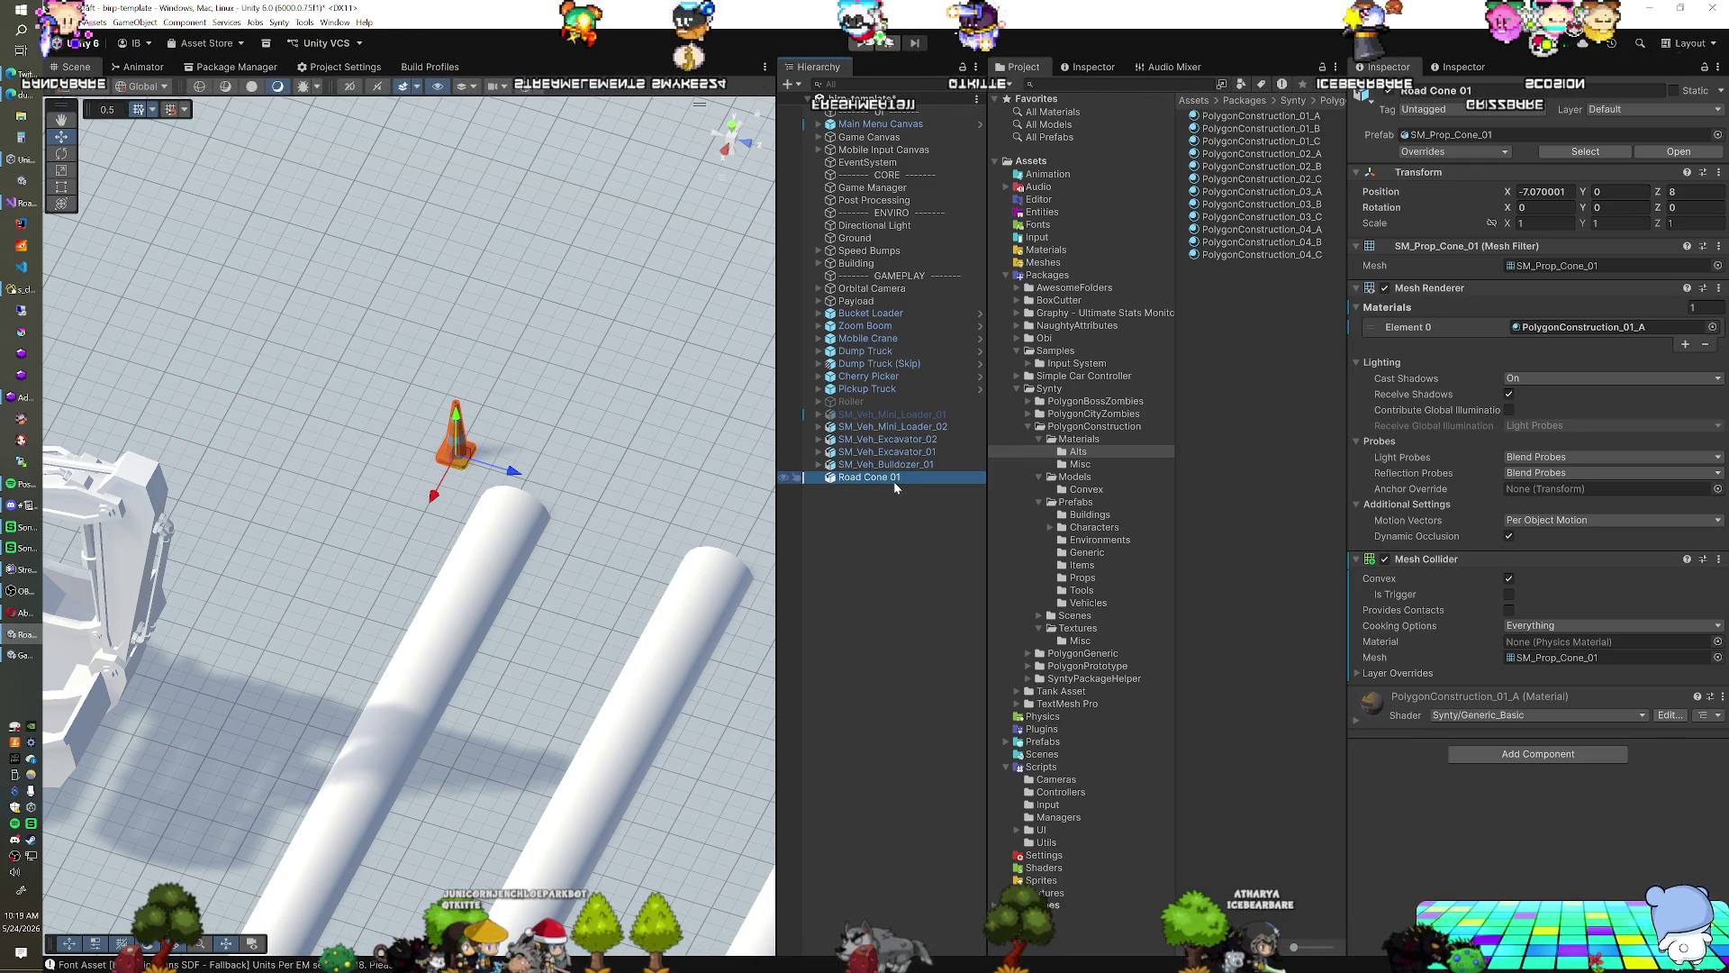
drag(423, 487, 444, 331)
click(521, 89)
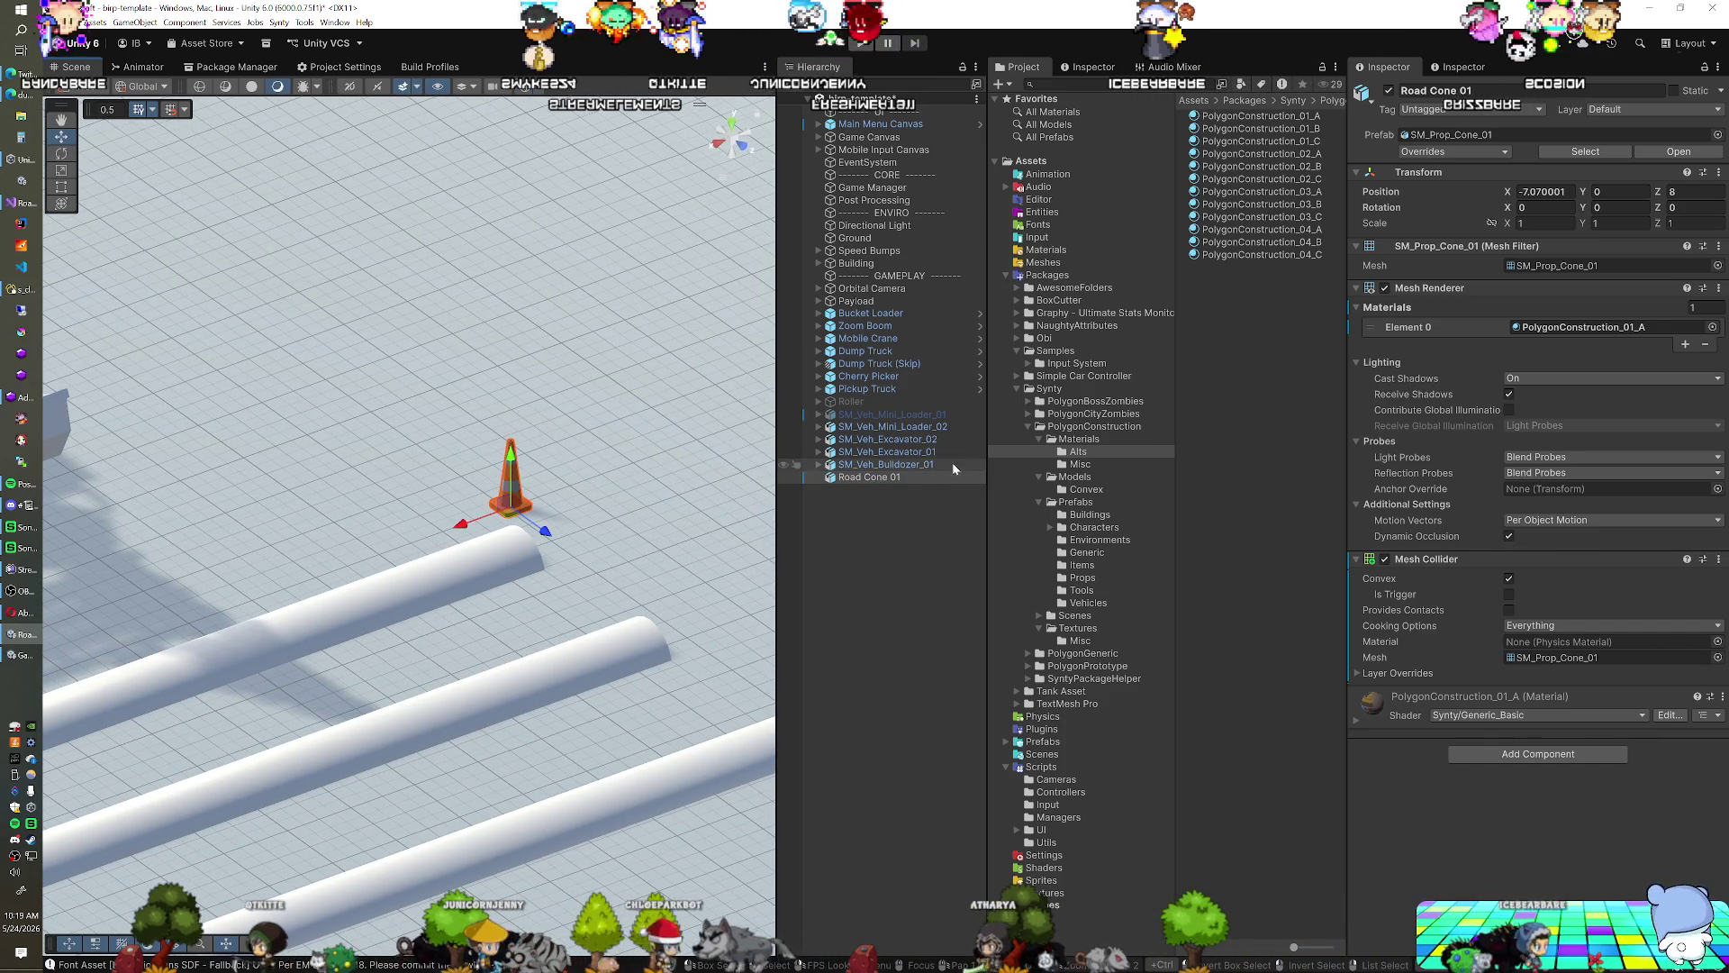
Add a Rigidbody to Road Cone 01 and change its Interpolate setting from None to Interpolate
click(1477, 755)
text(r)
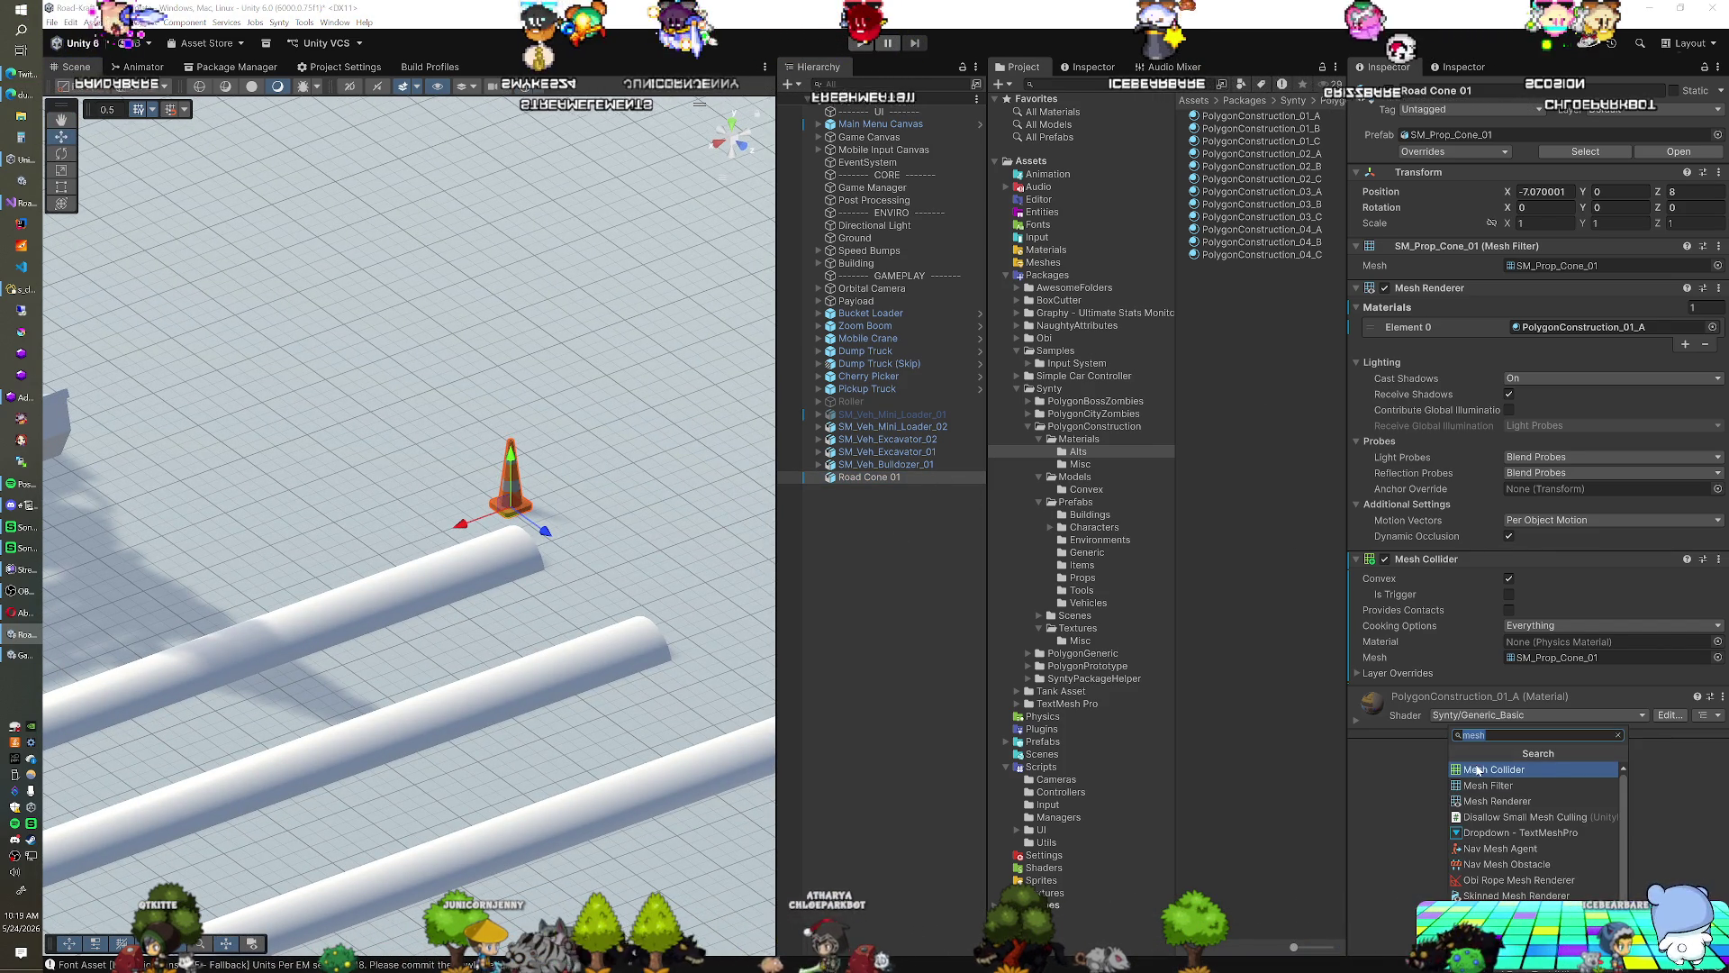
click(1484, 863)
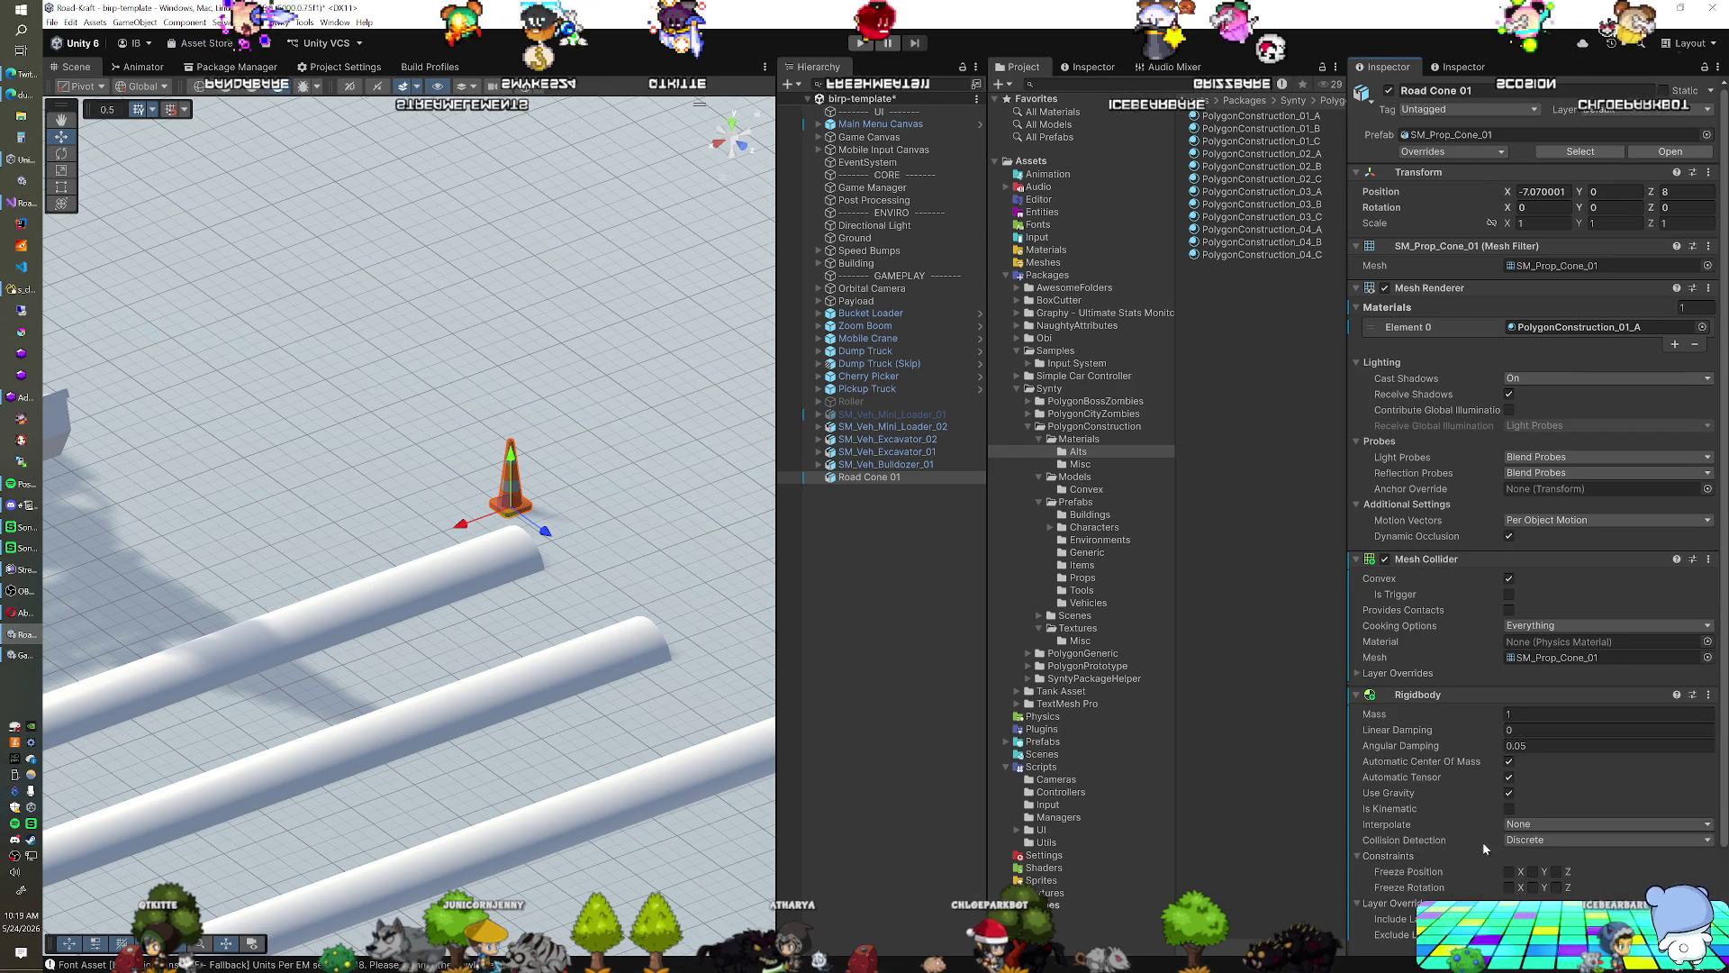
scroll(1469, 716, down, 3)
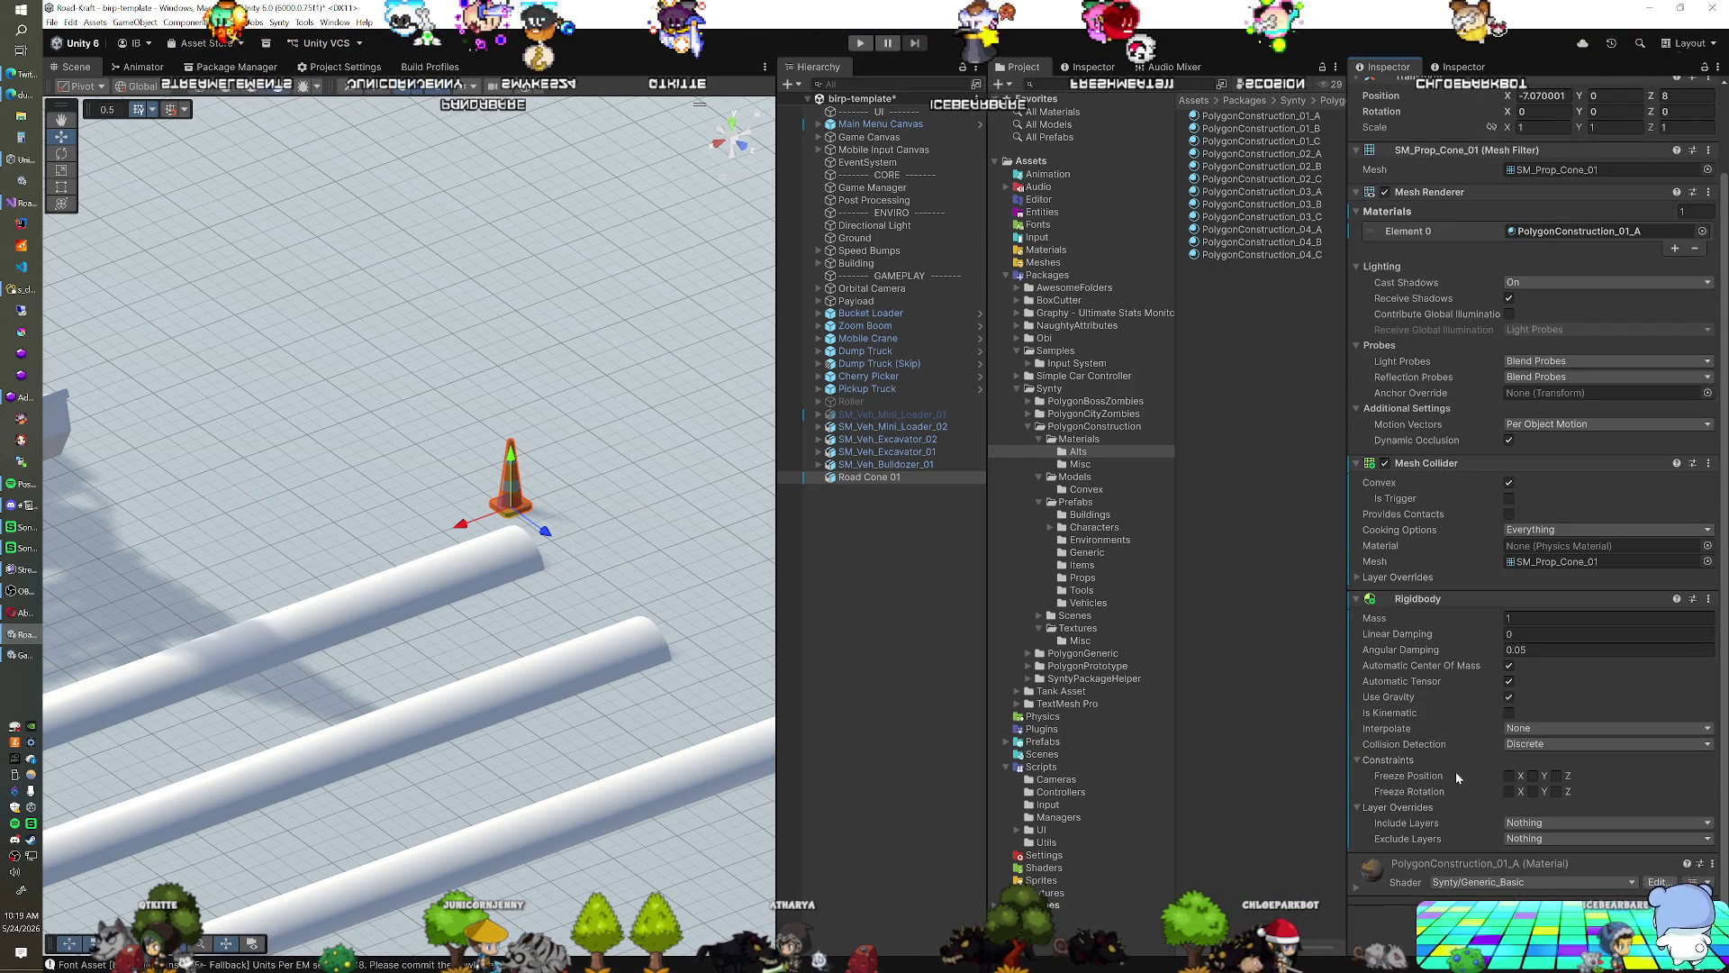
click(1521, 728)
click(1543, 758)
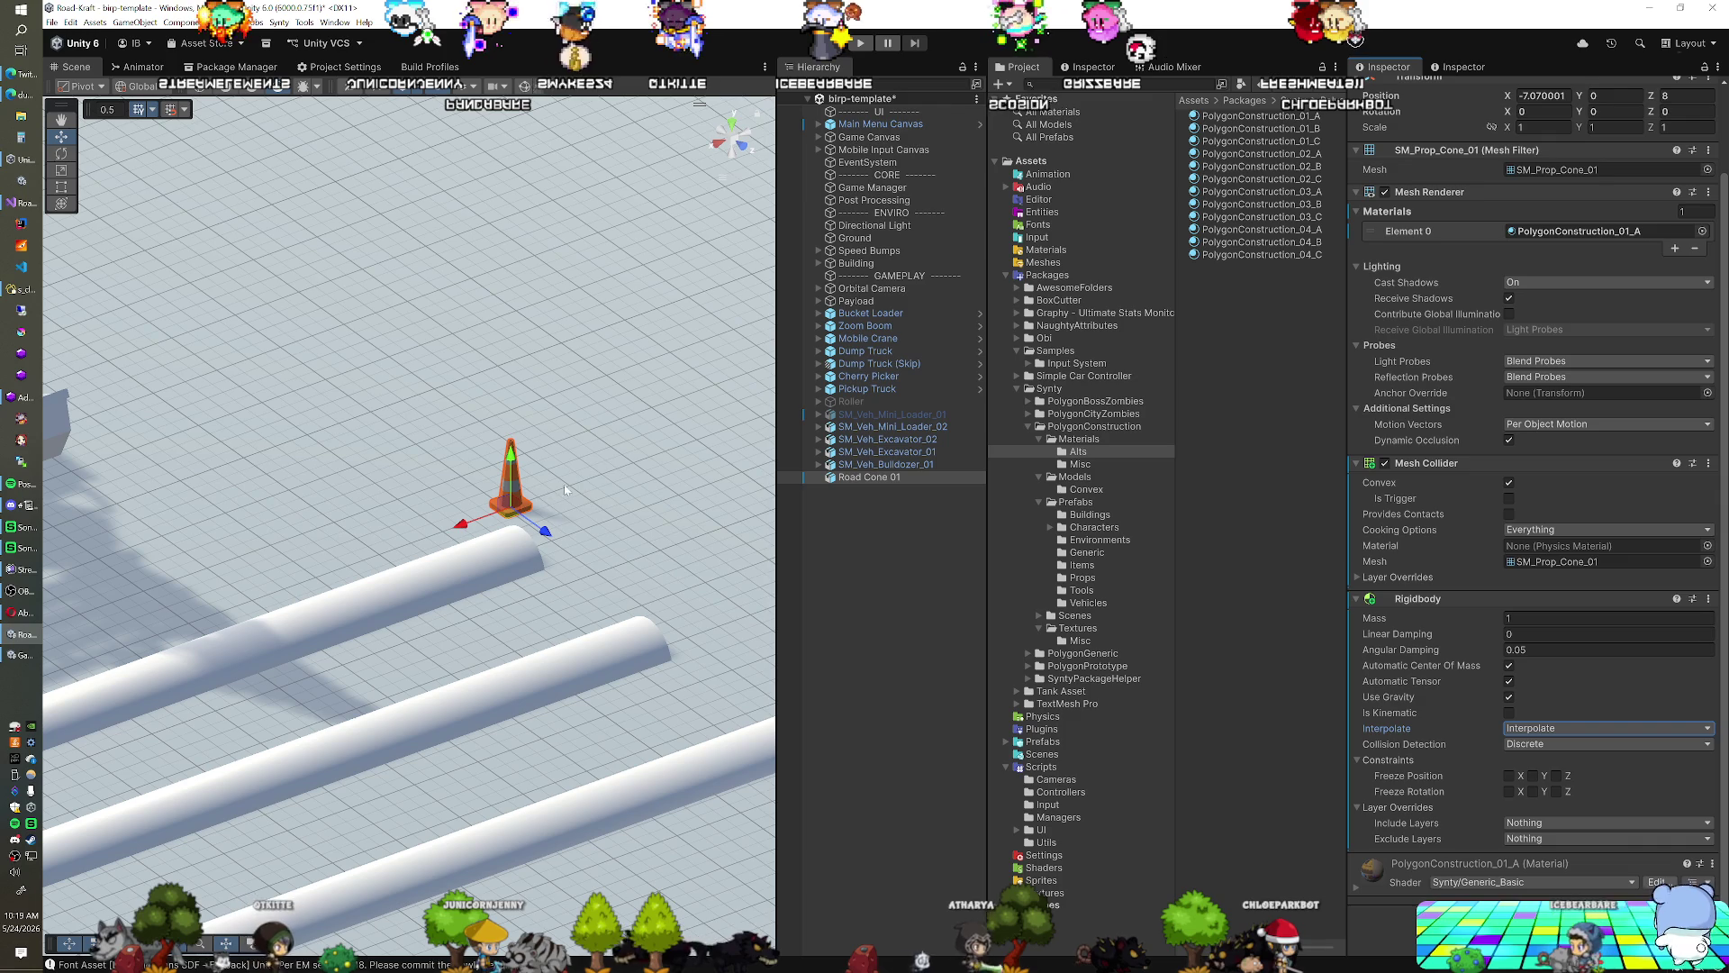
scroll(1455, 408, up, 3)
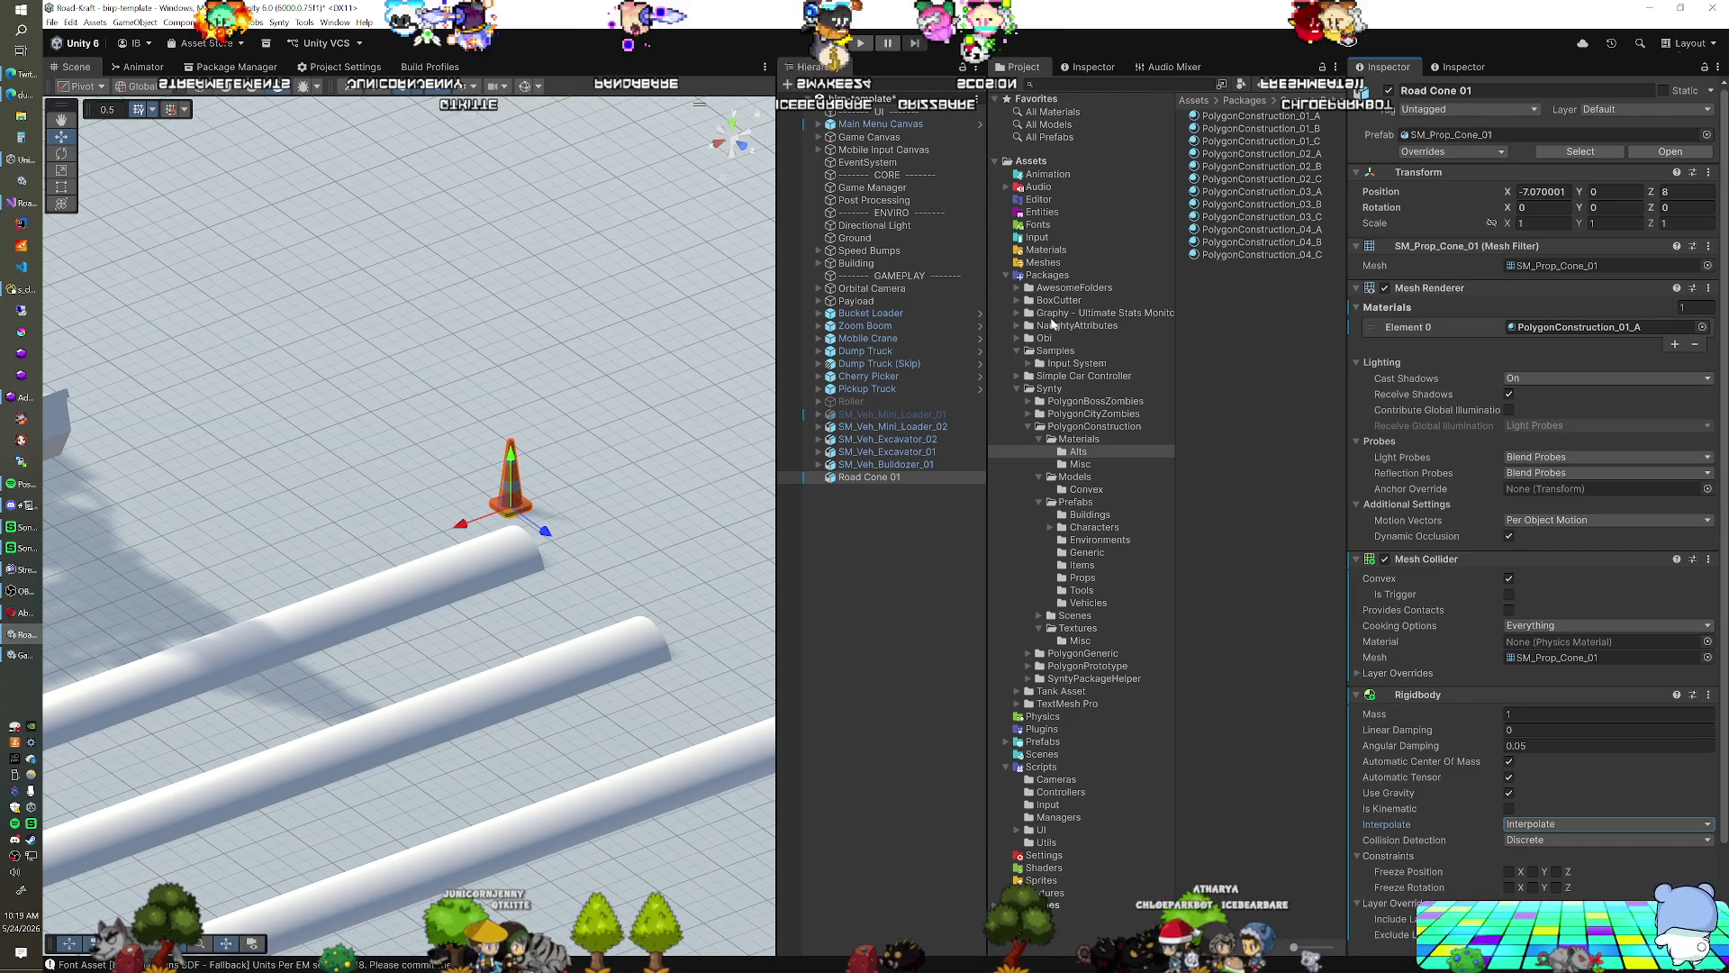
Show the Prefabs folder, duplicate Road Cone 01, and slide the copy along X to 6.36
click(1042, 742)
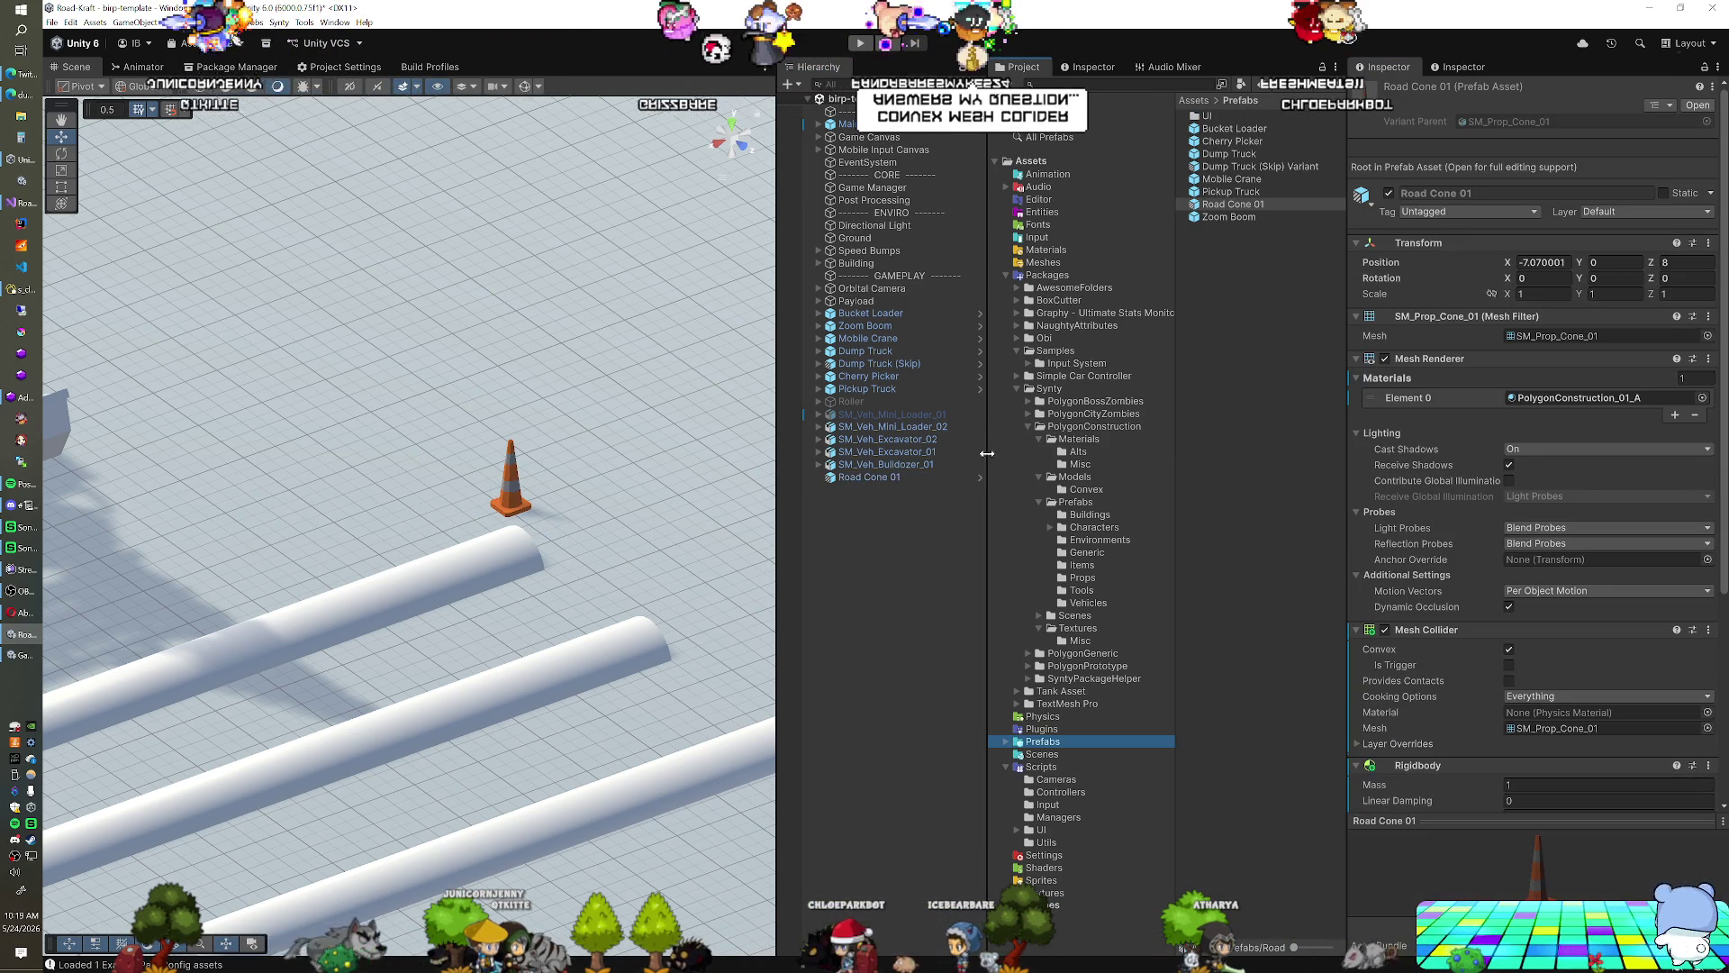
mouse_move(502, 491)
mouse_down()
mouse_move(437, 531)
mouse_move(608, 530)
mouse_up()
key(ctrl+d)
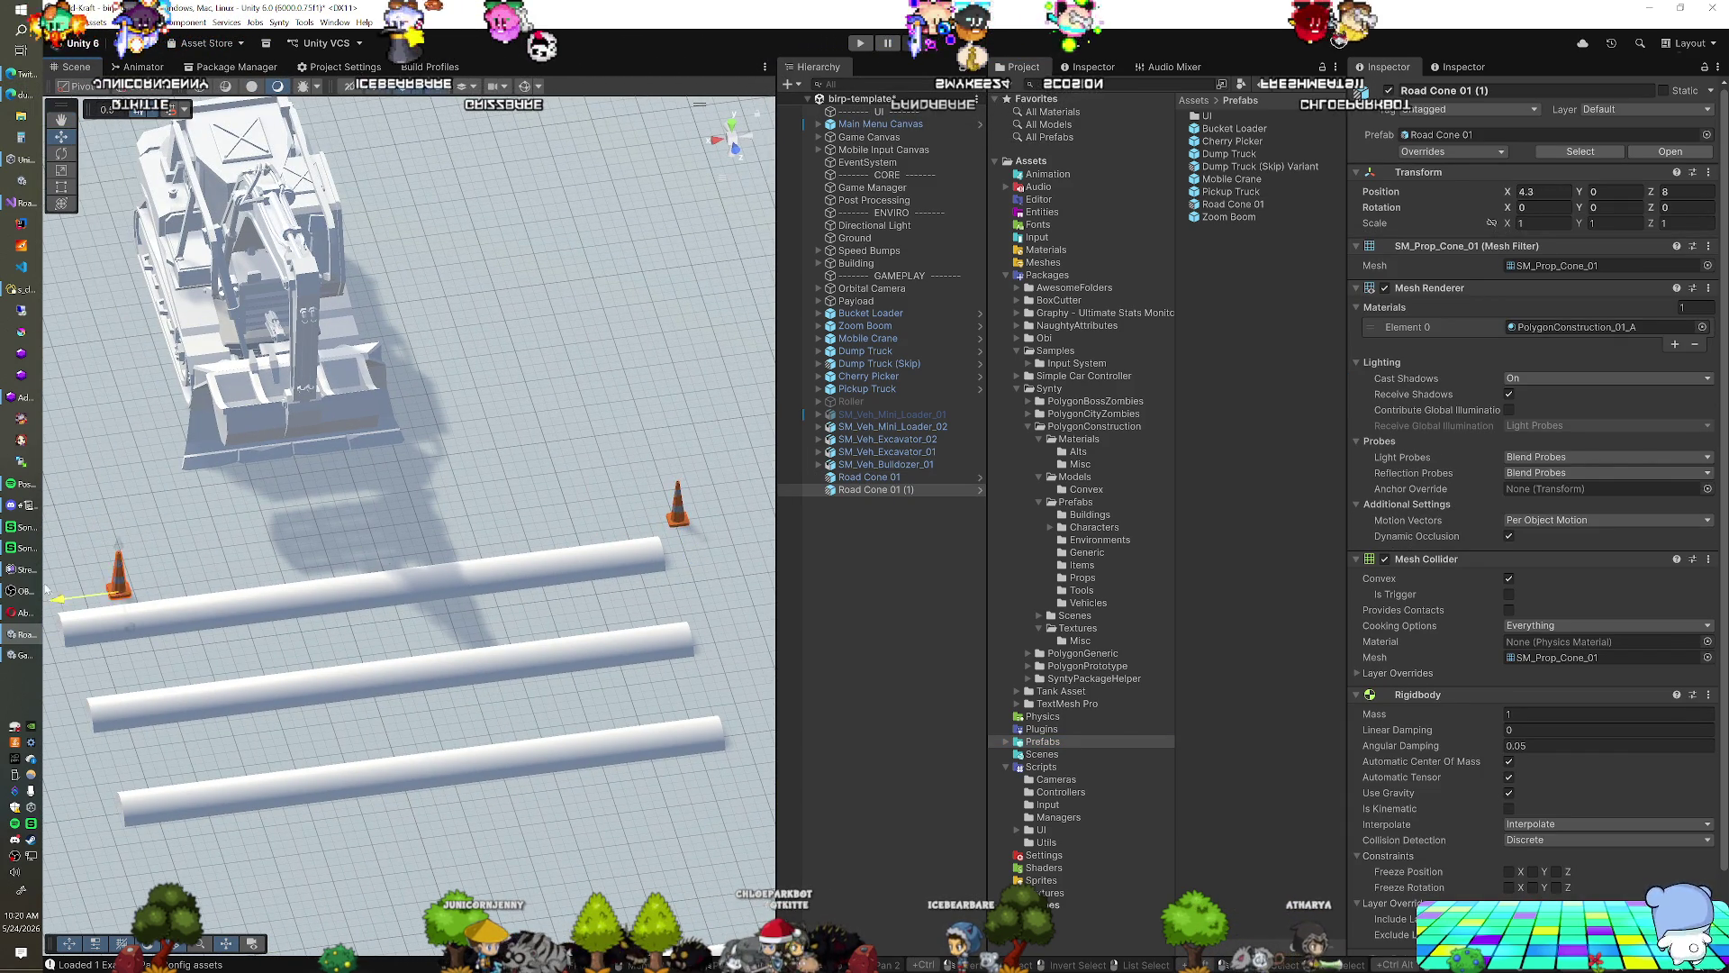
scroll(49, 589, up, 3)
mouse_move(248, 589)
mouse_down()
mouse_move(185, 599)
mouse_move(505, 572)
mouse_up()
scroll(564, 568, up, 3)
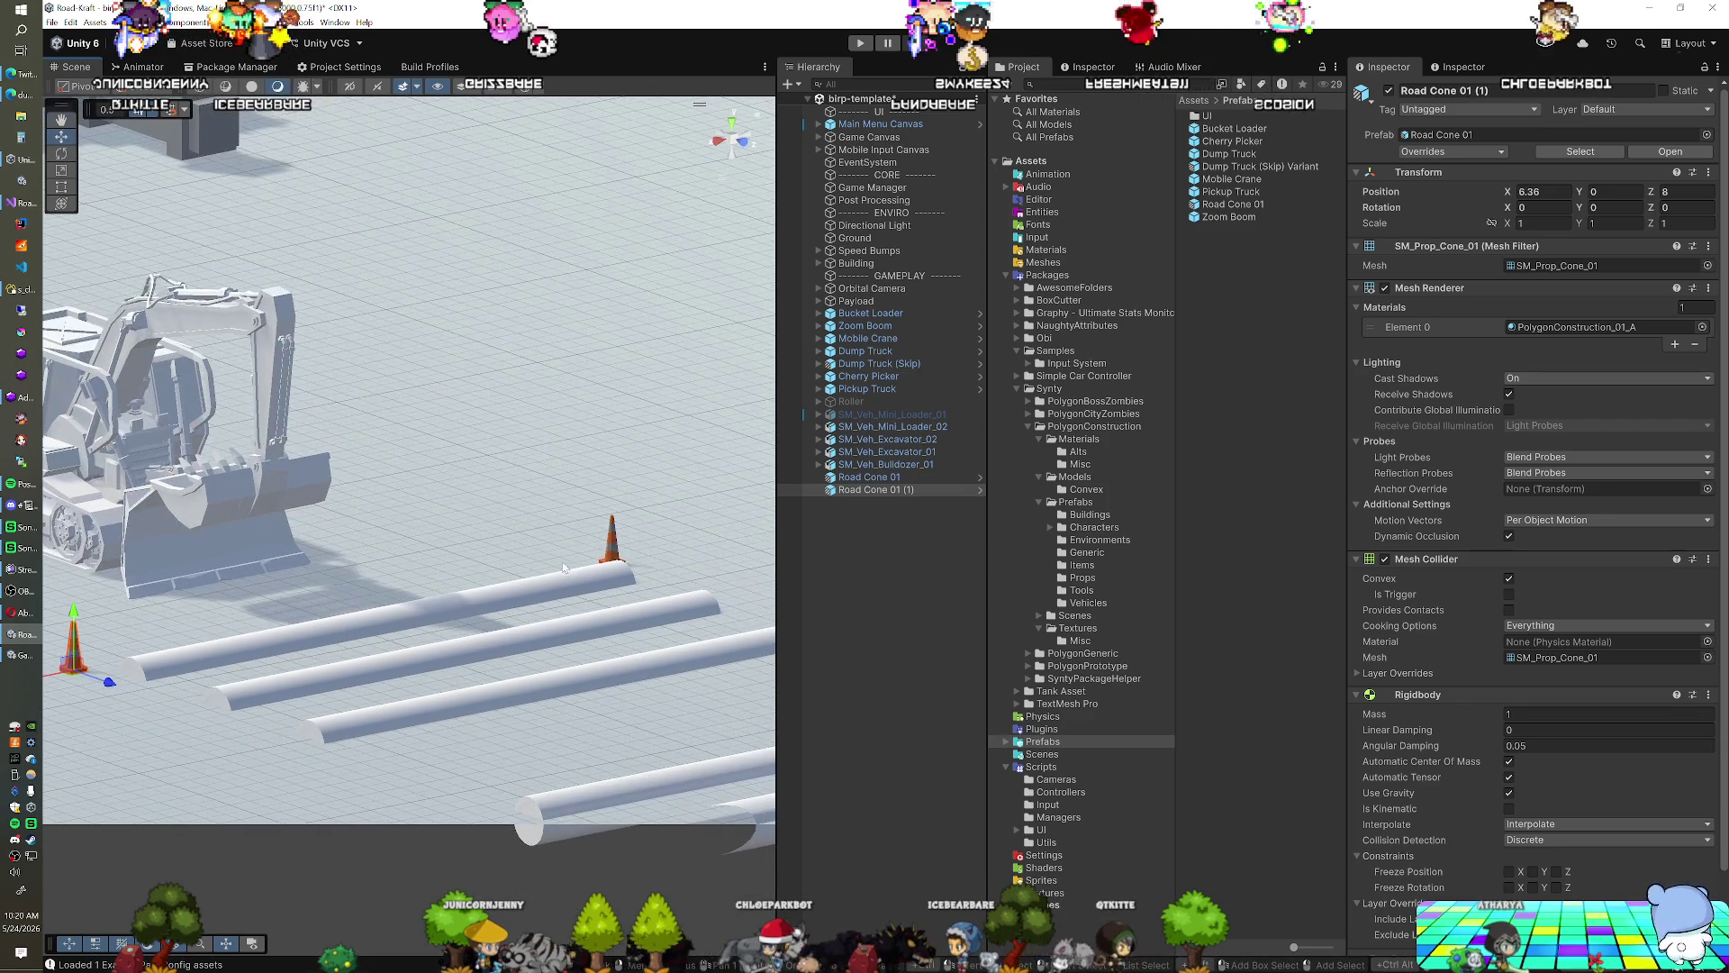
shift+click(615, 549)
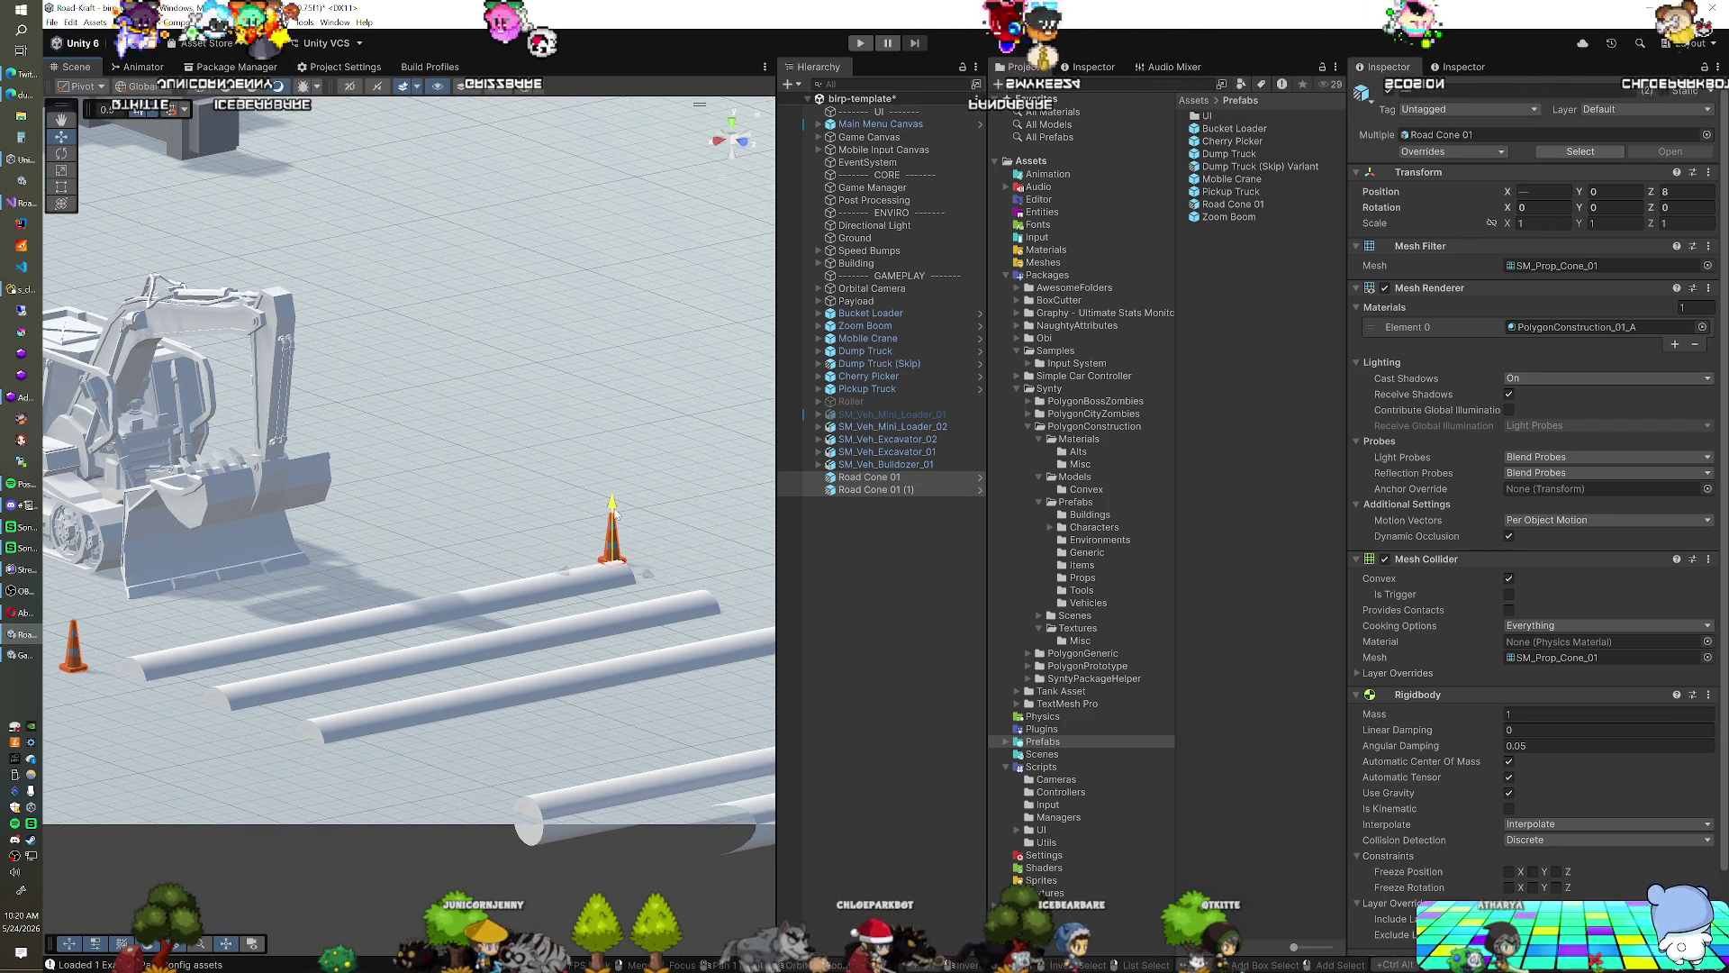
mouse_move(615, 550)
mouse_down()
mouse_move(467, 612)
mouse_move(424, 691)
mouse_up()
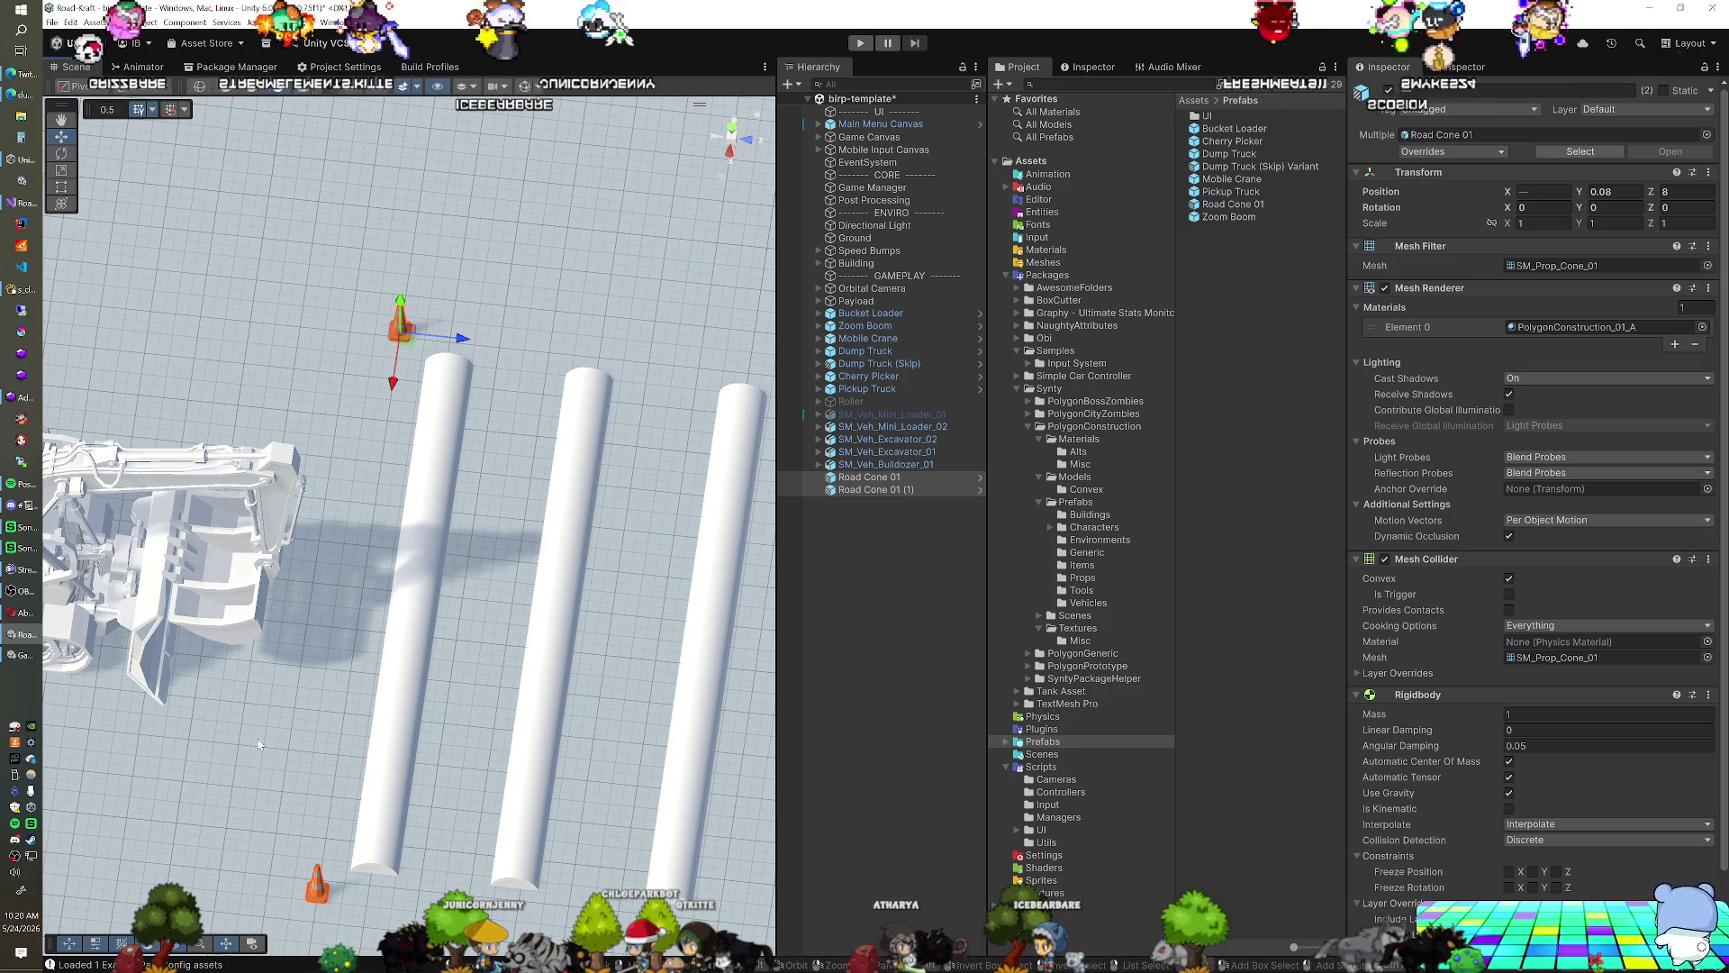
click(318, 881)
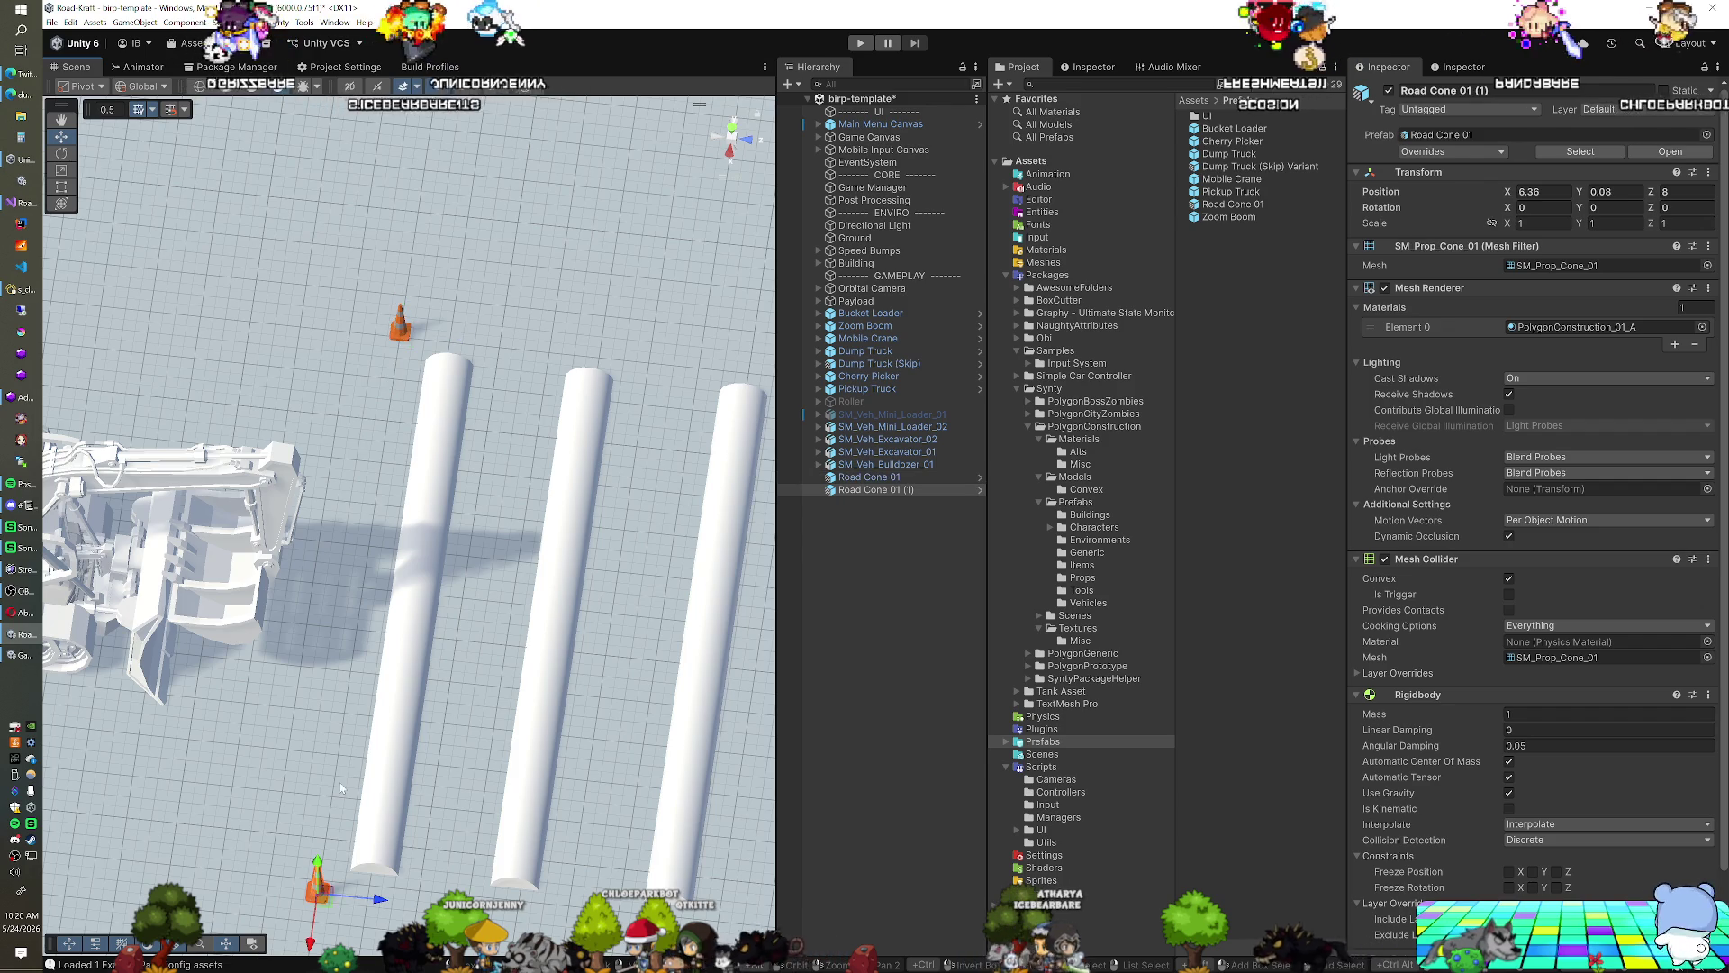
drag(339, 782, 461, 723)
key(w)
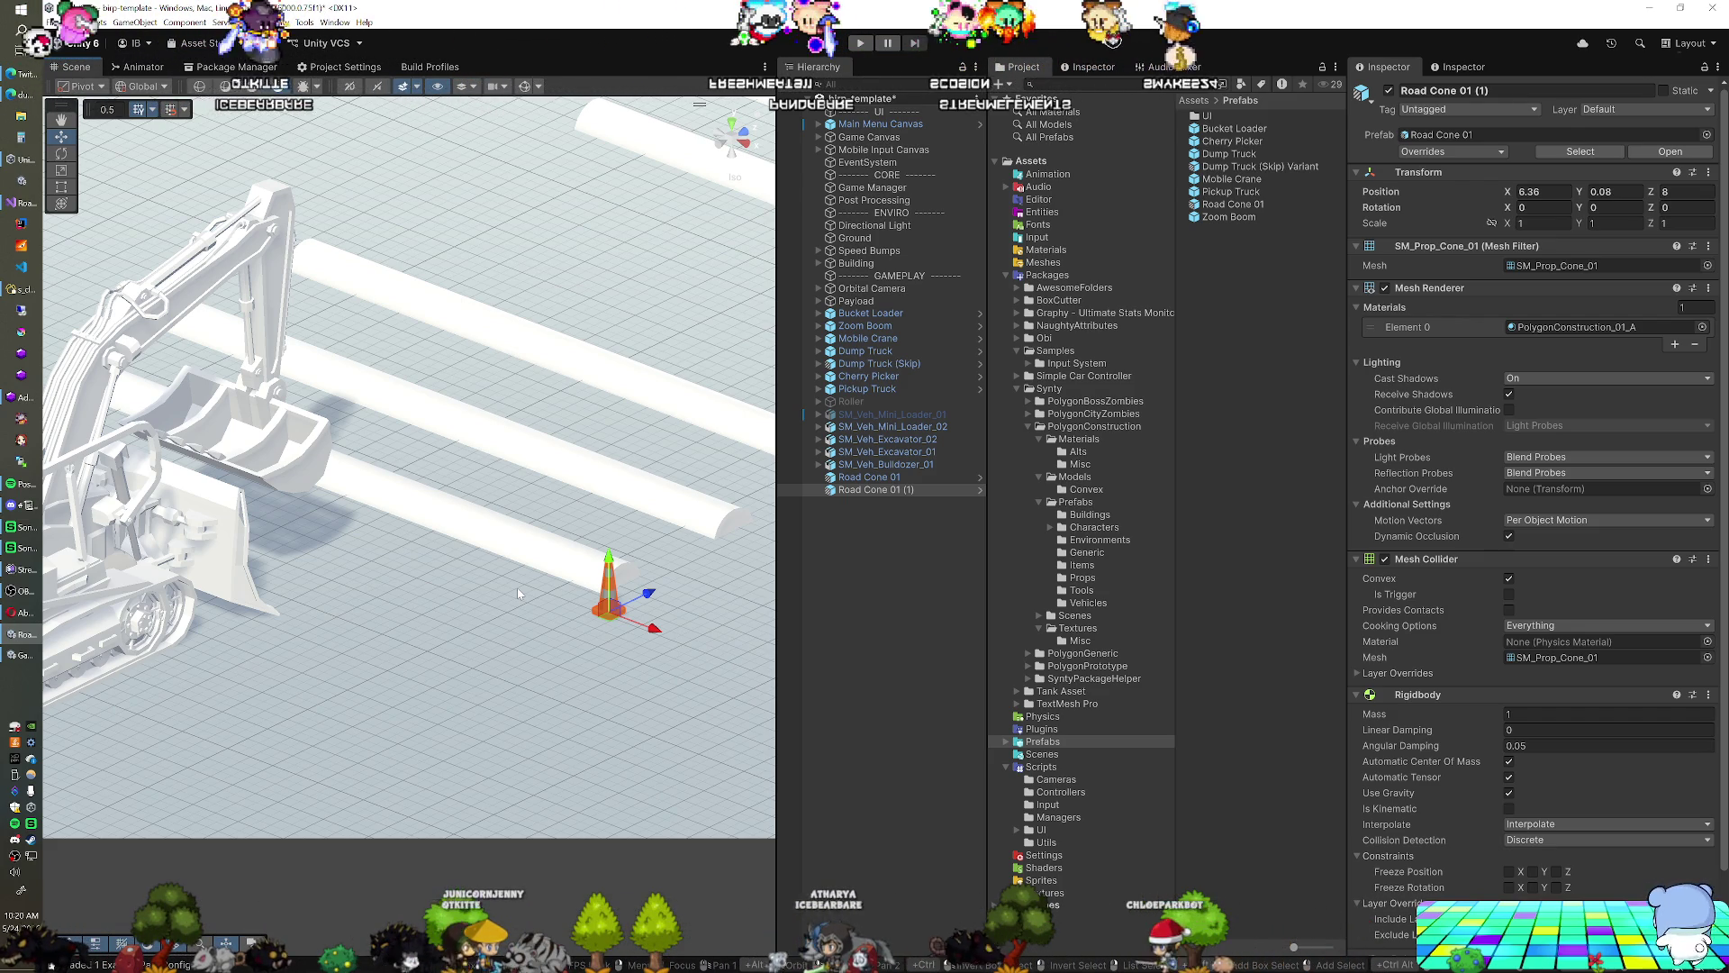
mouse_move(492, 581)
mouse_down()
mouse_move(431, 650)
mouse_move(581, 608)
mouse_move(539, 634)
mouse_up()
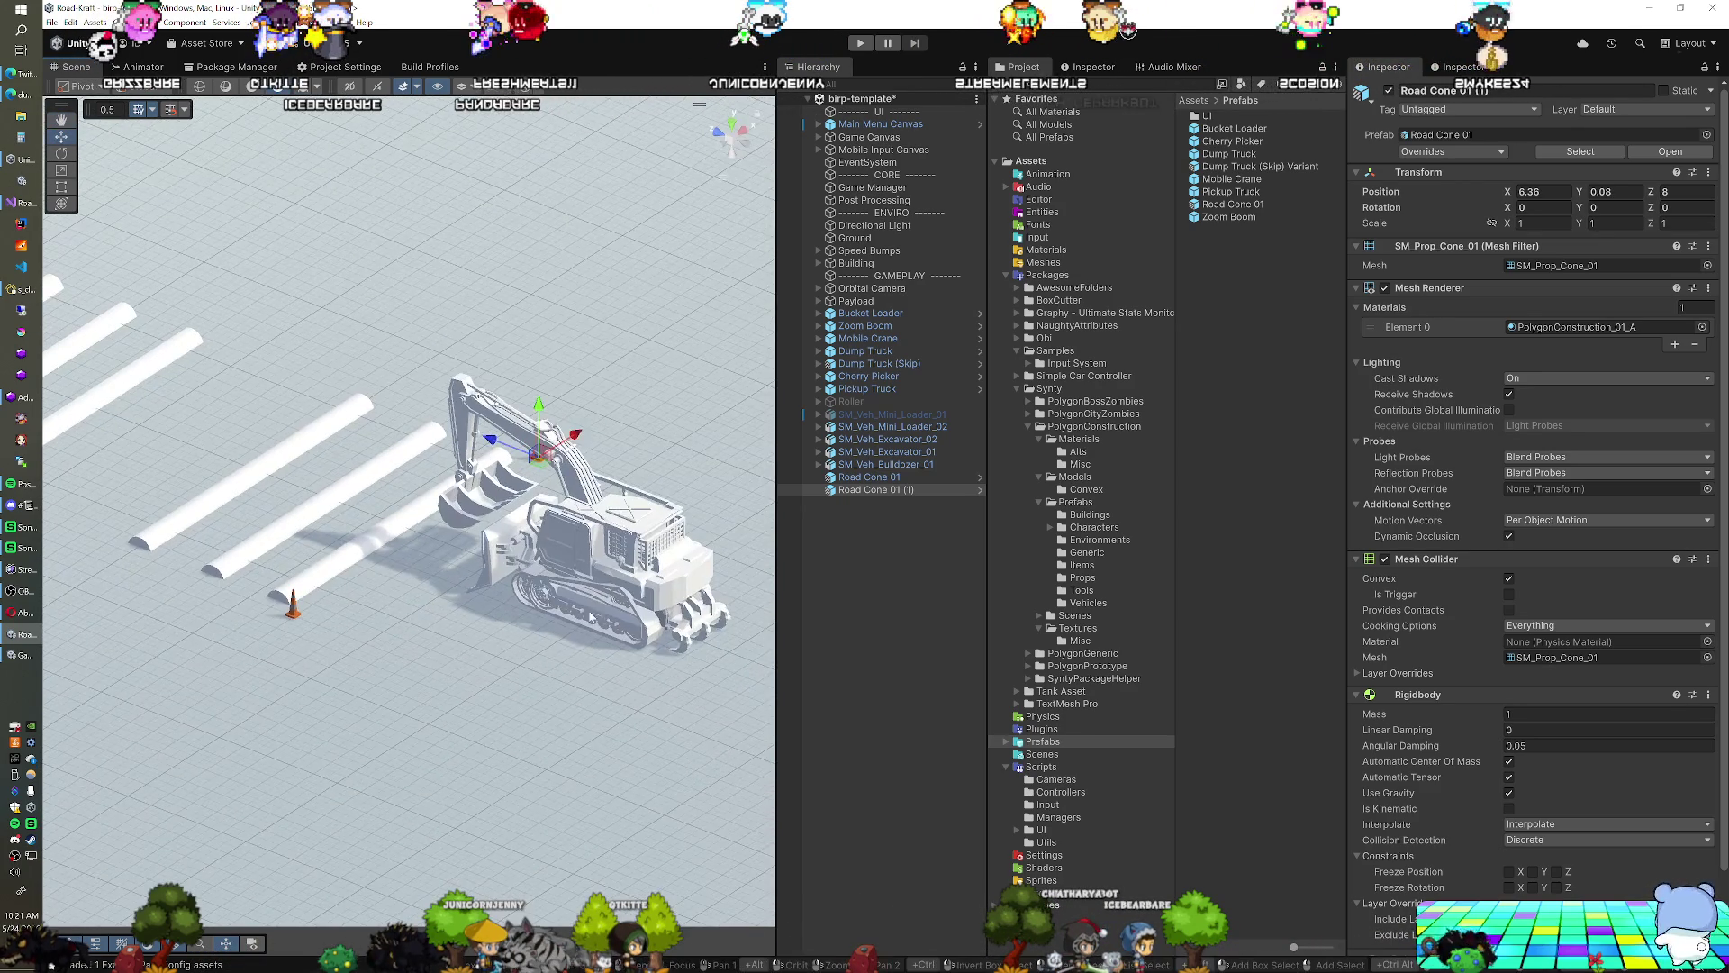
Deactivate the mini loader, excavators and bulldozer vehicles
click(888, 427)
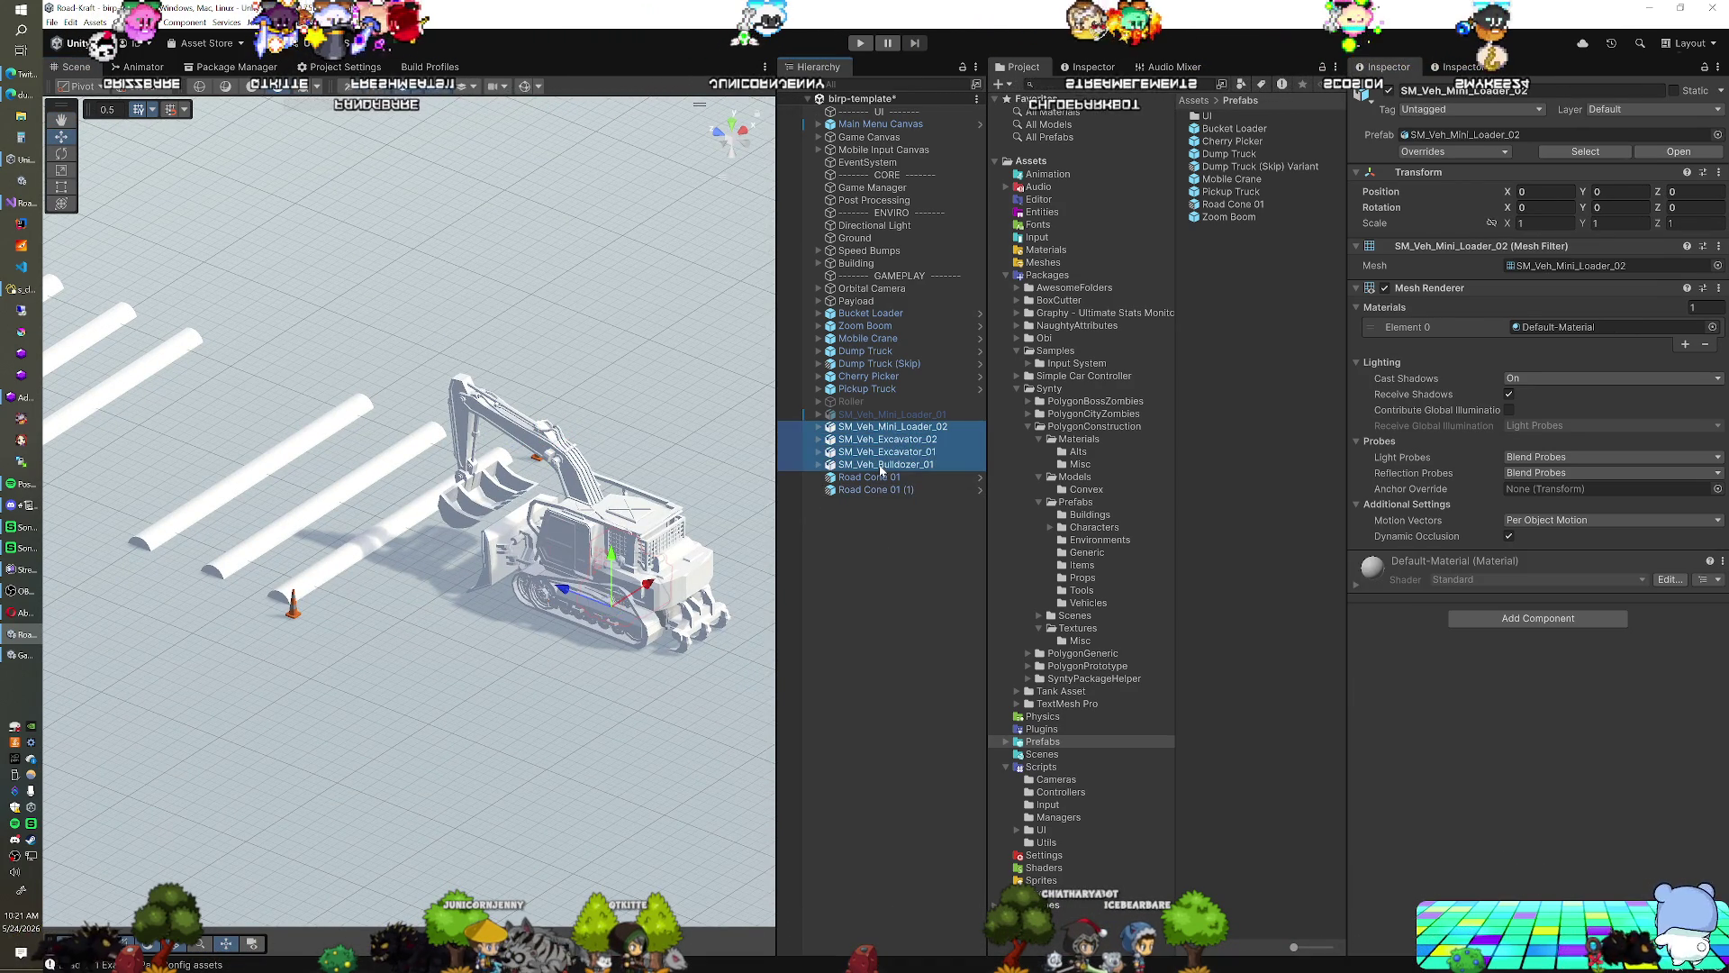
click(1390, 91)
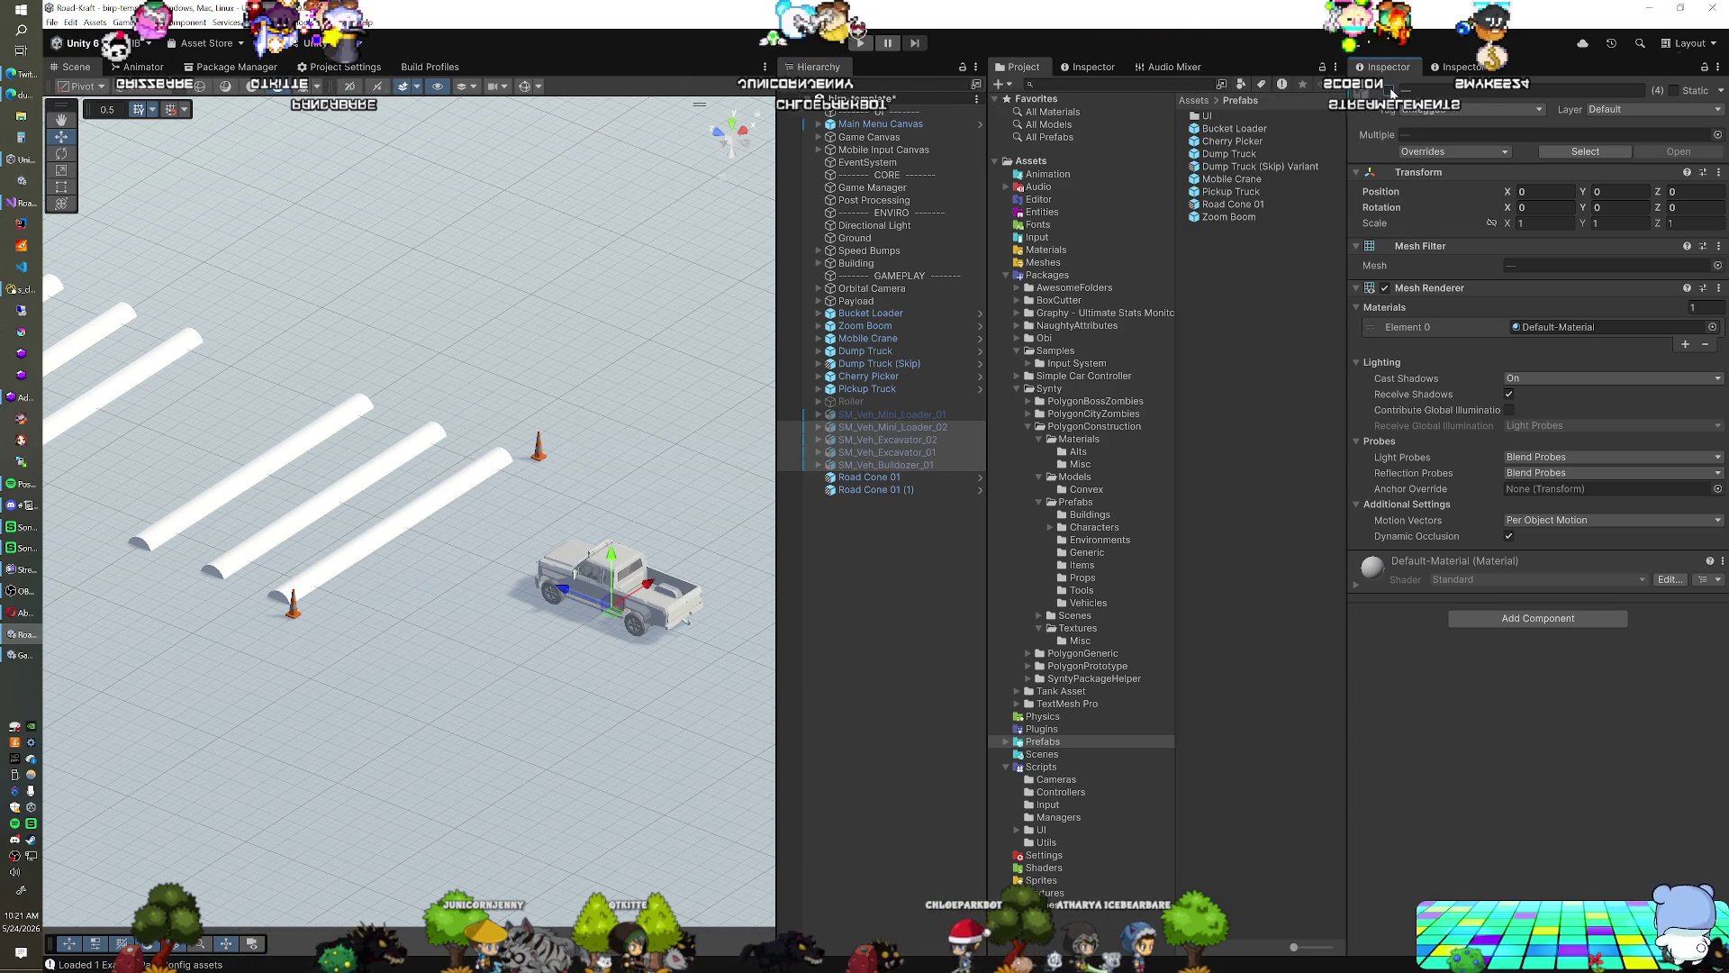
scroll(568, 601, down, 5)
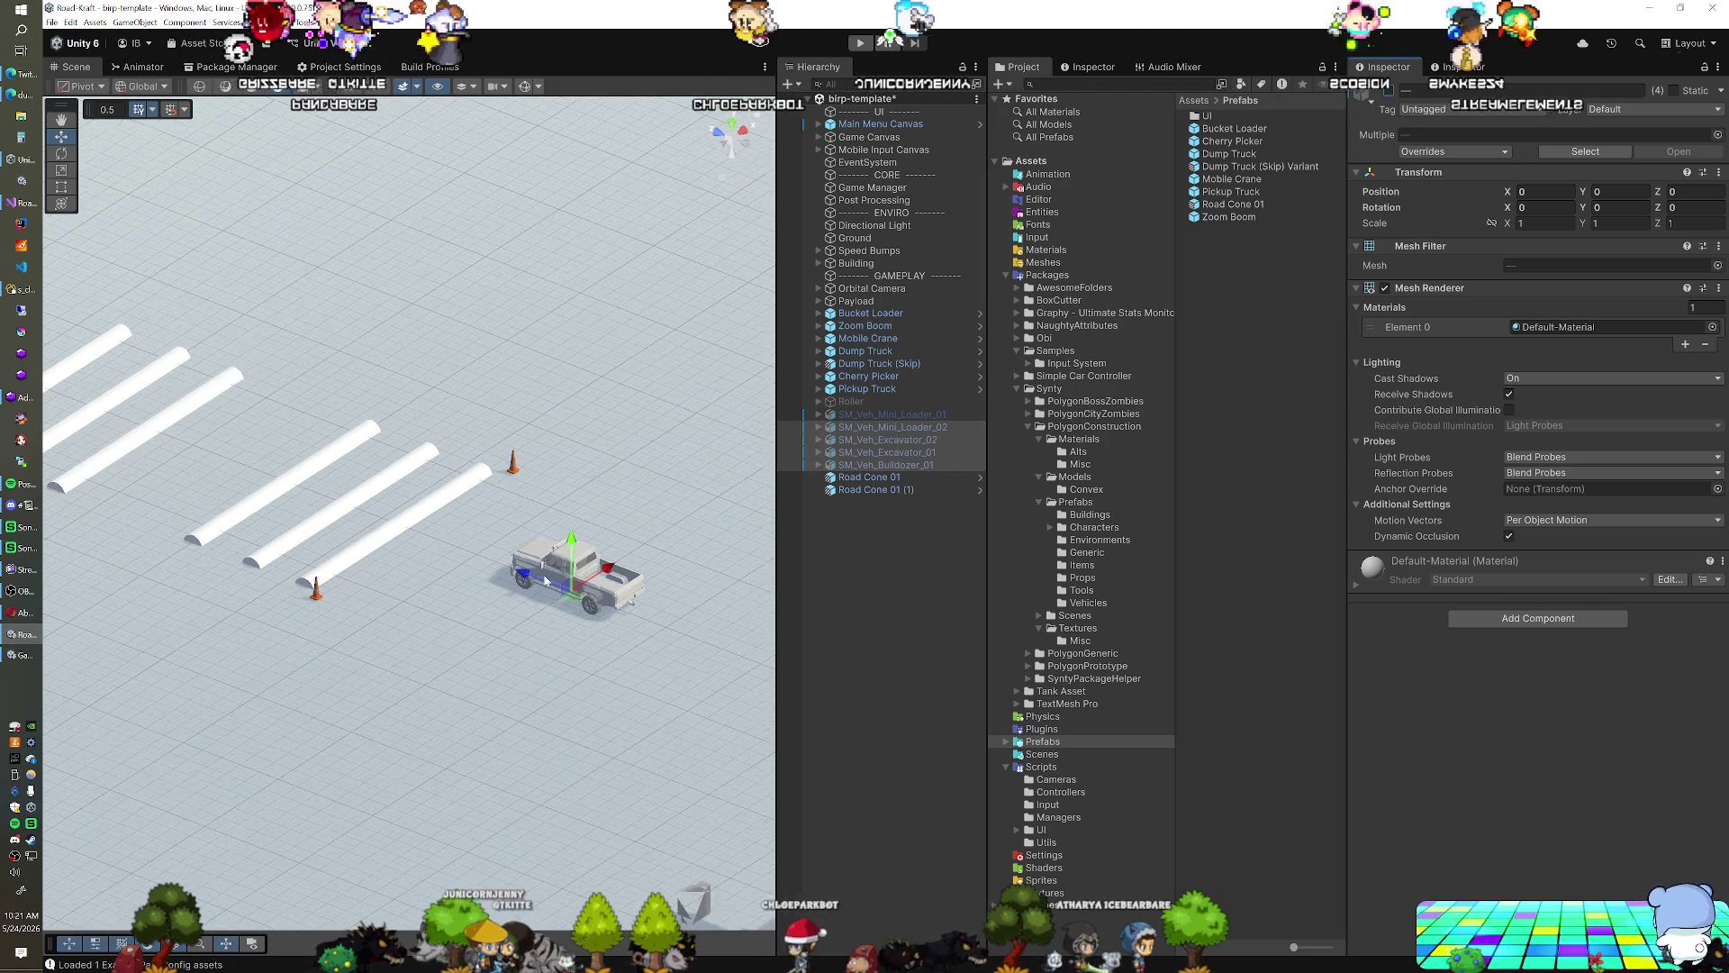
Select both road cones, switch to an angled overview, and select Bucket Loader
click(895, 477)
click(874, 489)
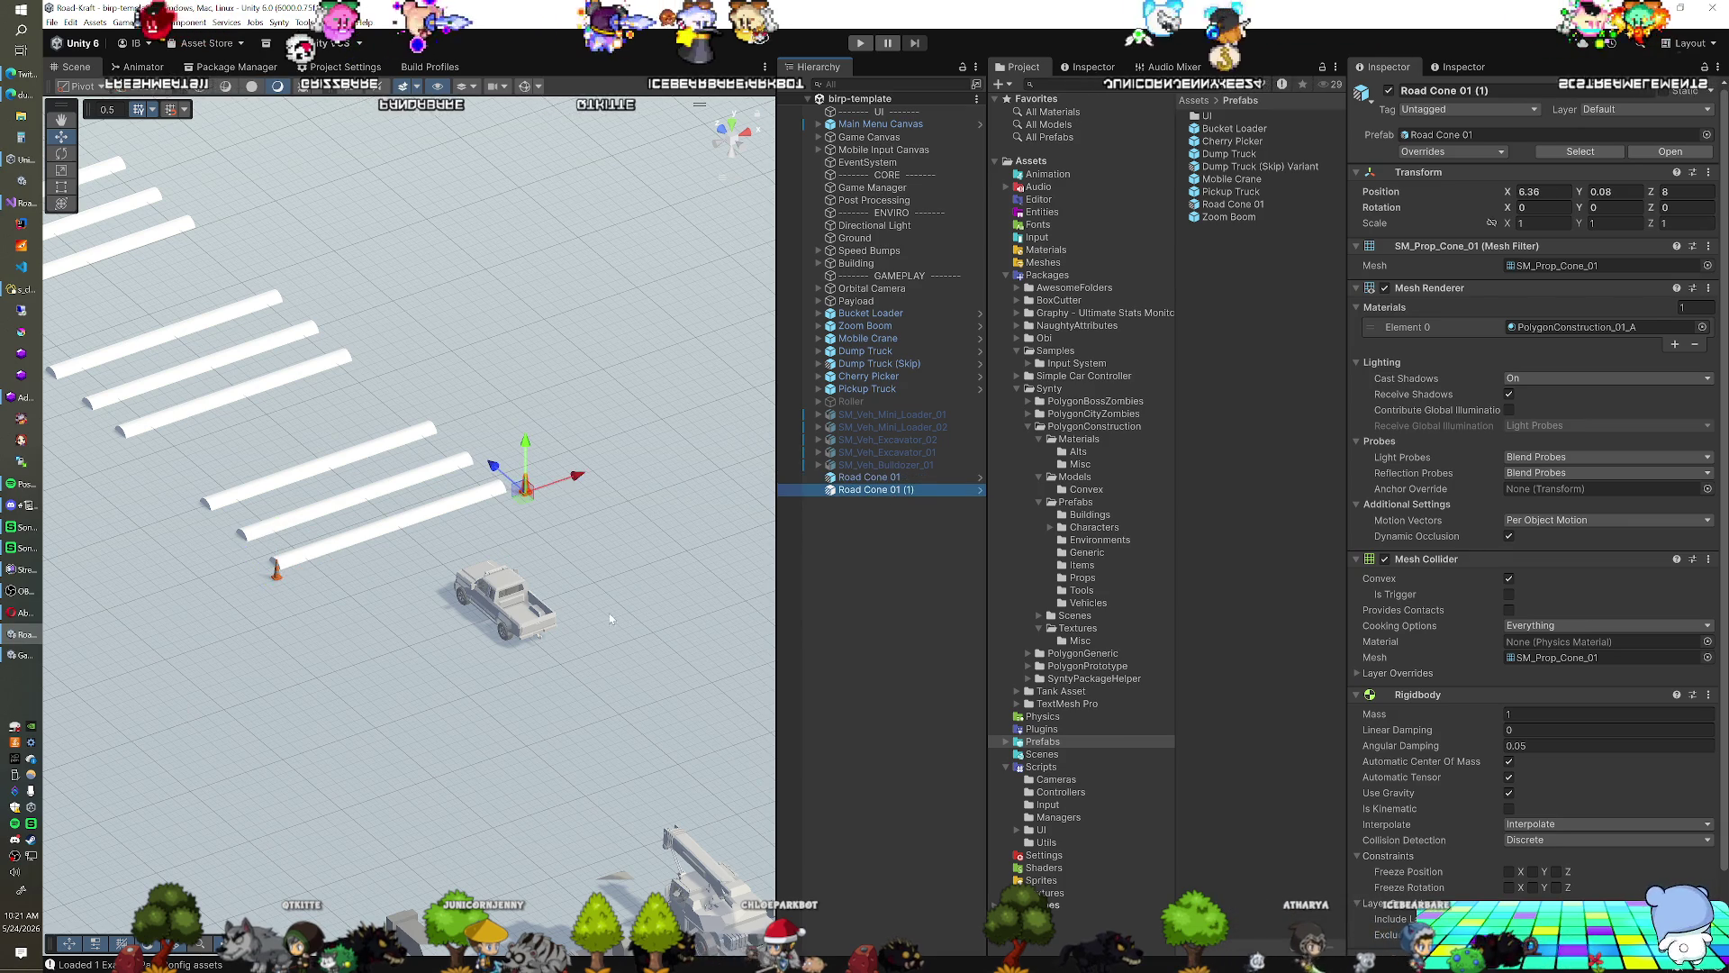
click(732, 126)
mouse_move(565, 625)
mouse_down()
mouse_move(385, 645)
mouse_move(518, 567)
mouse_move(490, 529)
mouse_move(535, 532)
mouse_up()
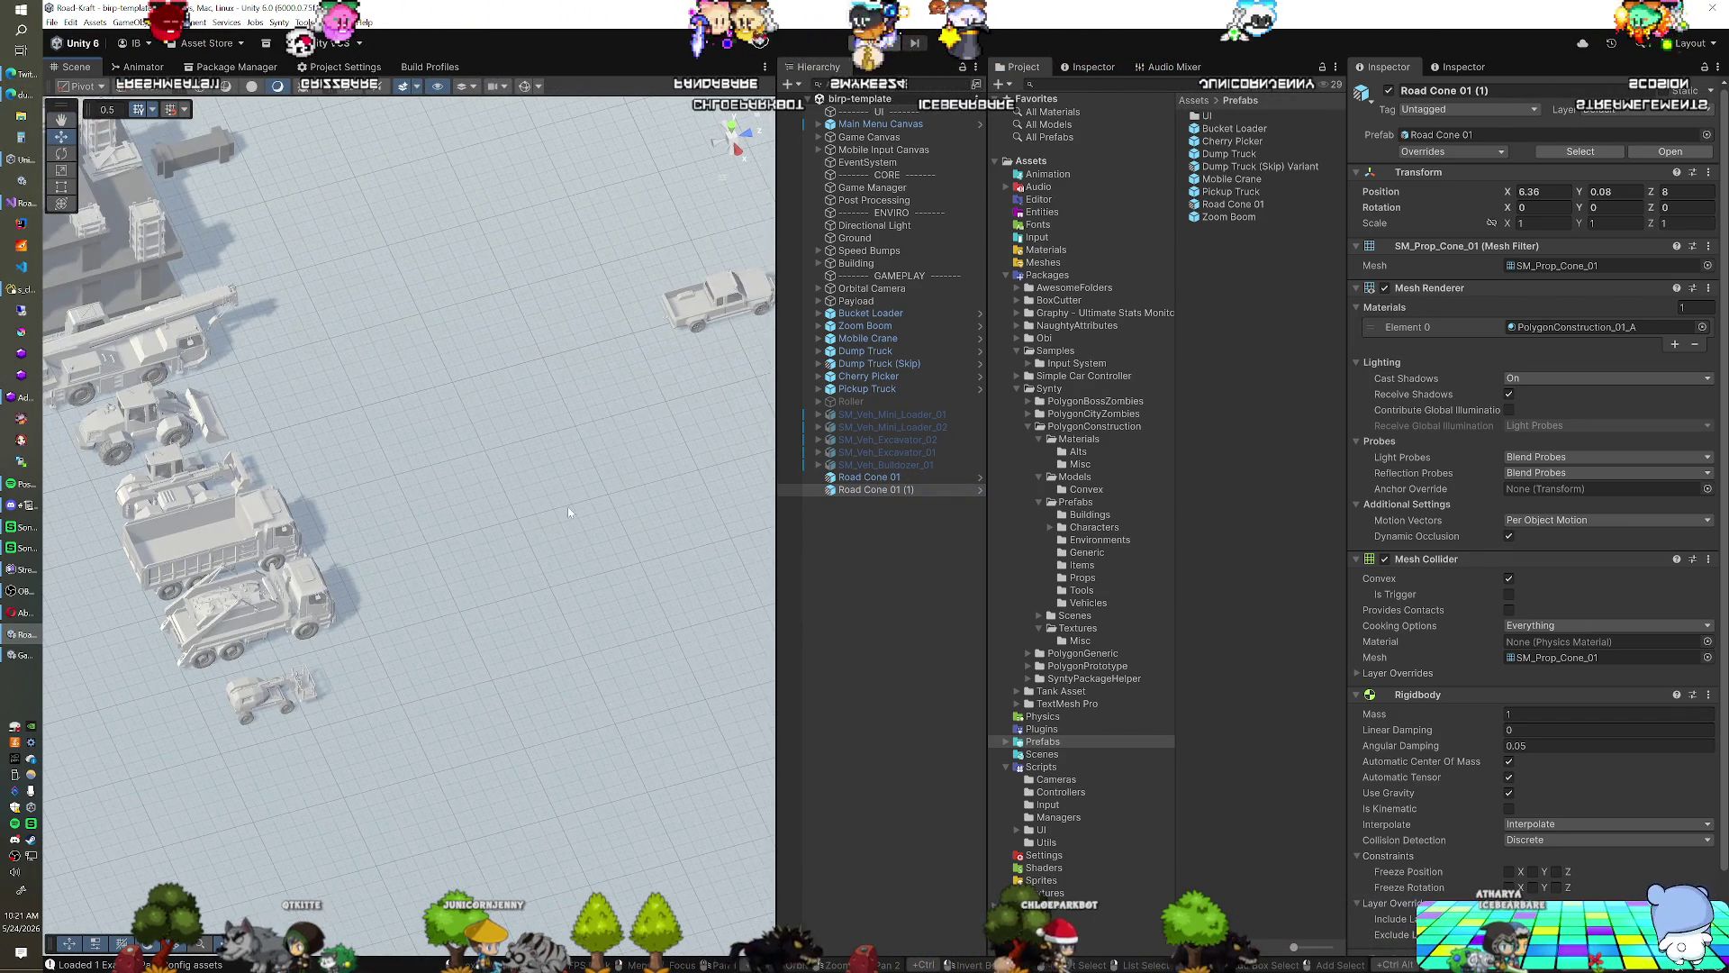
click(848, 316)
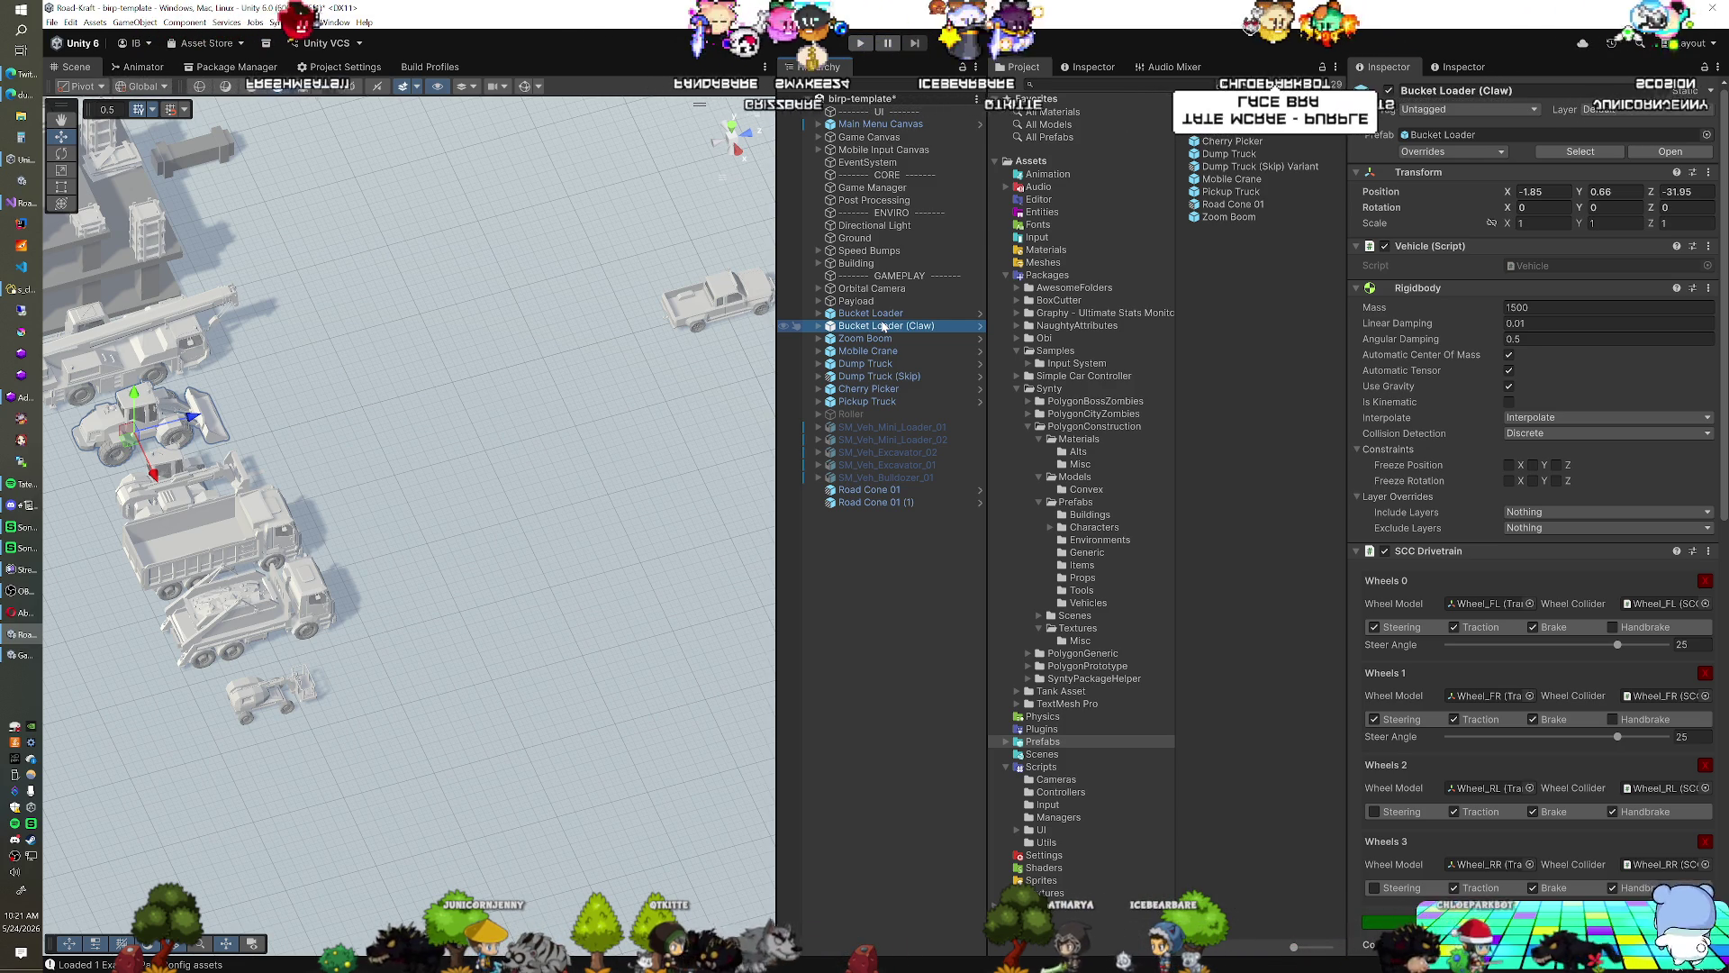
Expand Bucket Loader (Claw), inspect its bucket, and move the loader along X to 22.46
click(819, 326)
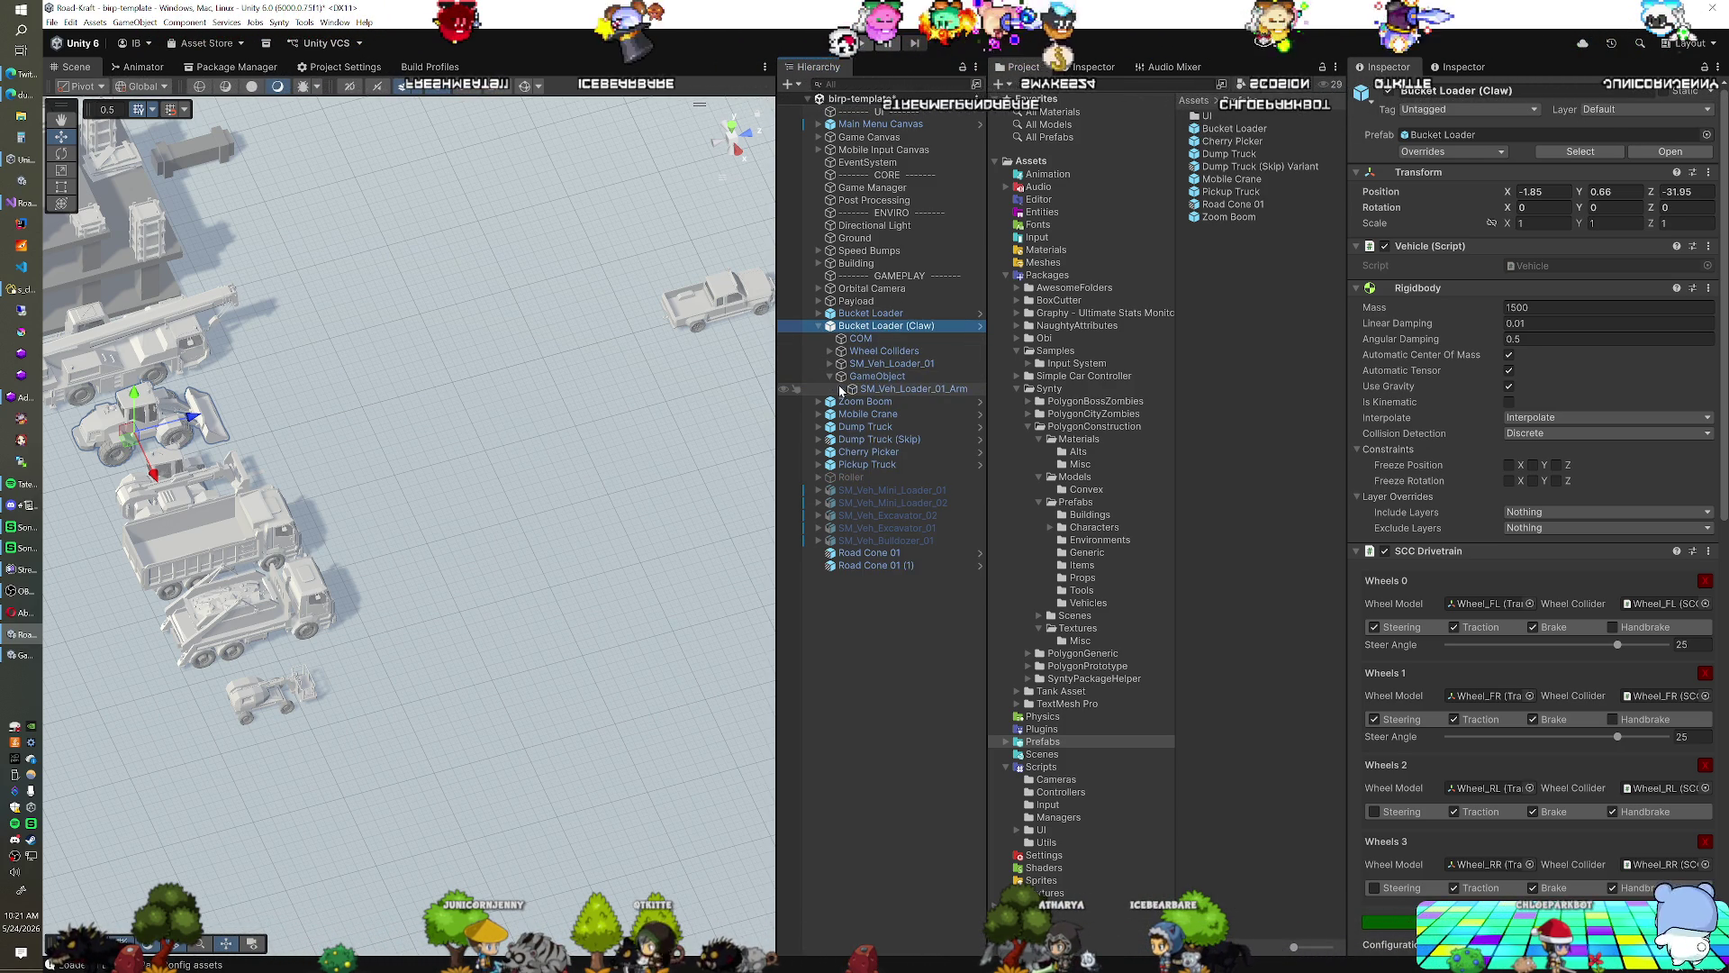
click(887, 403)
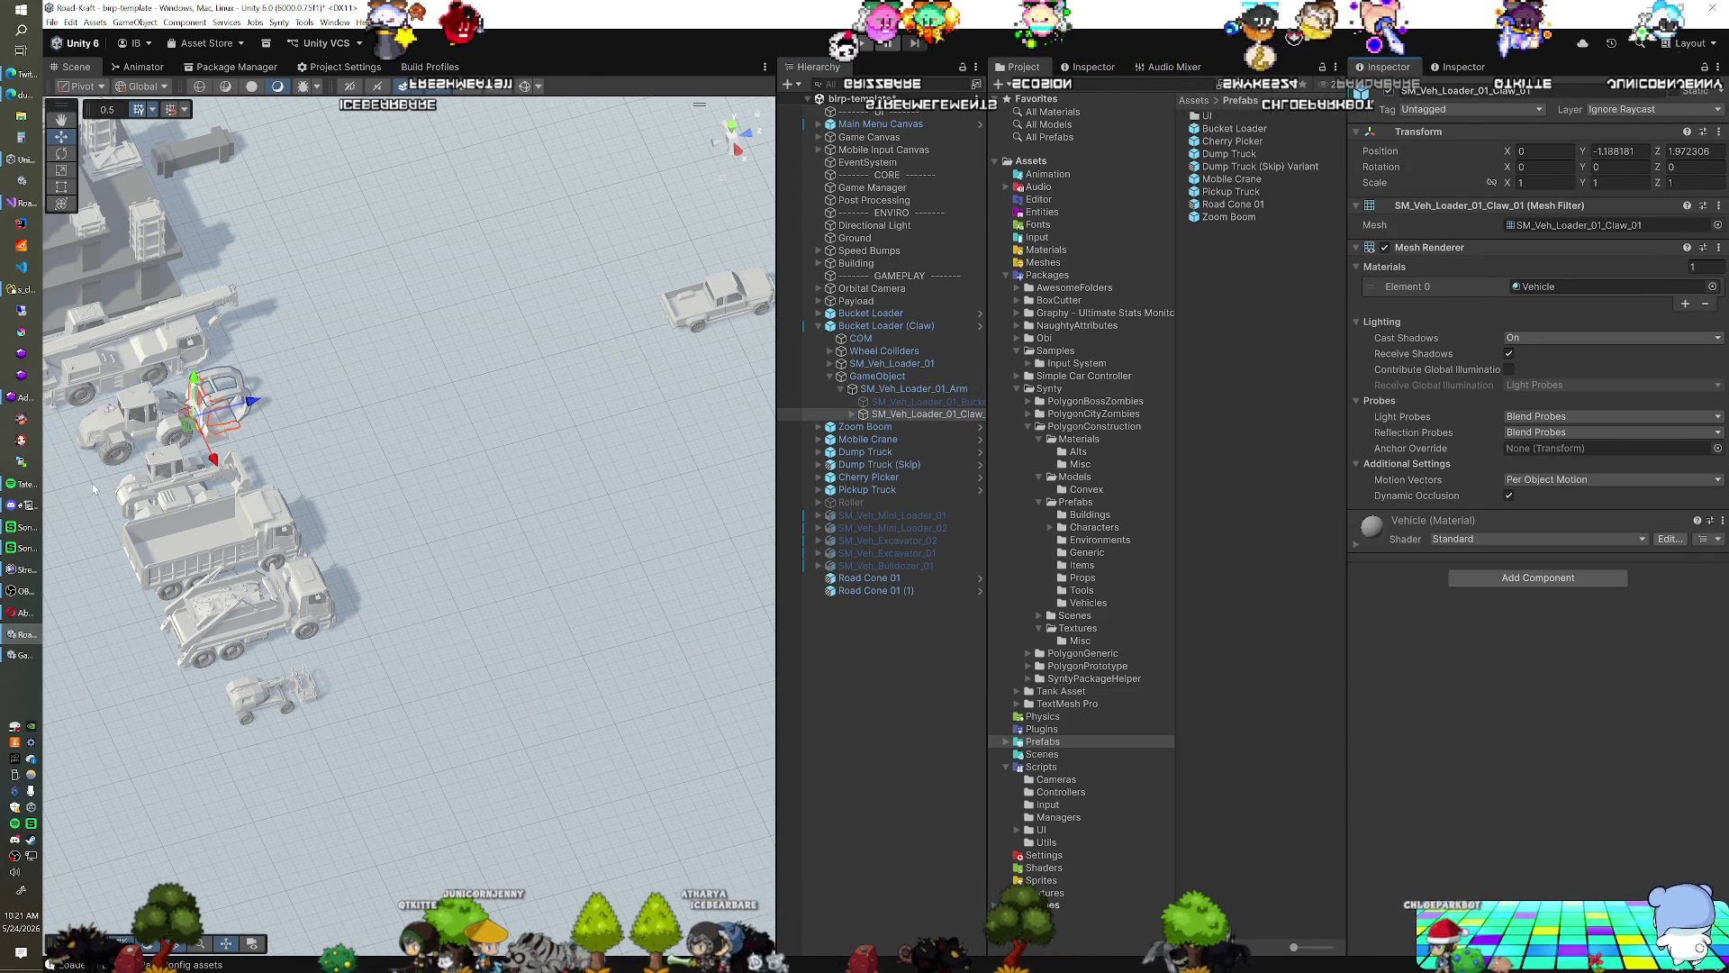
click(863, 326)
drag(154, 466, 348, 800)
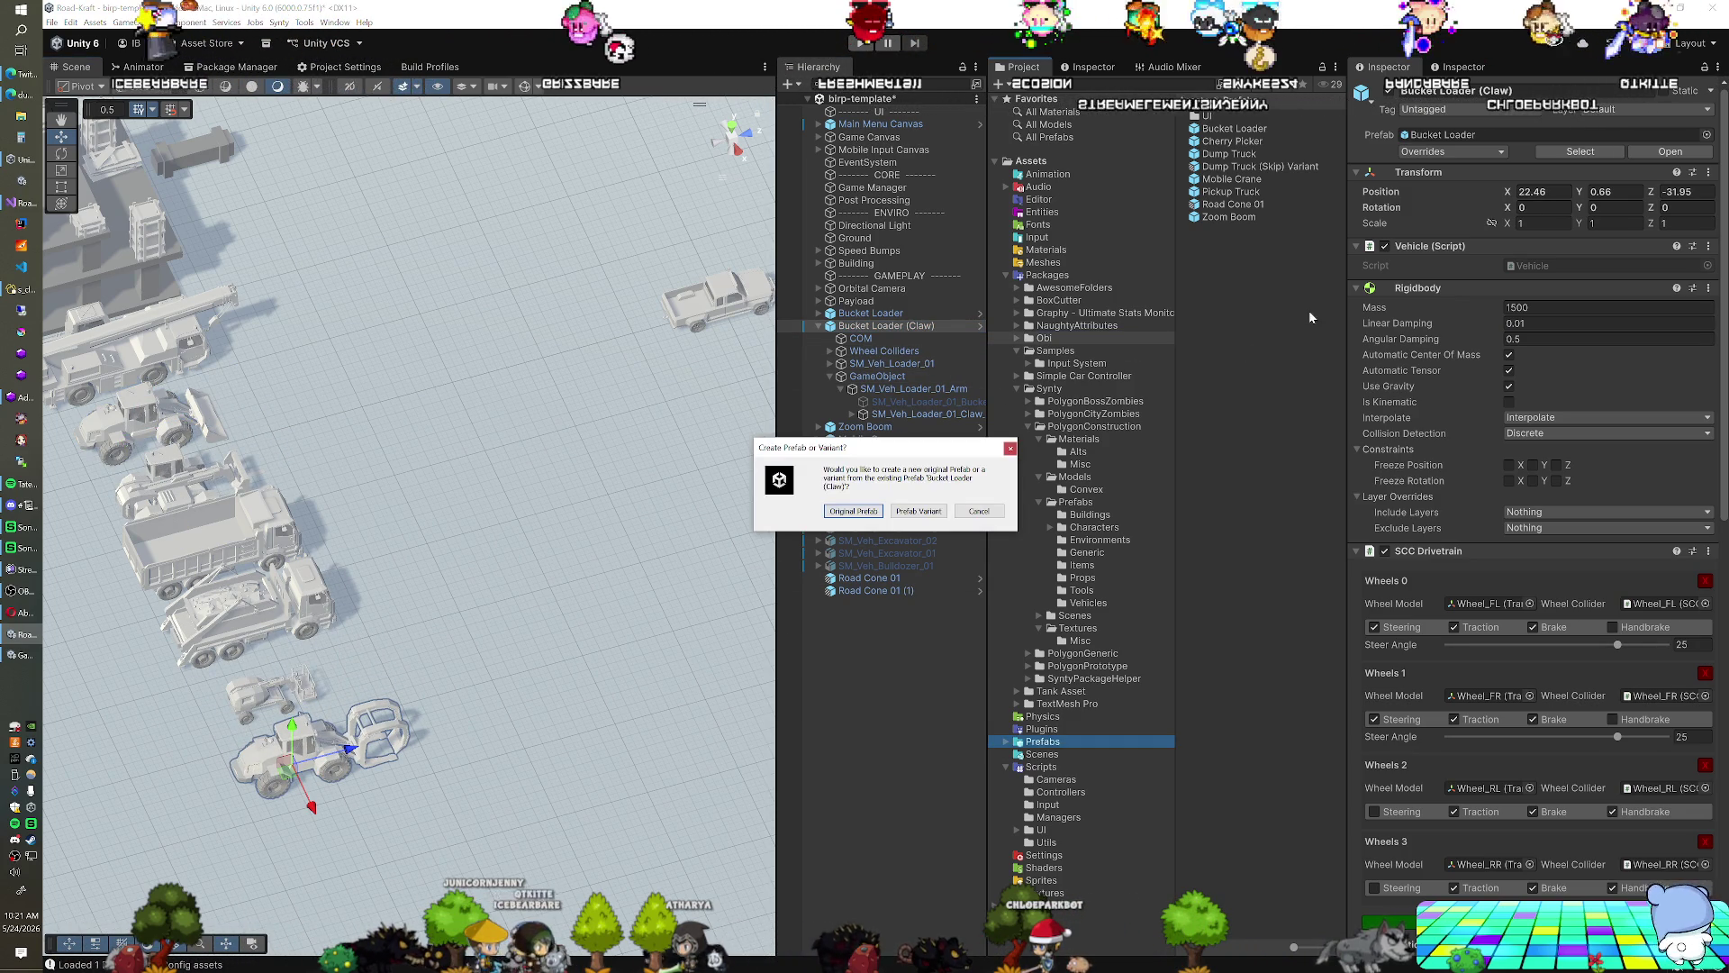
Save the loader as a Bucket Loader (Claw) prefab Variant and frame it in the view
click(906, 510)
mouse_move(486, 642)
mouse_down()
mouse_move(300, 646)
mouse_move(540, 600)
mouse_up()
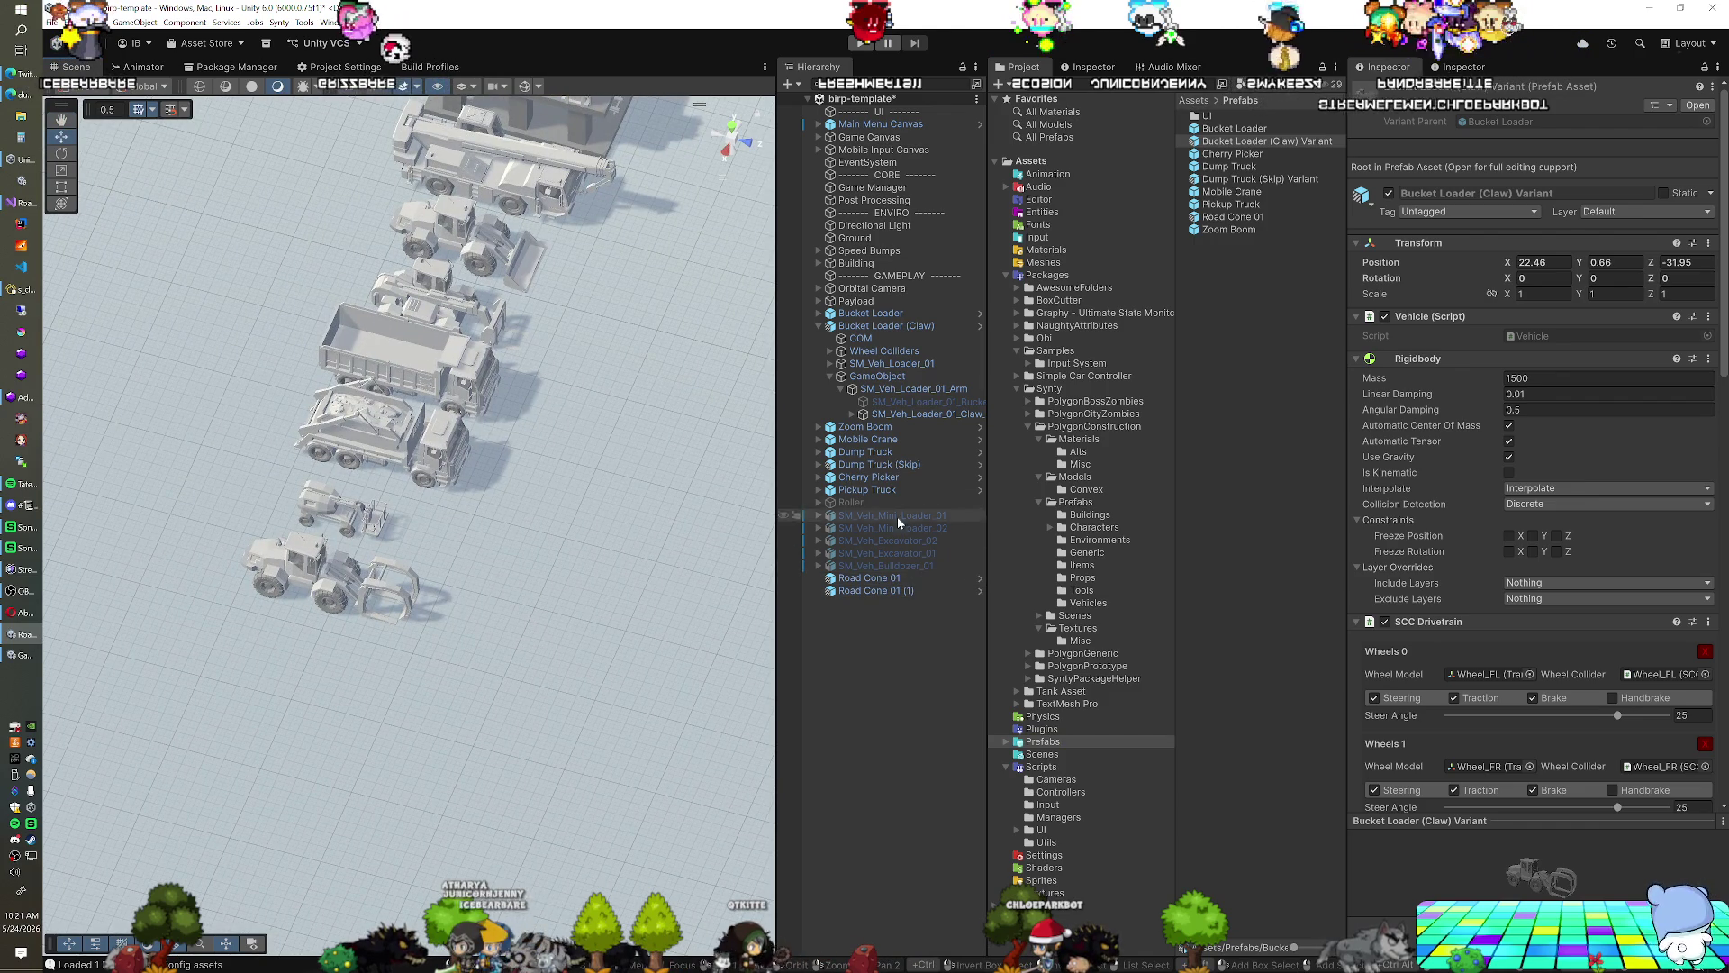
double_click(886, 326)
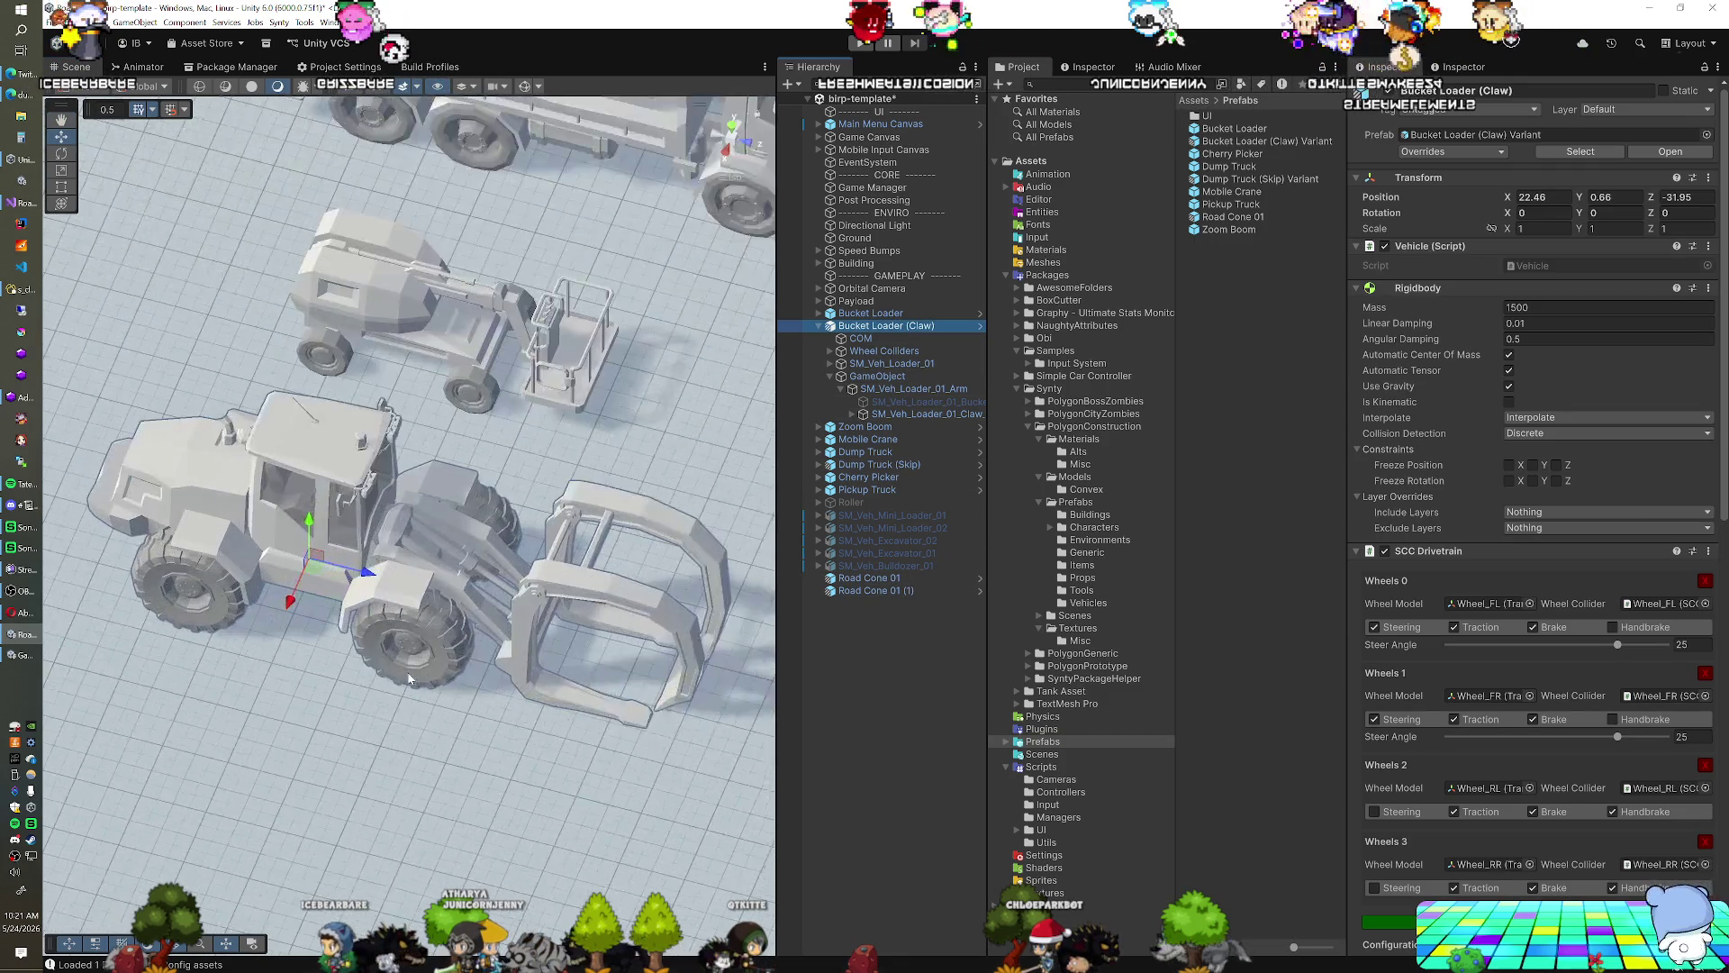
mouse_move(402, 691)
mouse_down()
mouse_move(306, 613)
mouse_move(450, 621)
mouse_up()
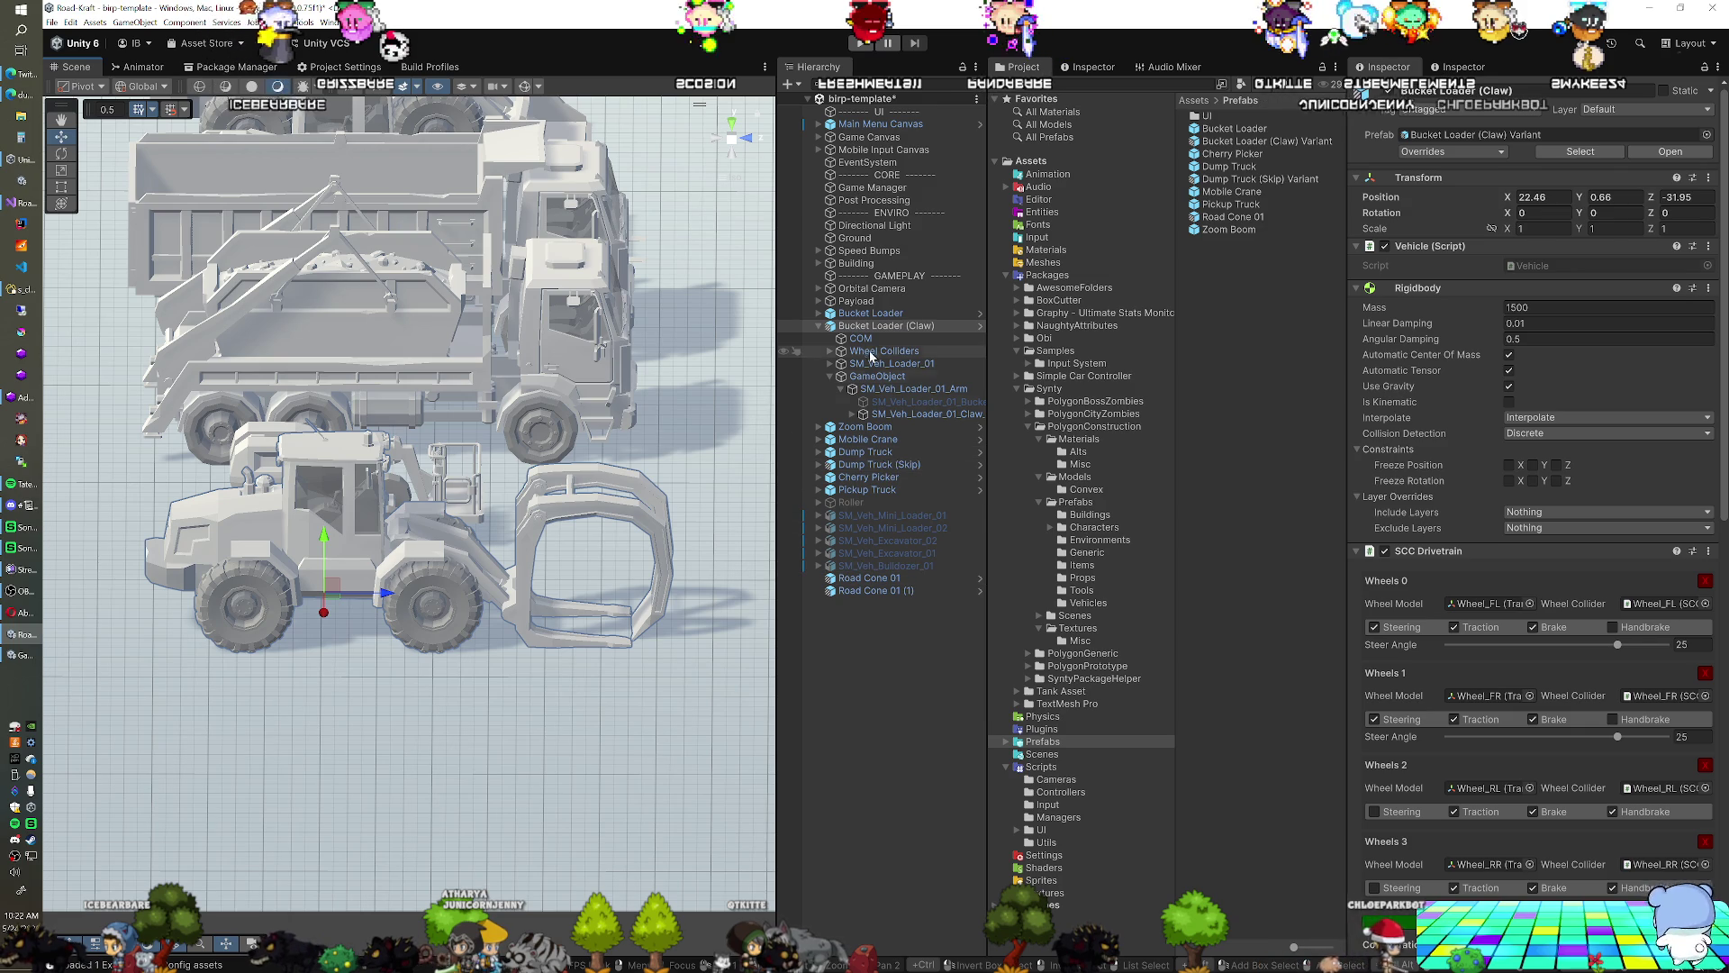
Move Bucket Loader (Claw) below the road cones and drag both road cones up beside Building
drag(860, 588, 858, 612)
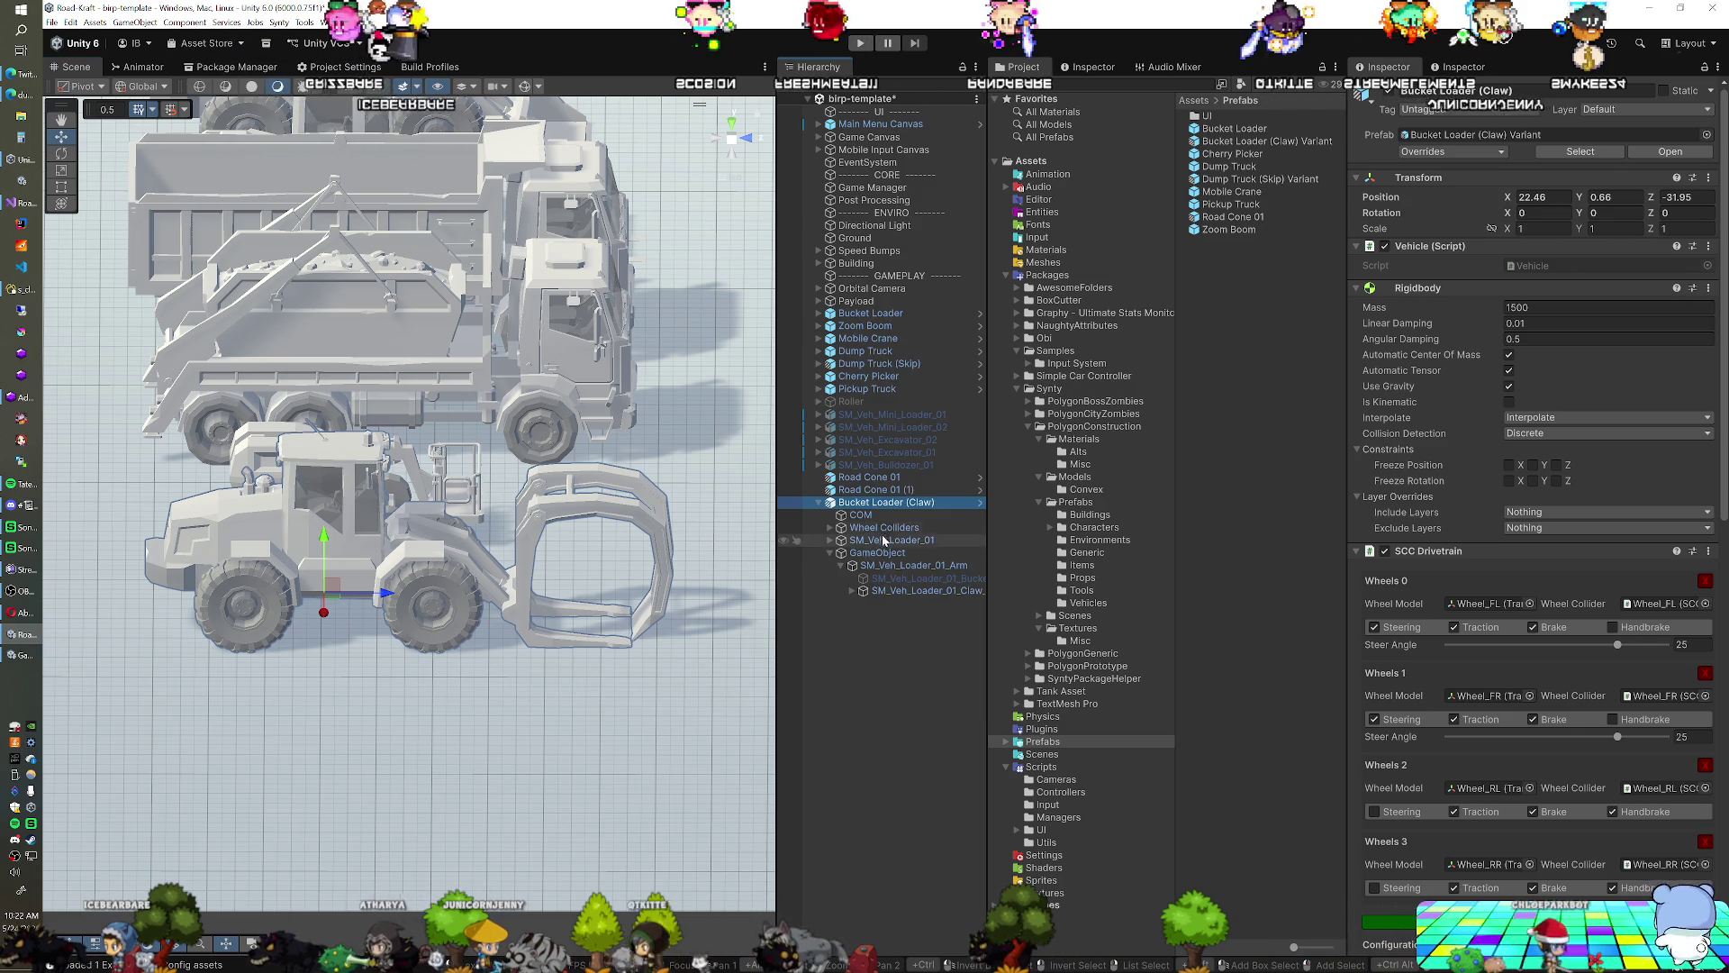
click(870, 477)
shift+click(876, 488)
mouse_move(876, 486)
mouse_down()
mouse_move(905, 347)
mouse_move(891, 271)
mouse_up()
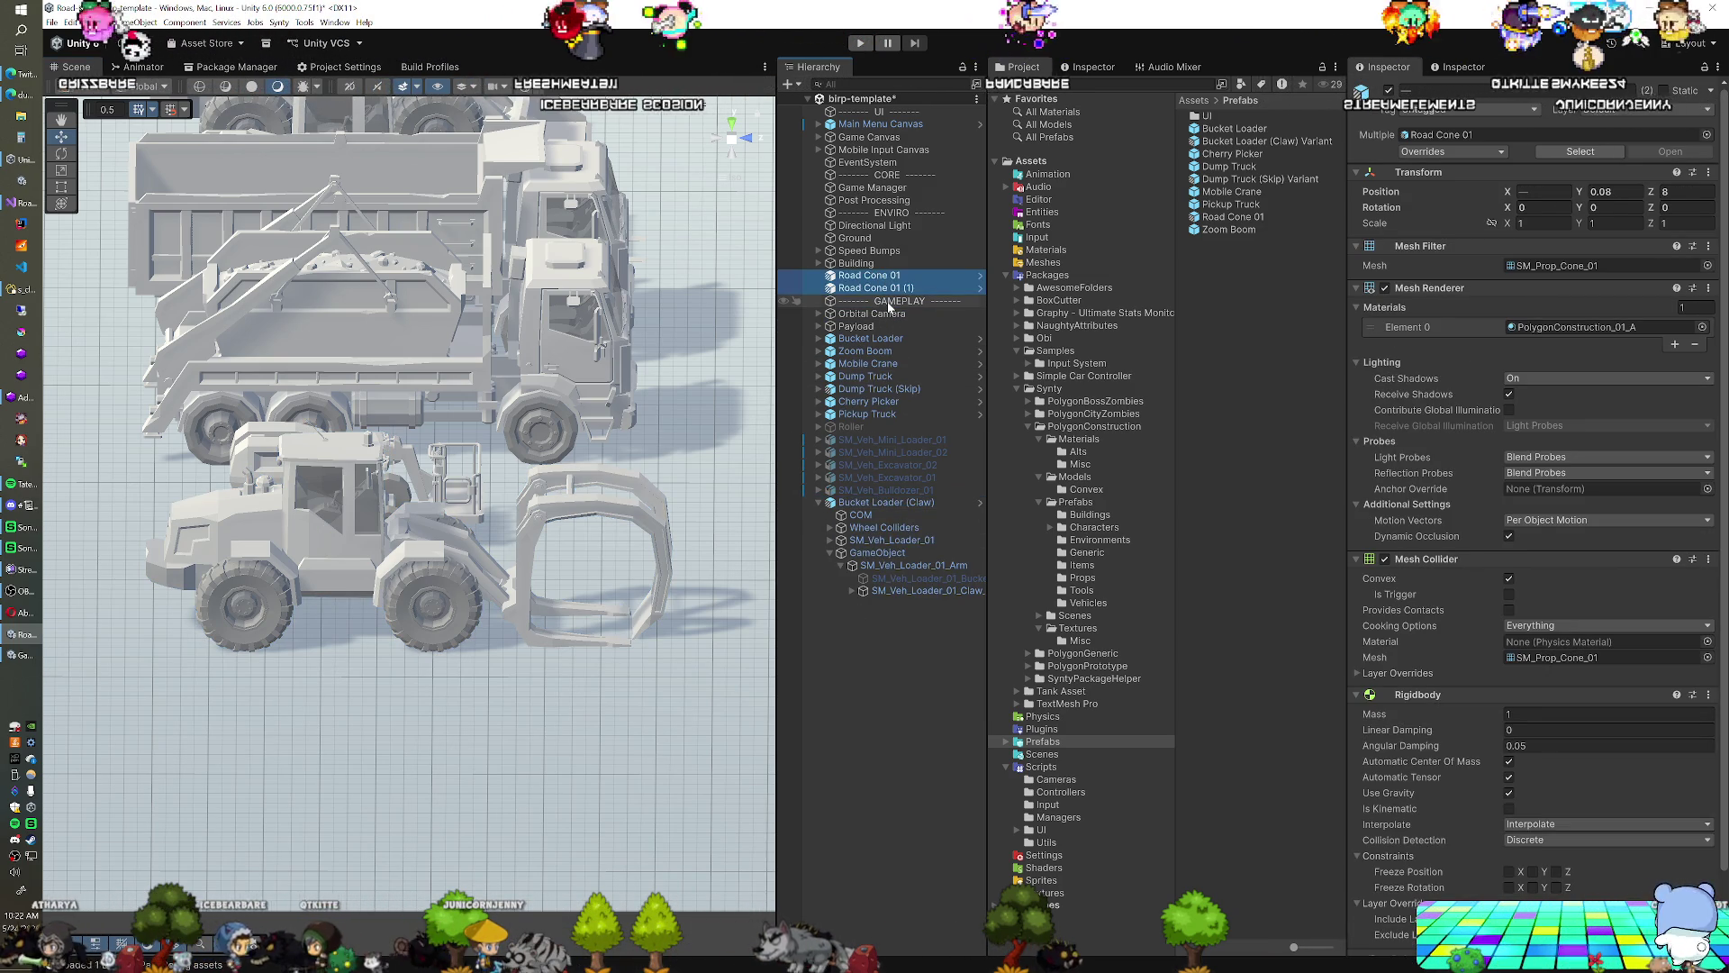
Drop the road cones above Speed Bumps, save the scene, and select the loader's bucket
drag(872, 261, 870, 256)
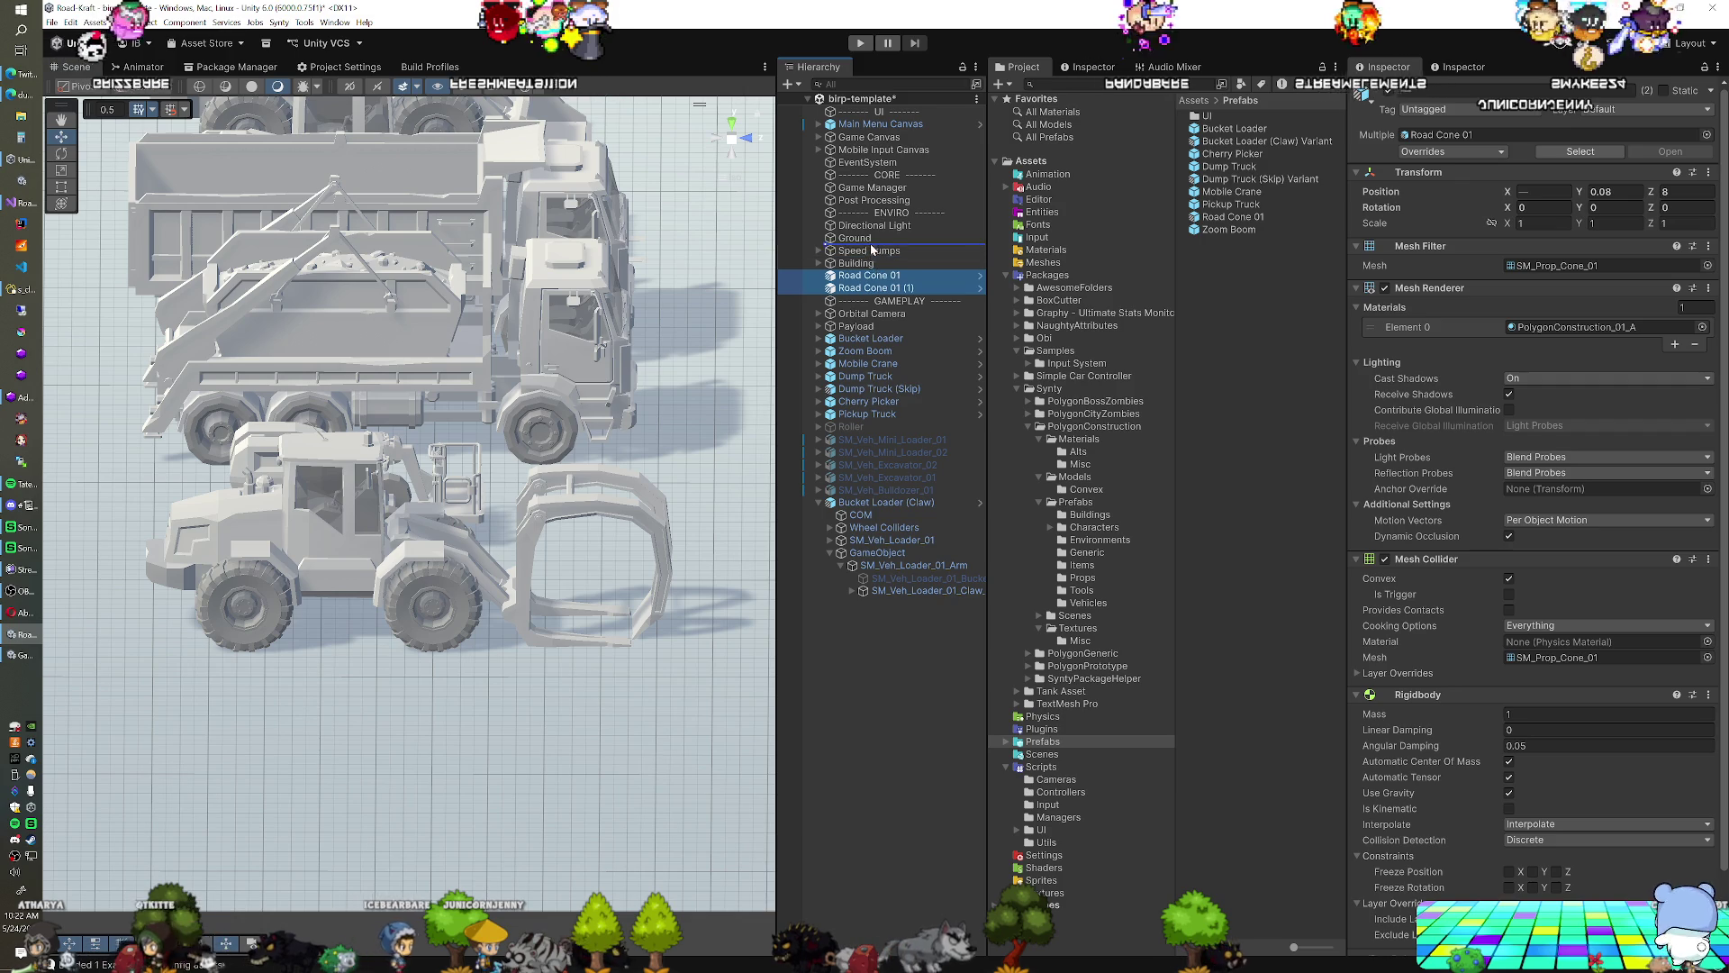
key(ctrl+s)
scroll(557, 590, down, 1)
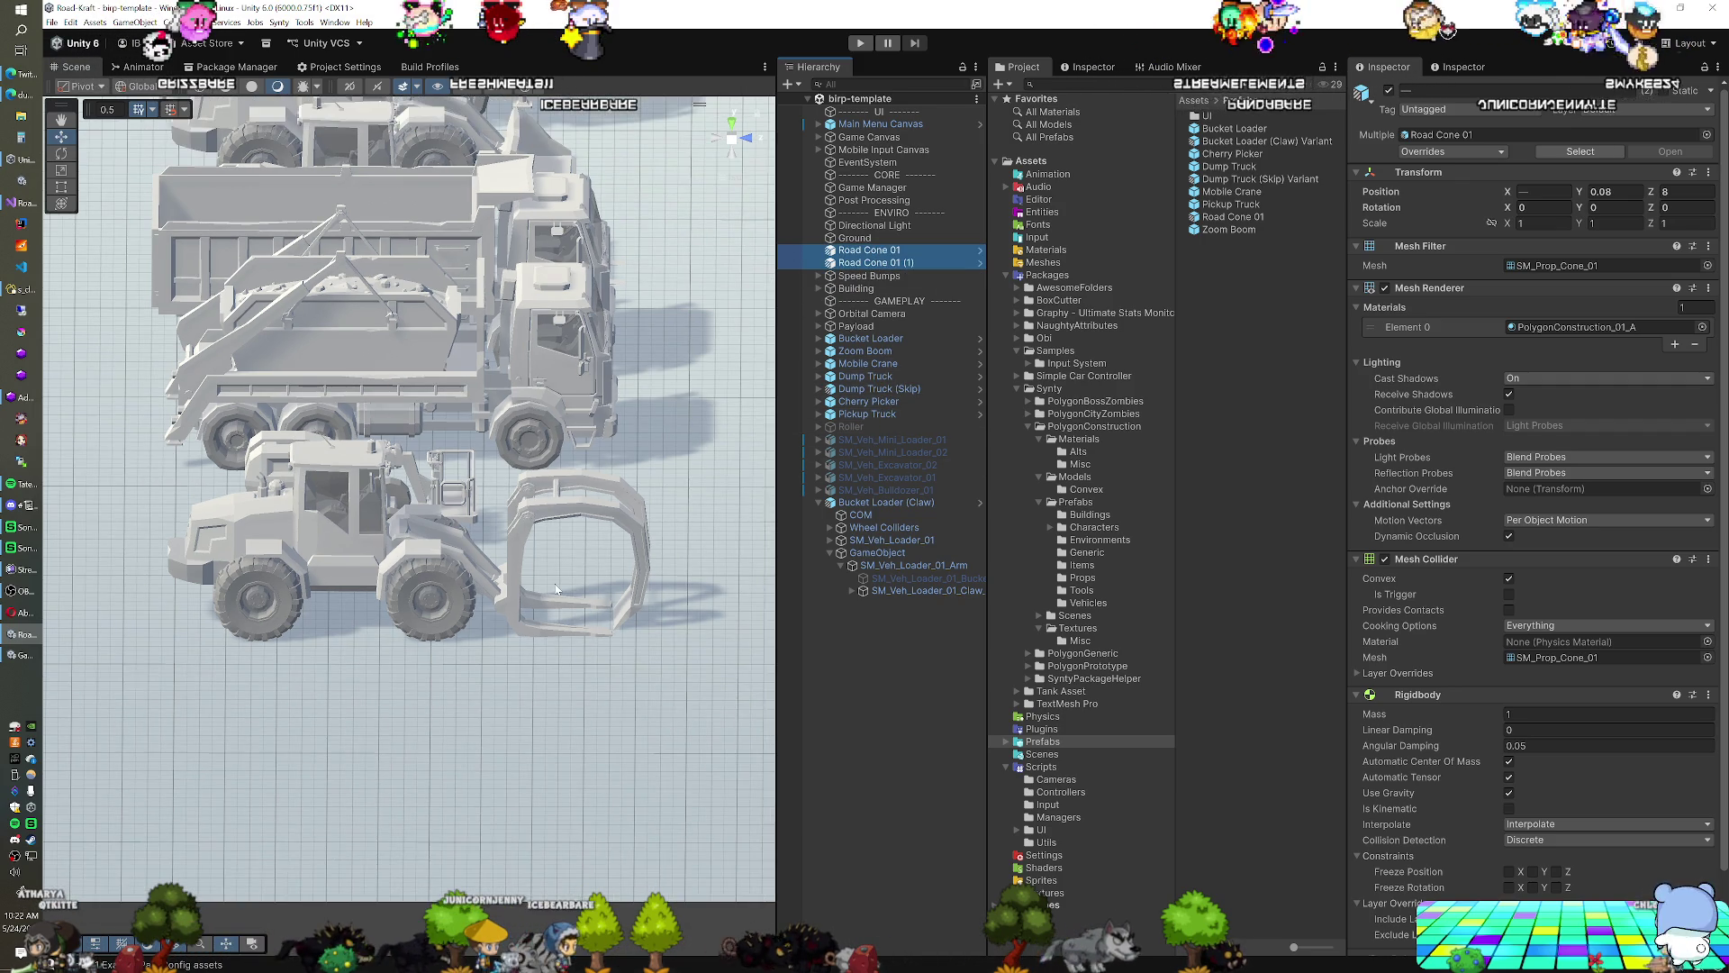
drag(556, 590, 630, 576)
click(897, 579)
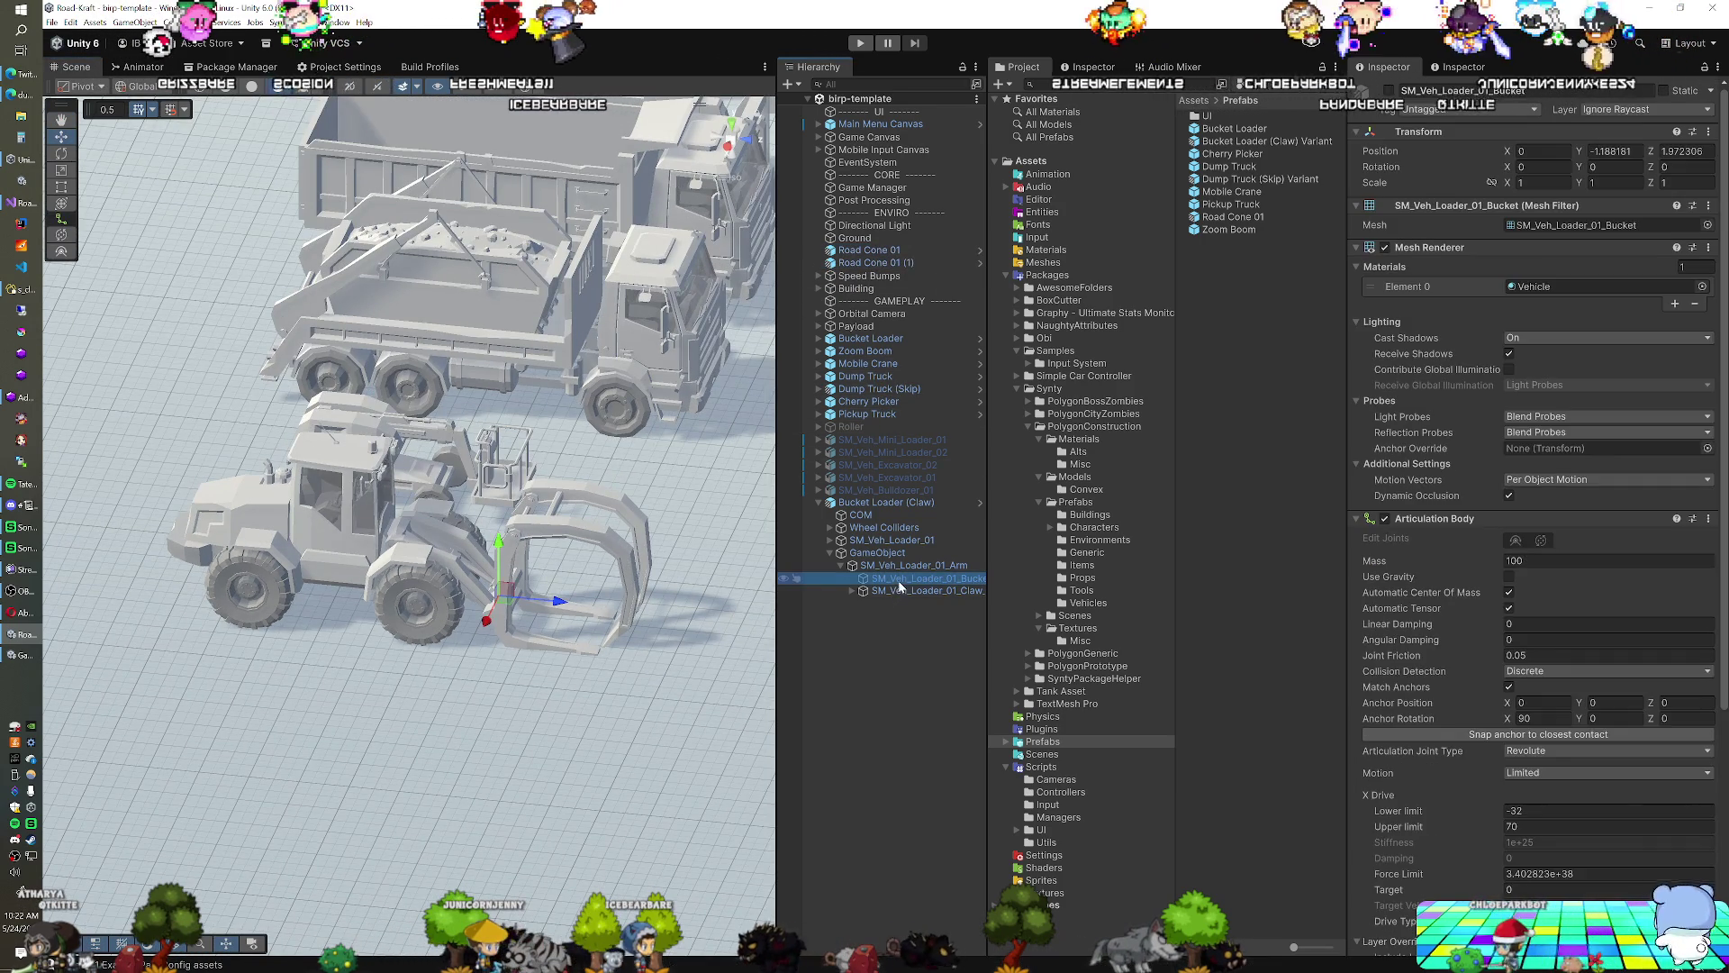
scroll(1401, 540, down, 2)
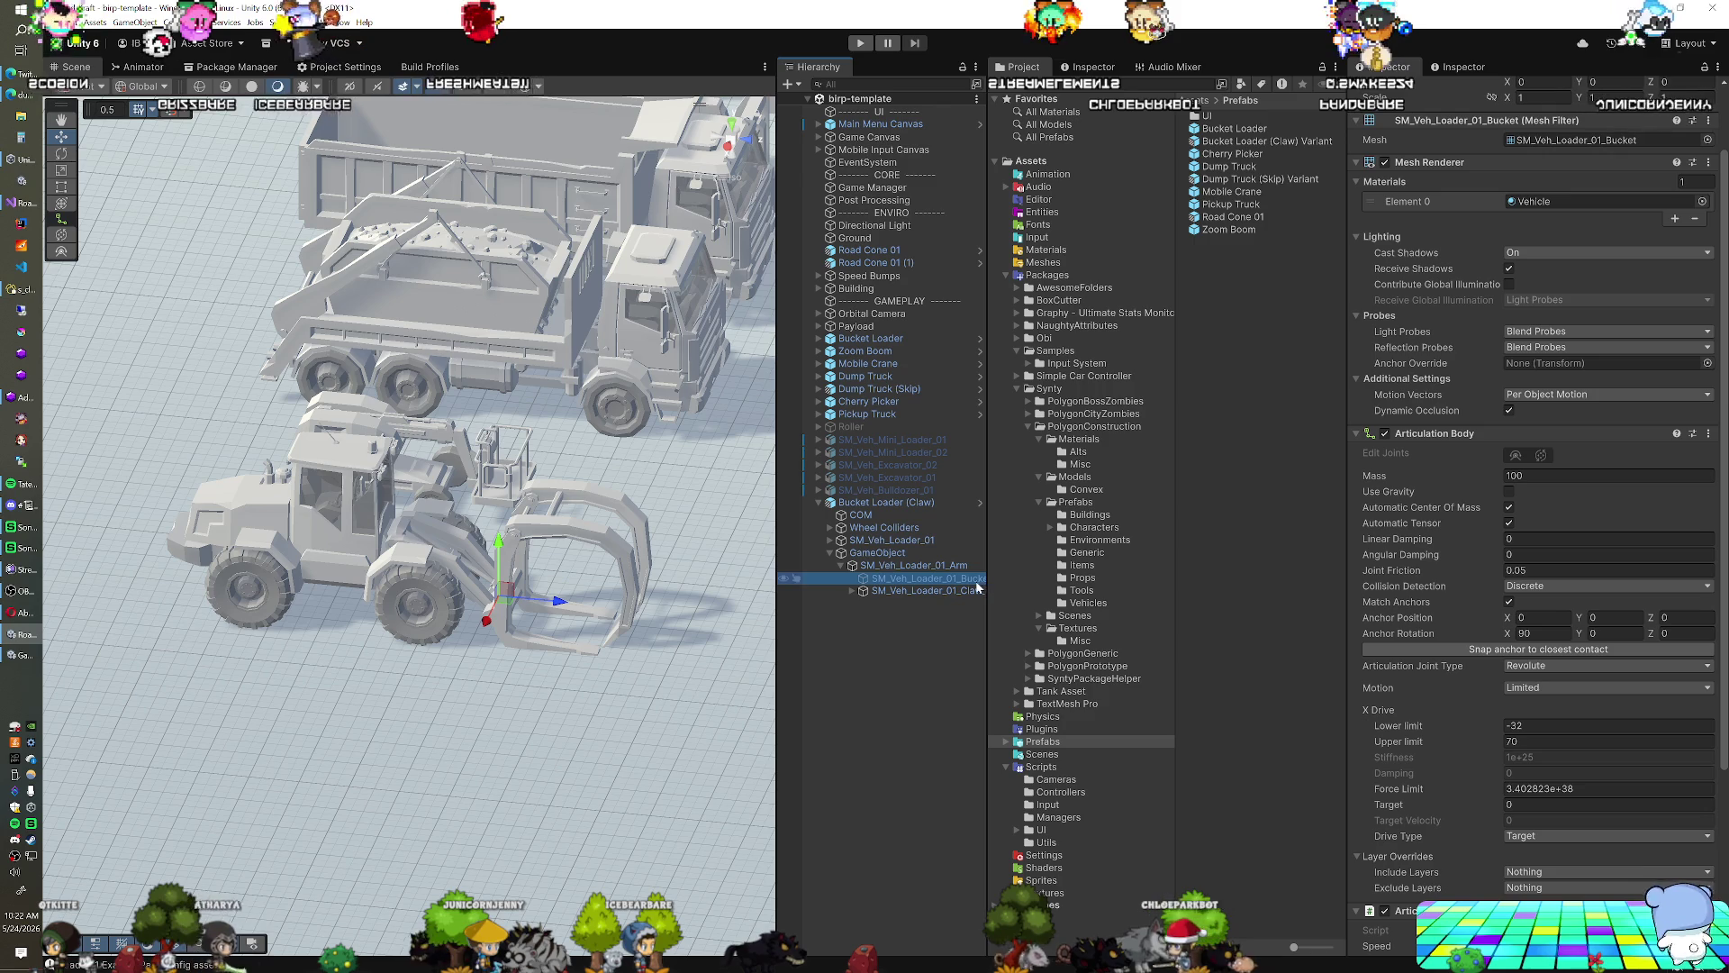
Remove the bucket's Articulation Body, Articulation Mechanism and Mechanism Input components
right_click(1423, 434)
click(1450, 473)
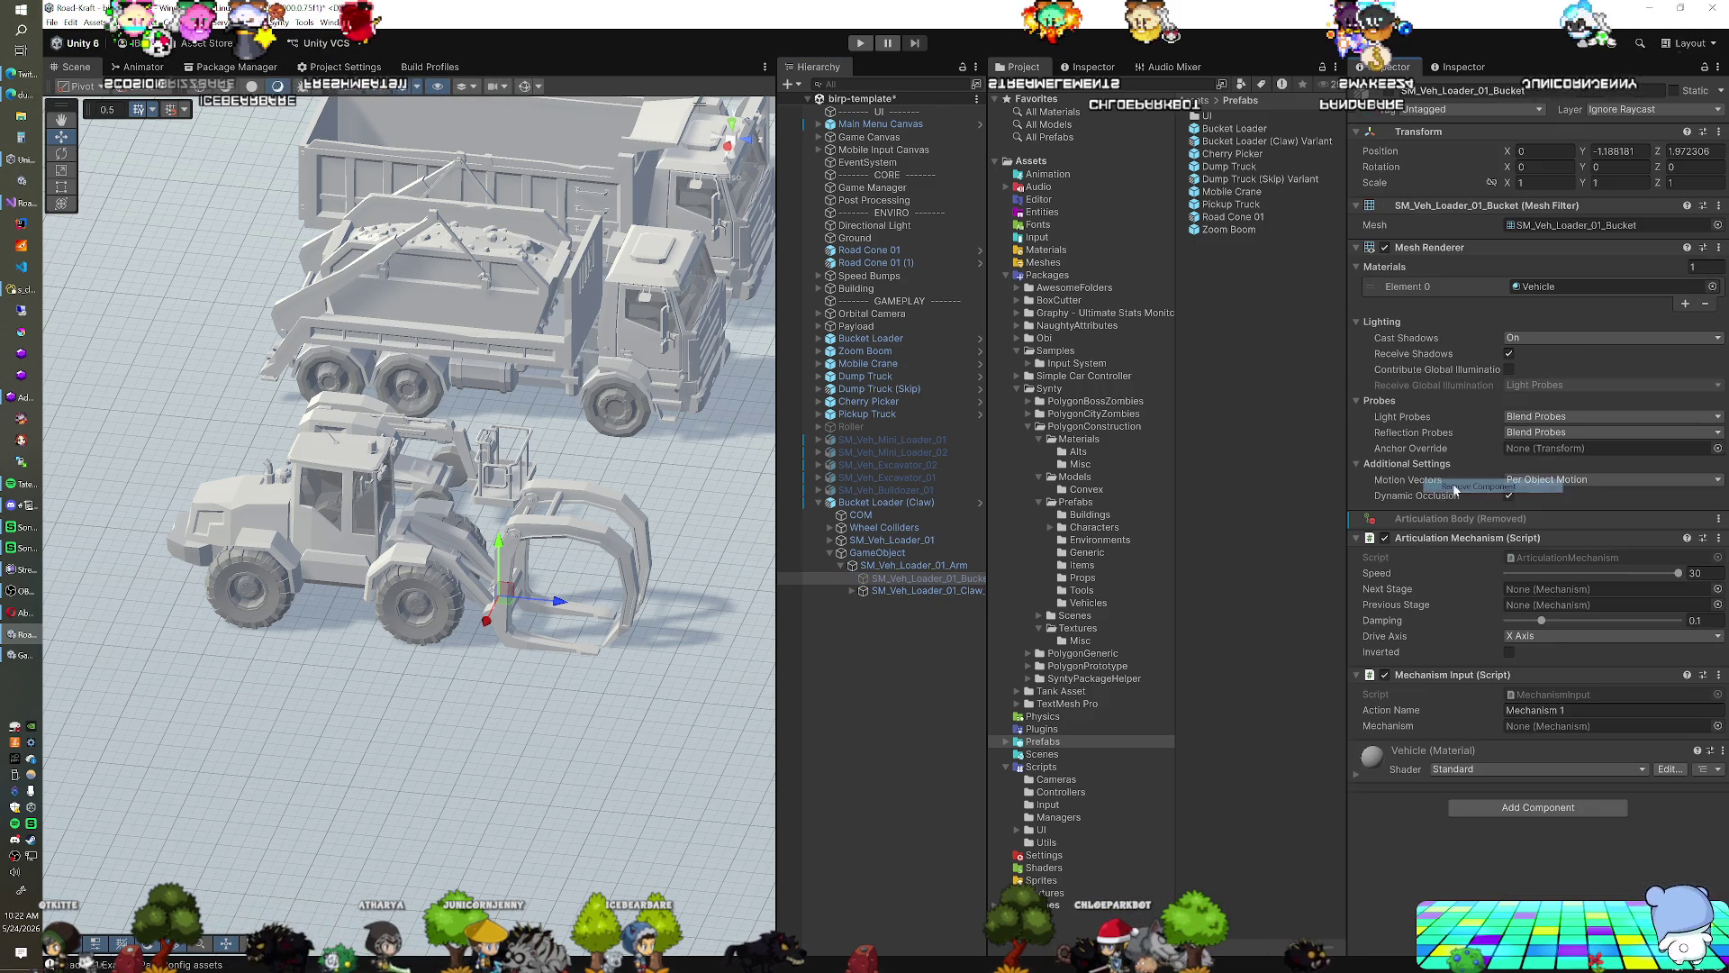
right_click(1423, 538)
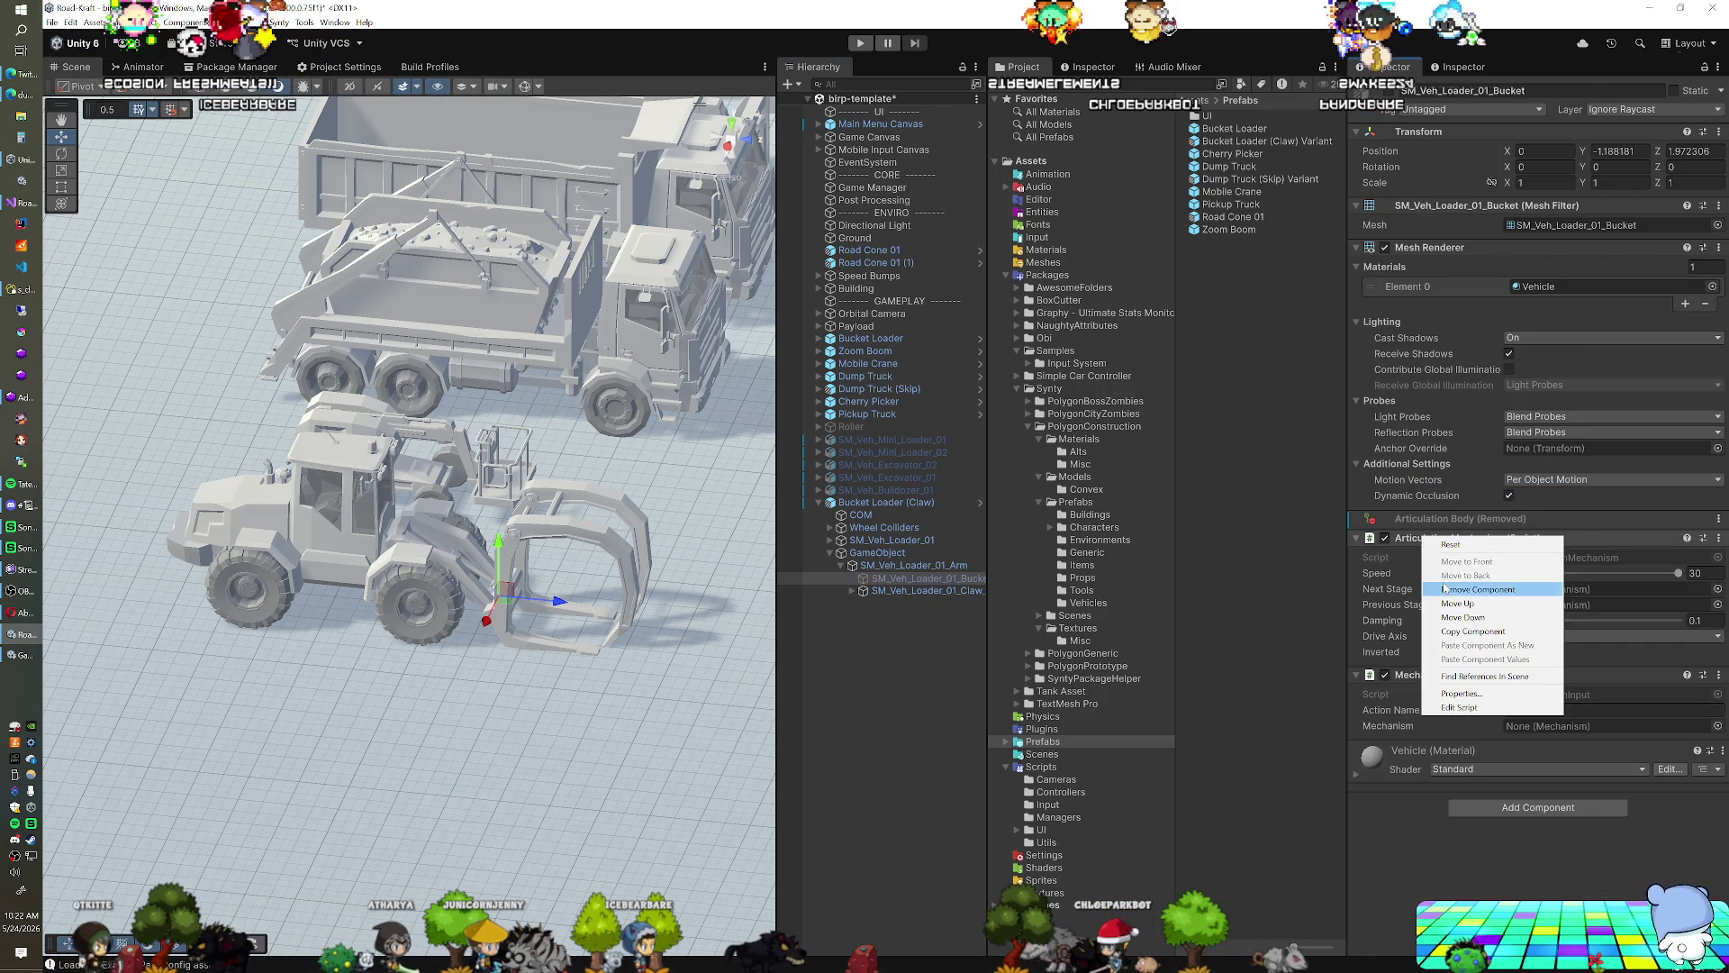
click(1444, 587)
right_click(1432, 562)
click(1452, 617)
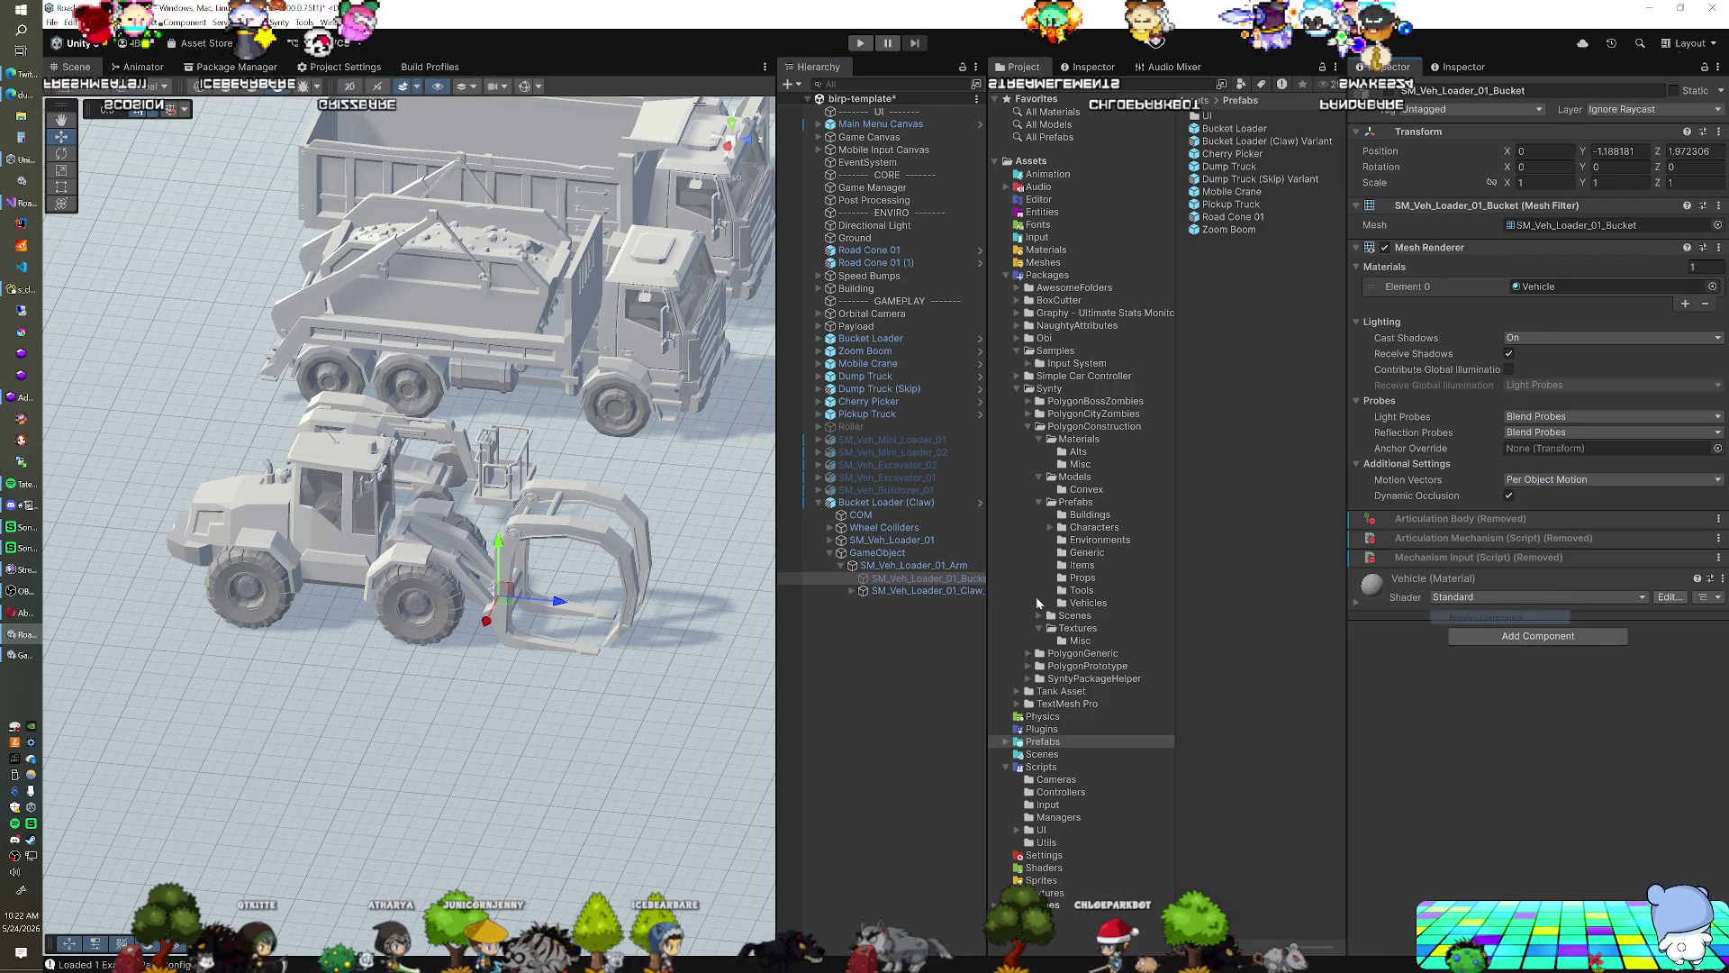
Select the first claw piece, SM_Veh_Loader_01_Claw_01, and orbit around the loader
click(932, 591)
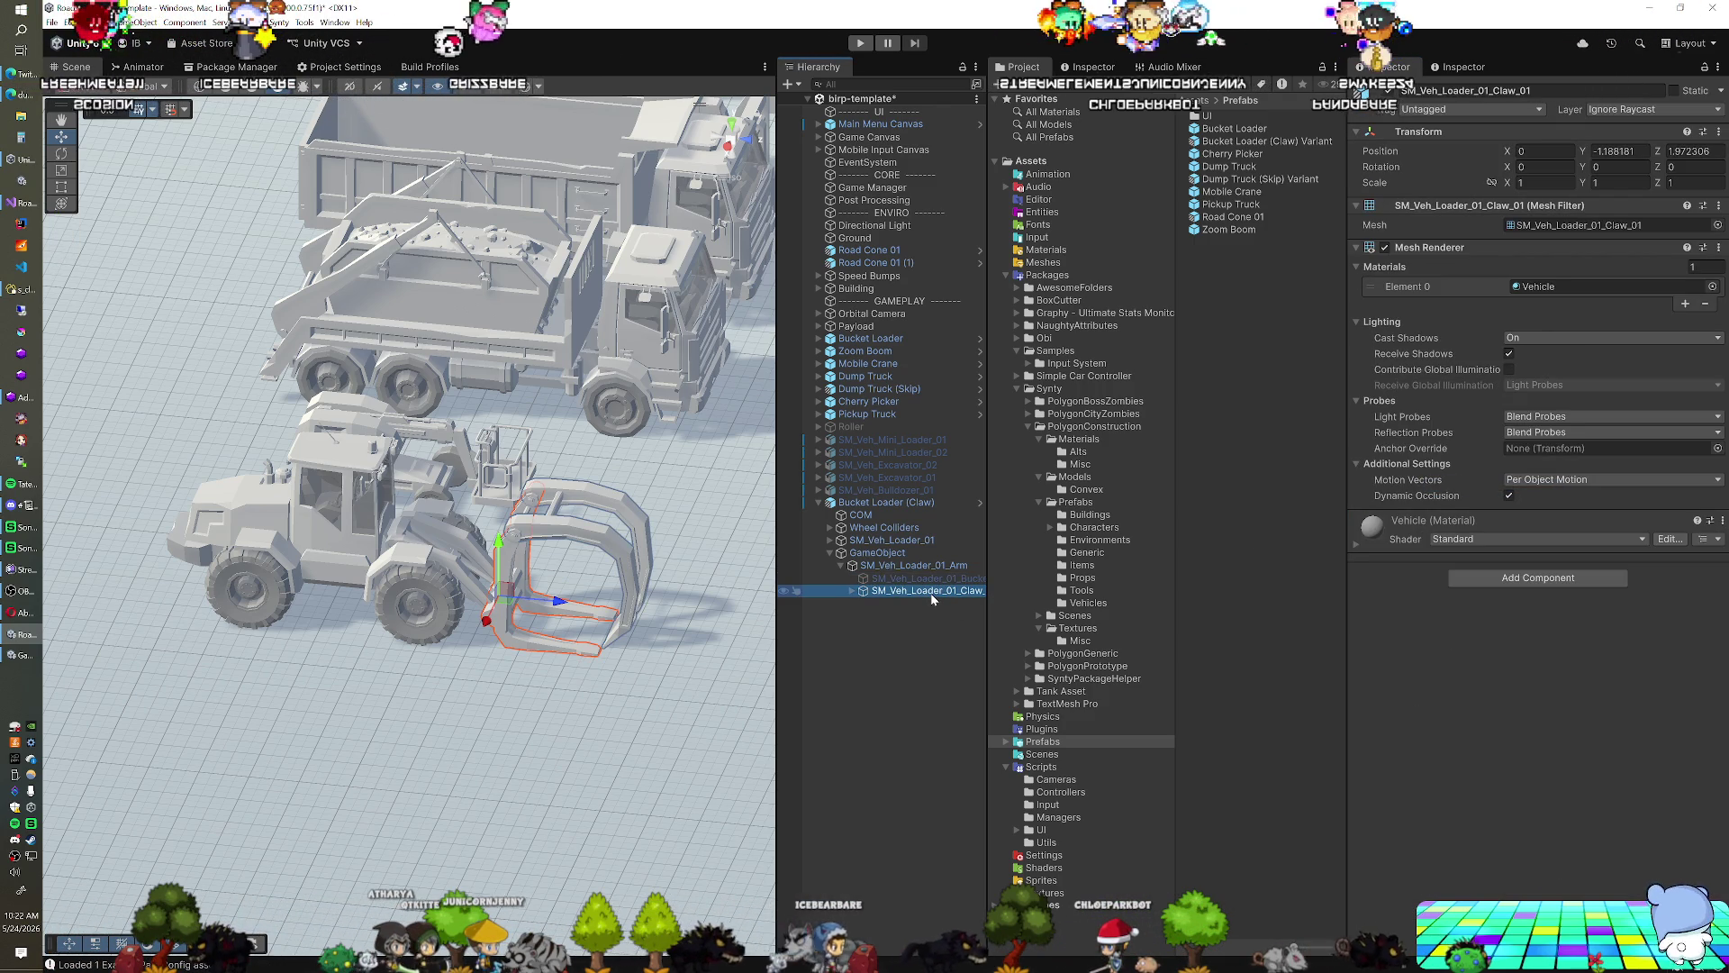
click(929, 578)
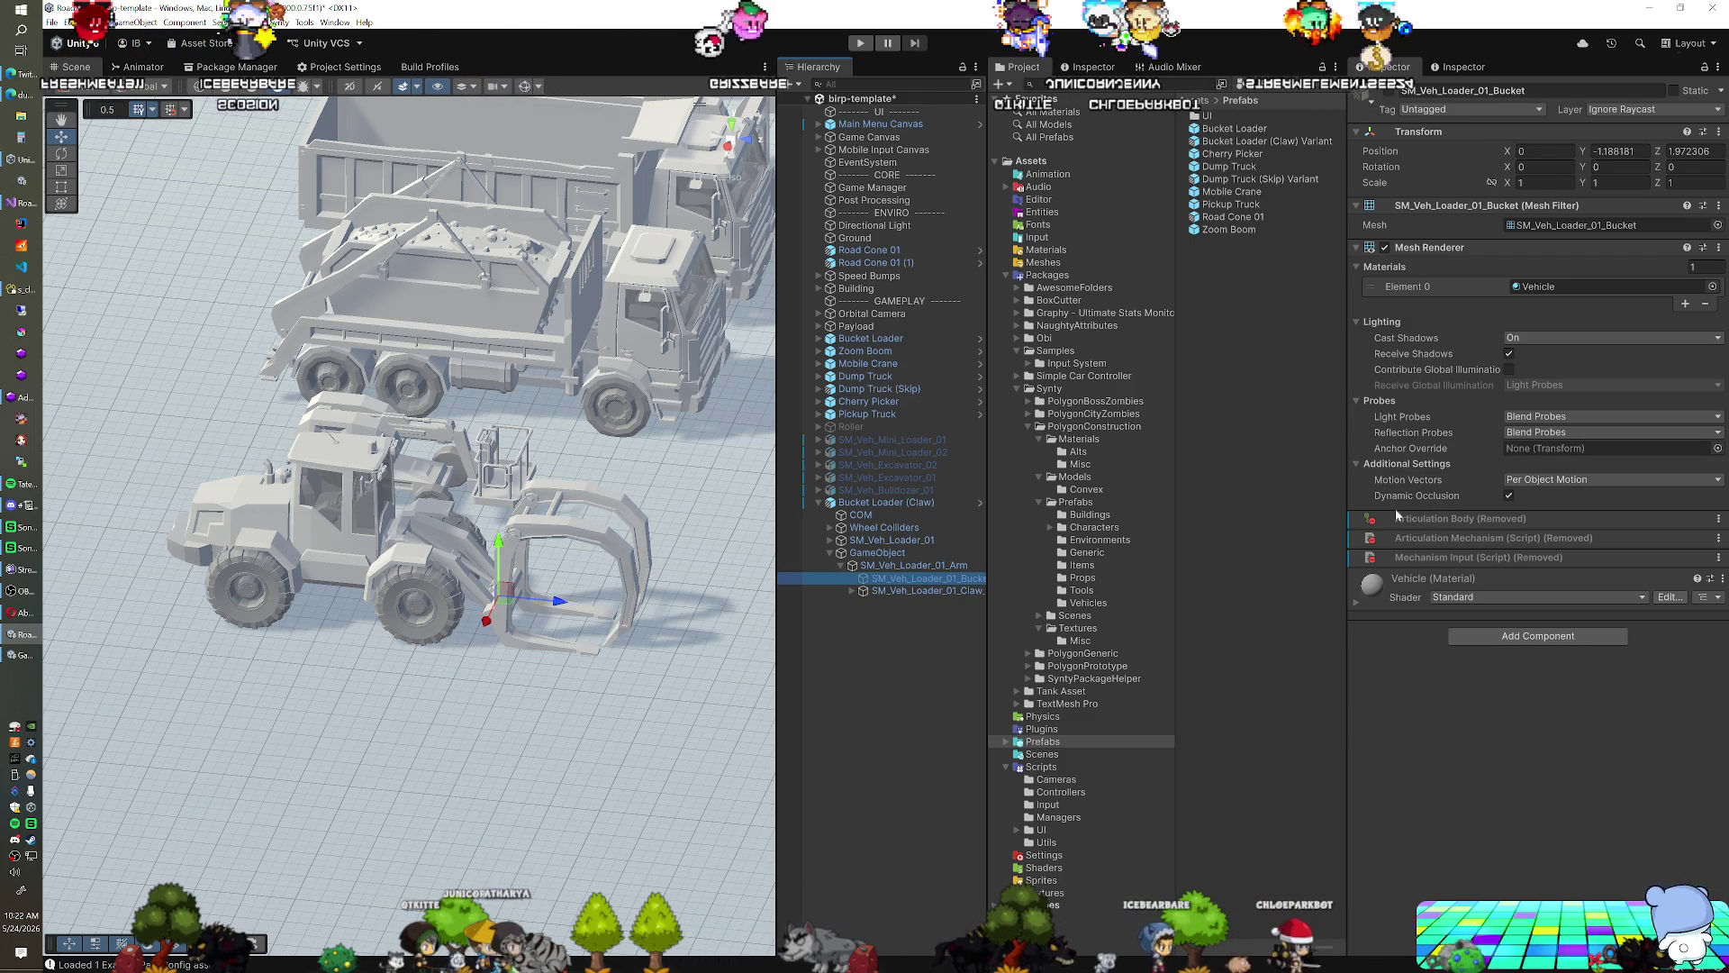
click(917, 590)
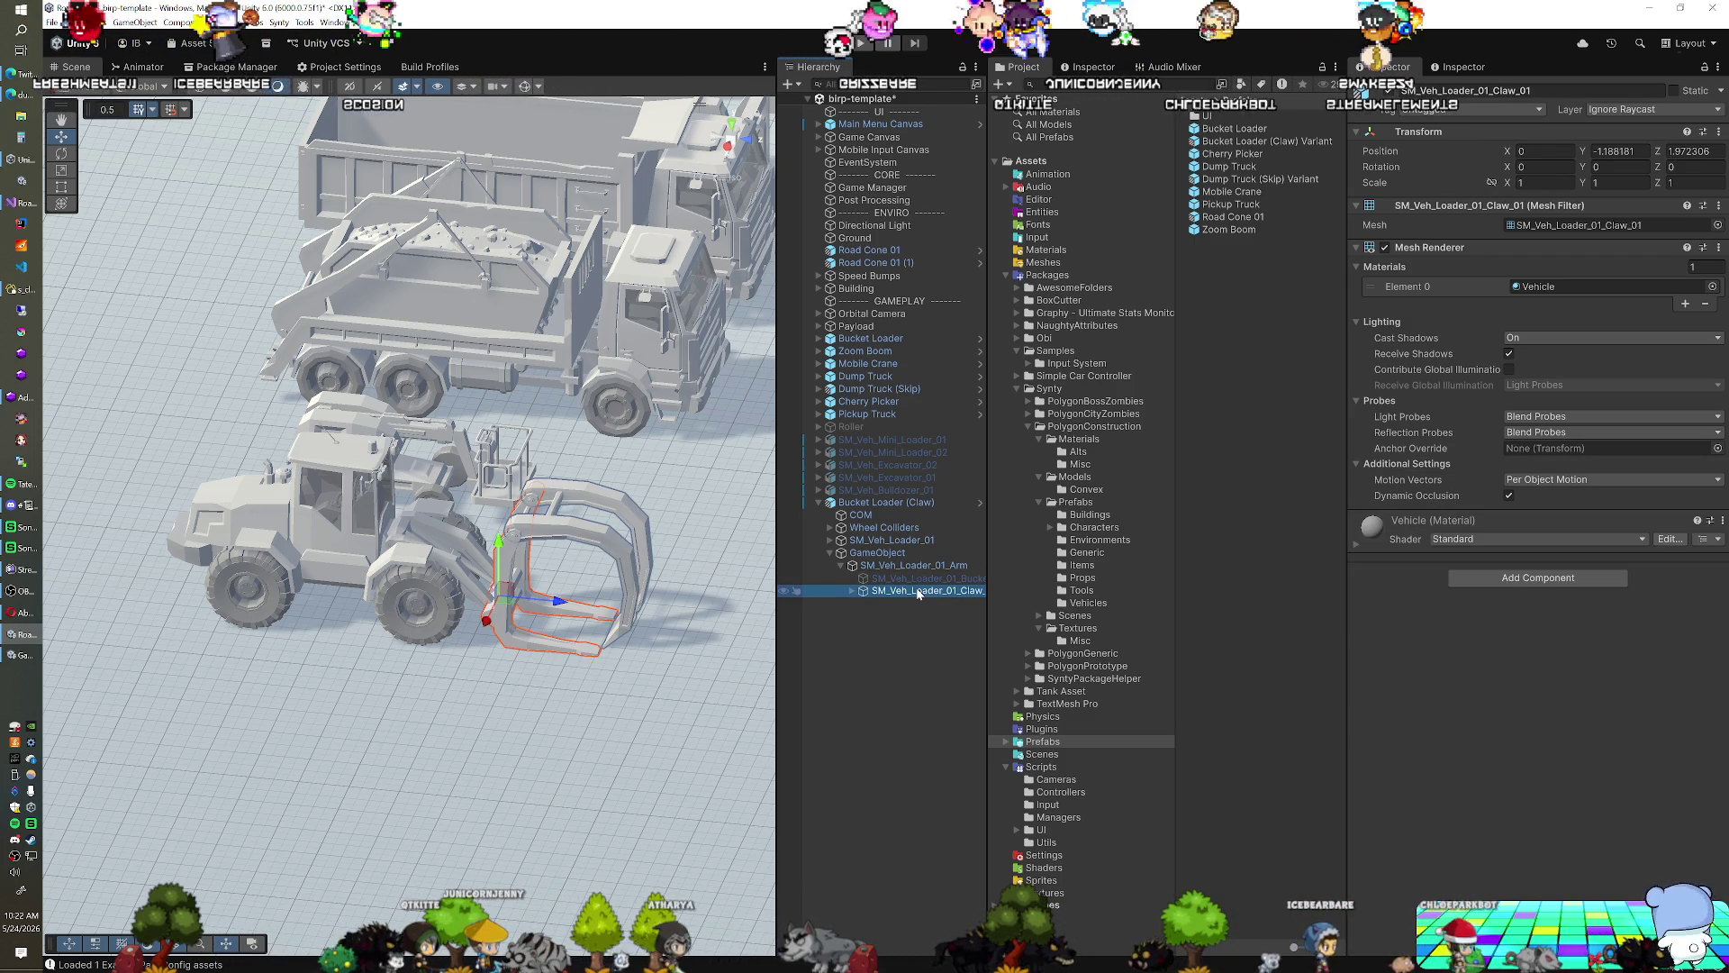
drag(539, 619, 612, 572)
Add an Articulation Body to the first claw piece with a Revolute joint and Target drive
click(1494, 579)
text(r)
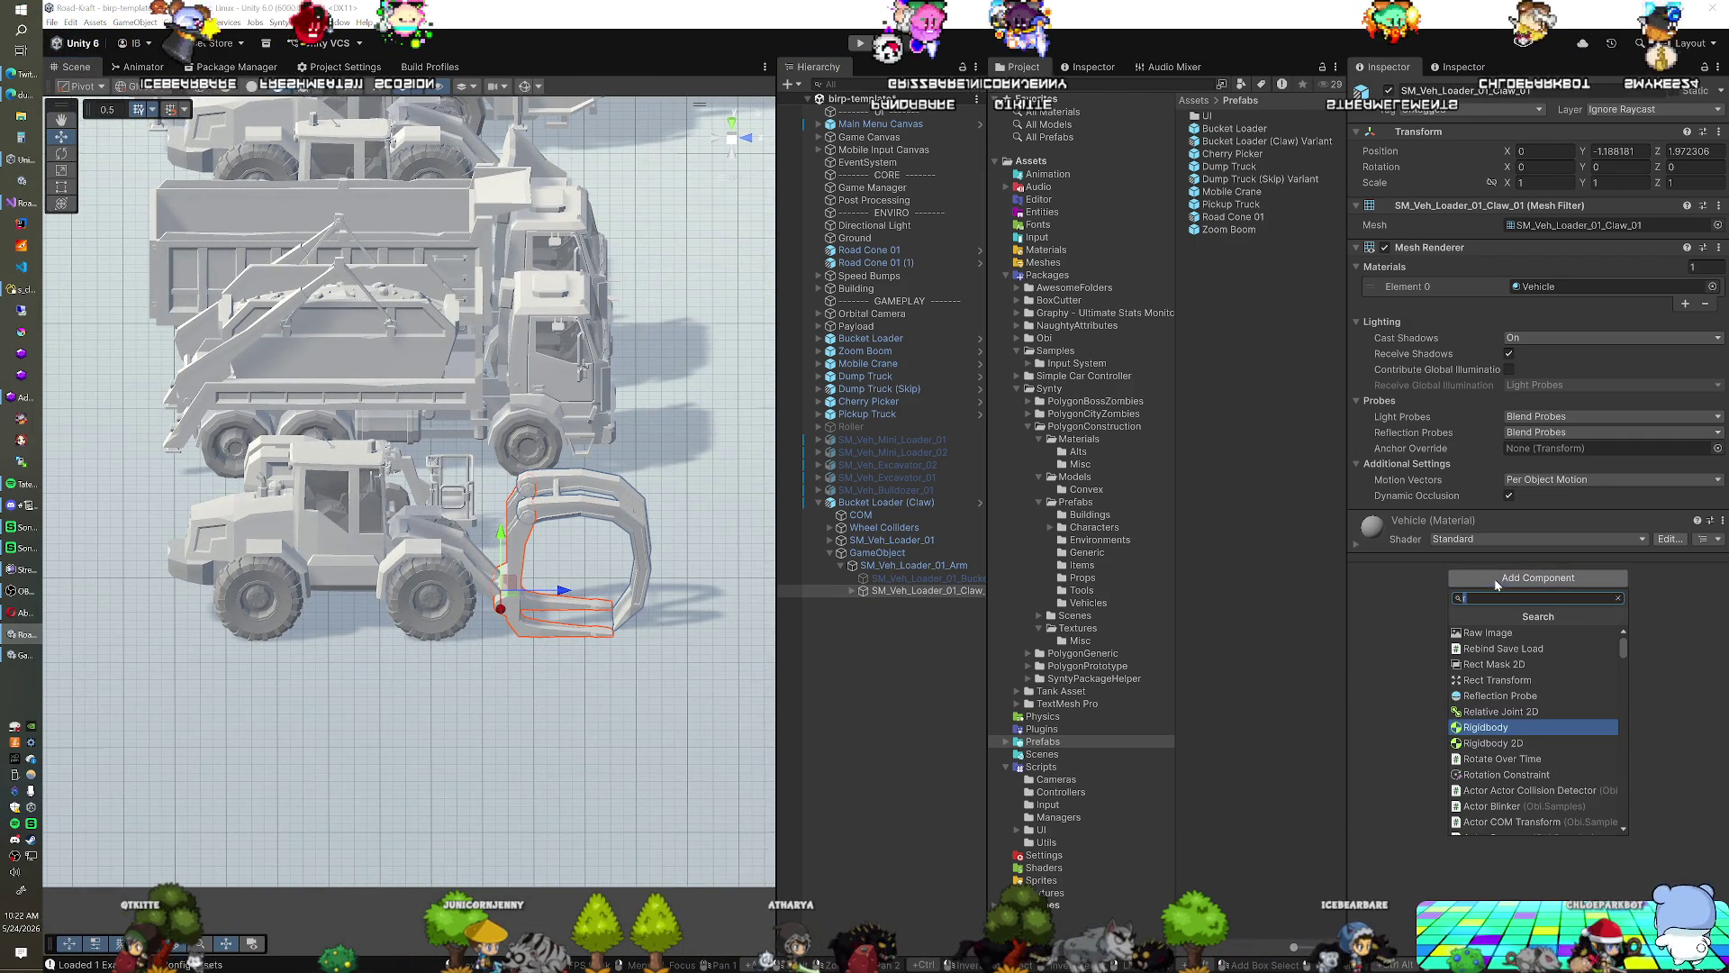
key(BackSpace)
text(art)
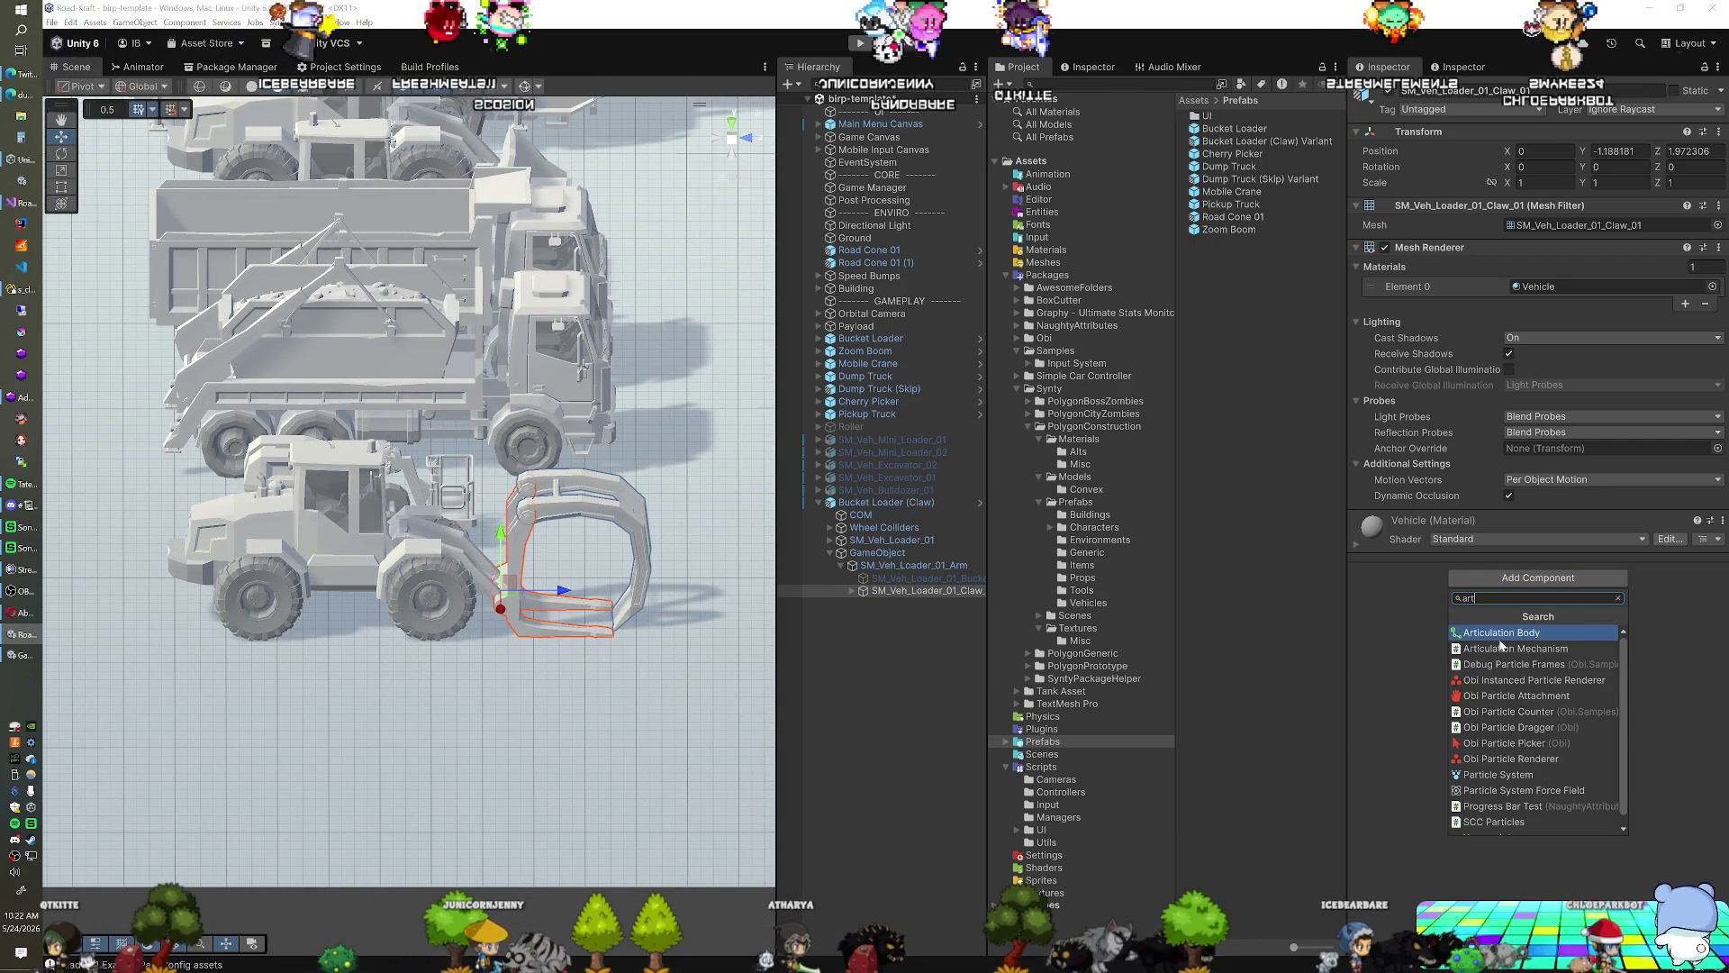
key(Return)
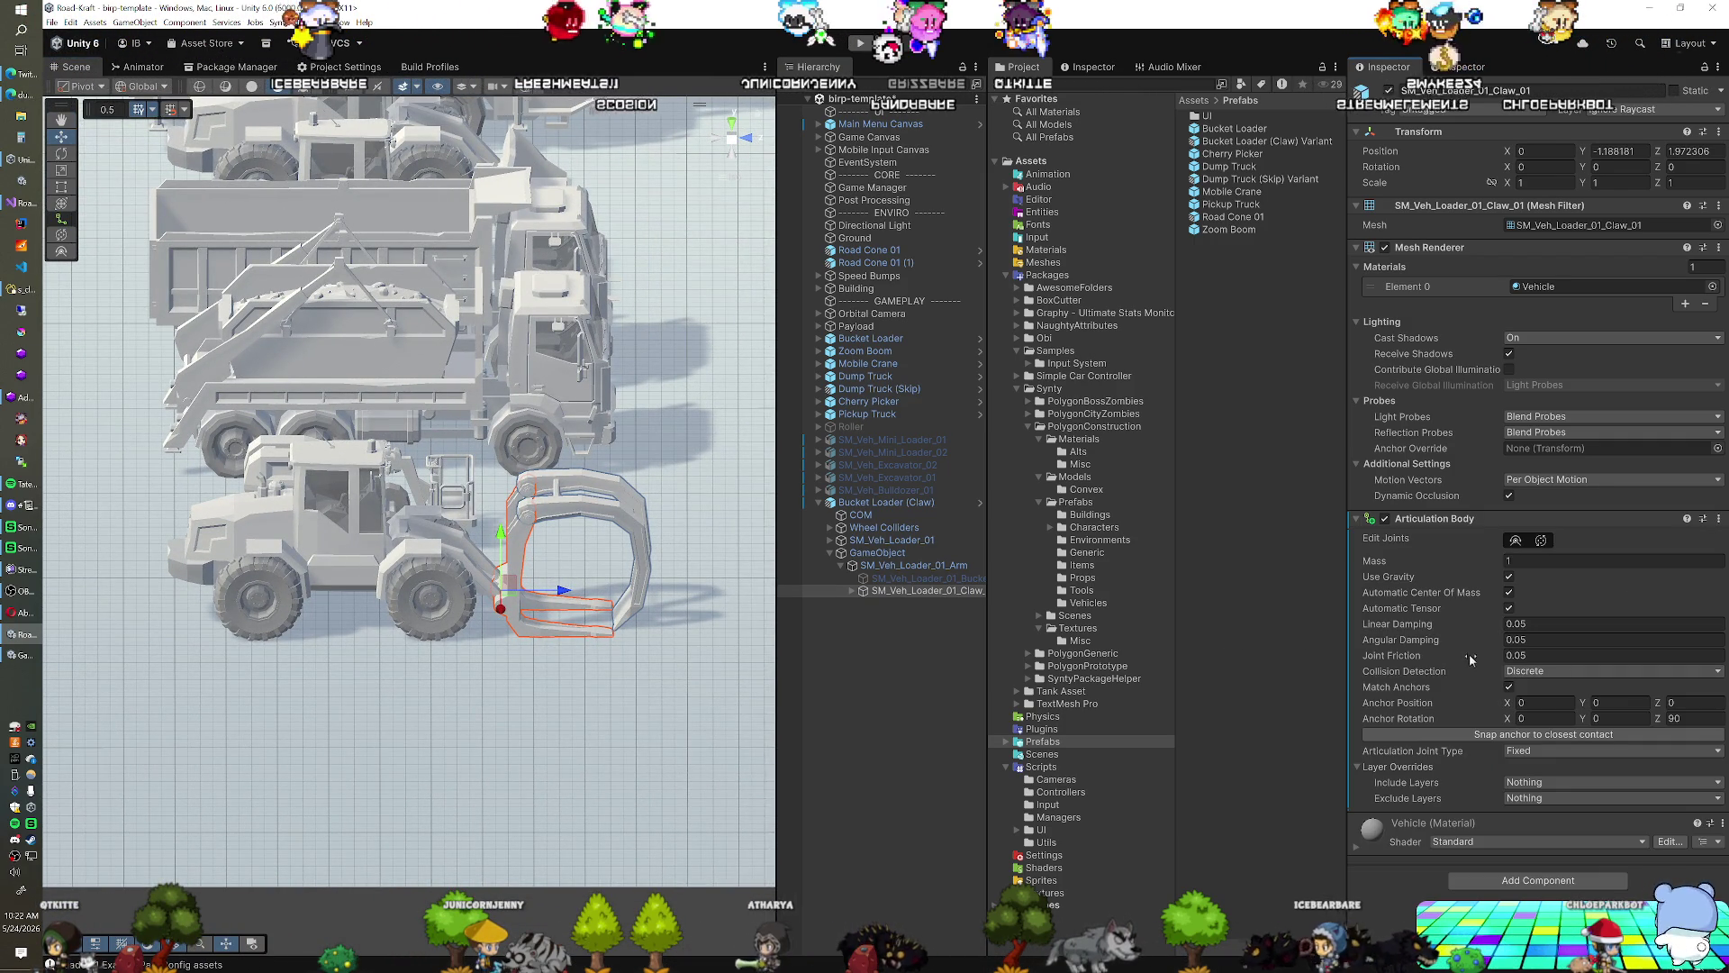
click(1534, 752)
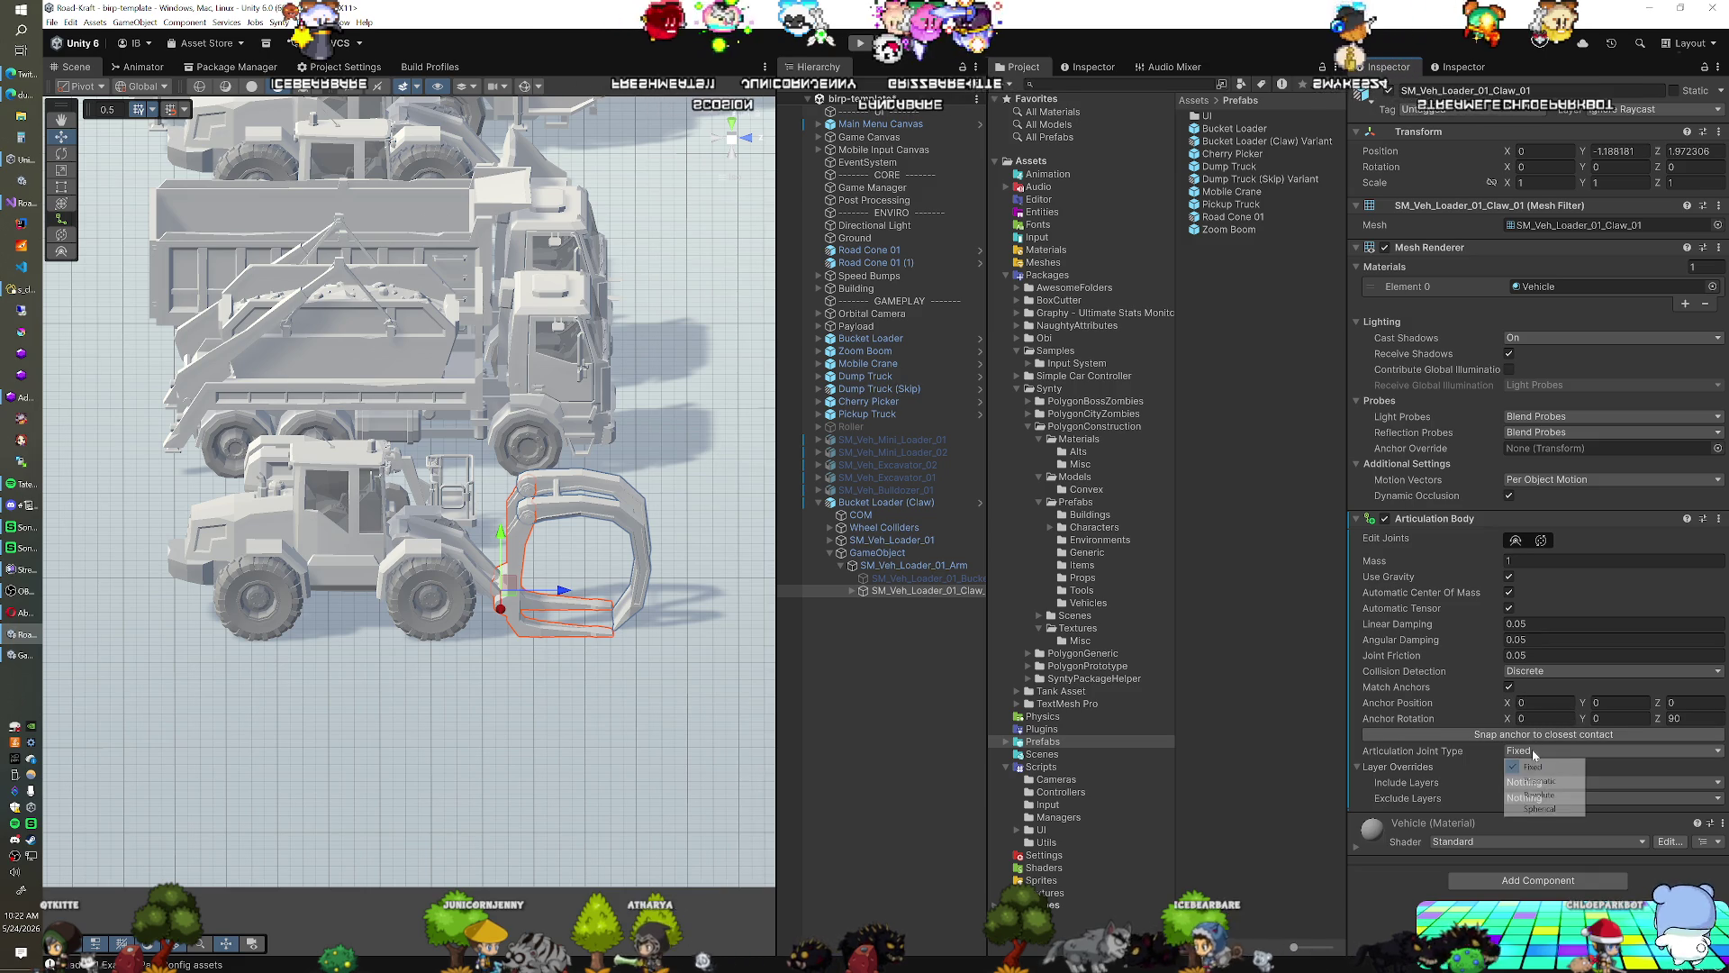
click(1540, 794)
scroll(1465, 698, down, 2)
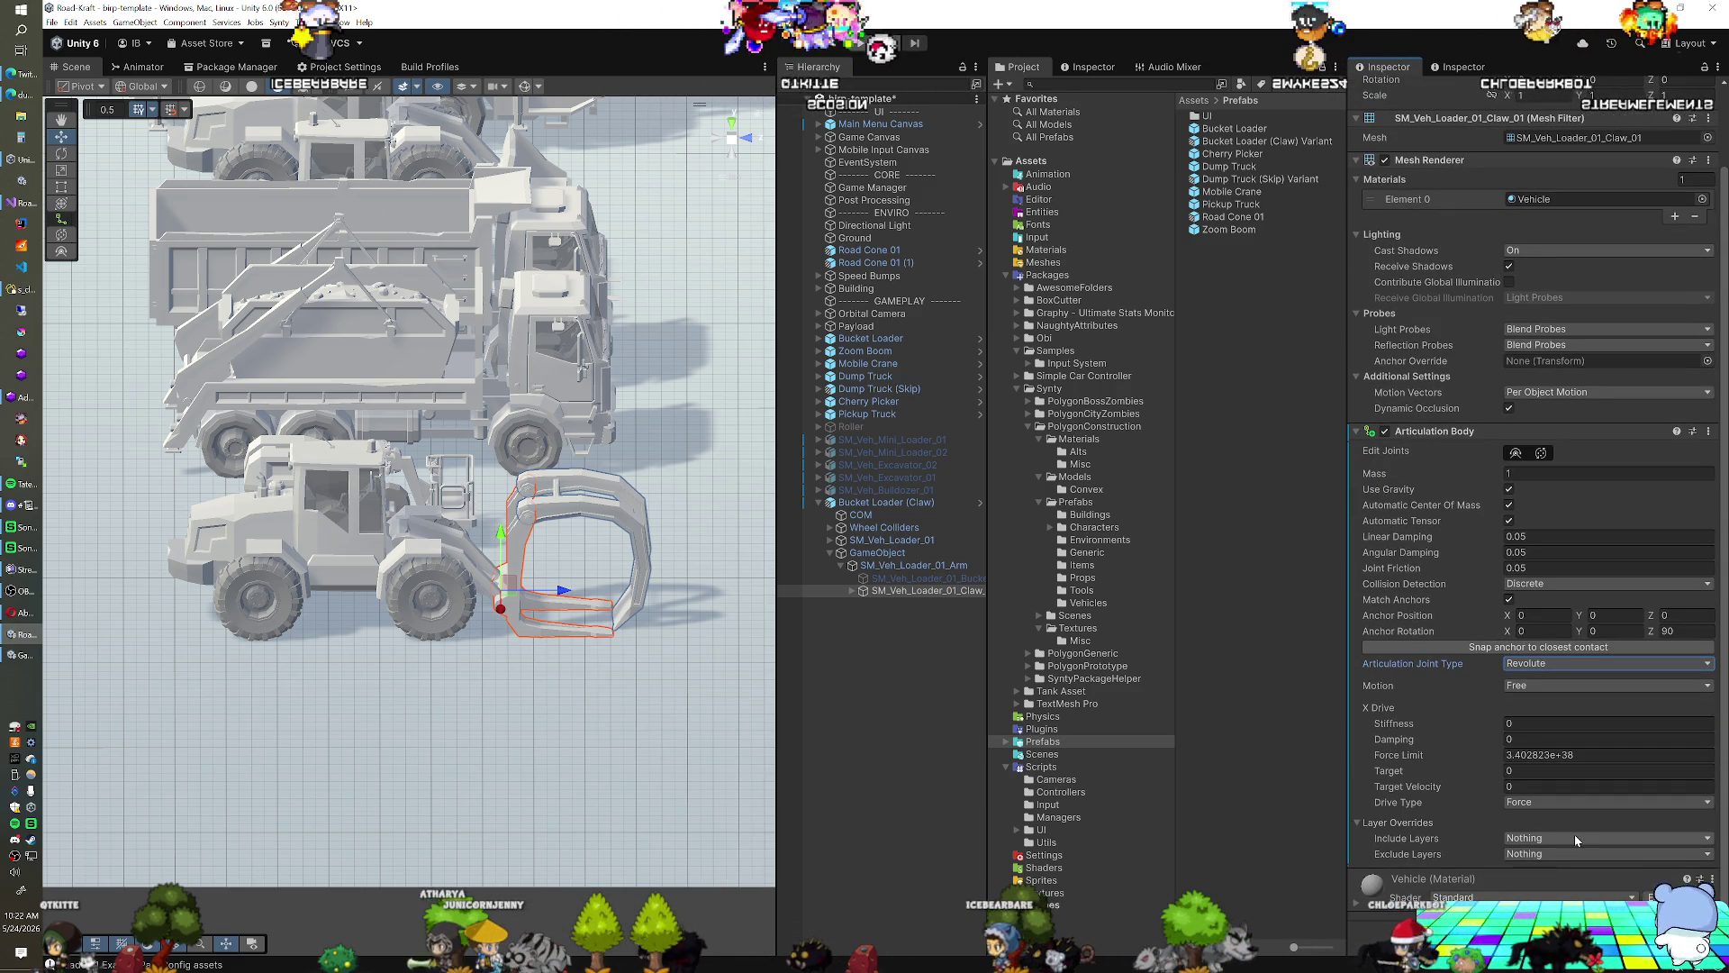
click(1563, 802)
click(1536, 839)
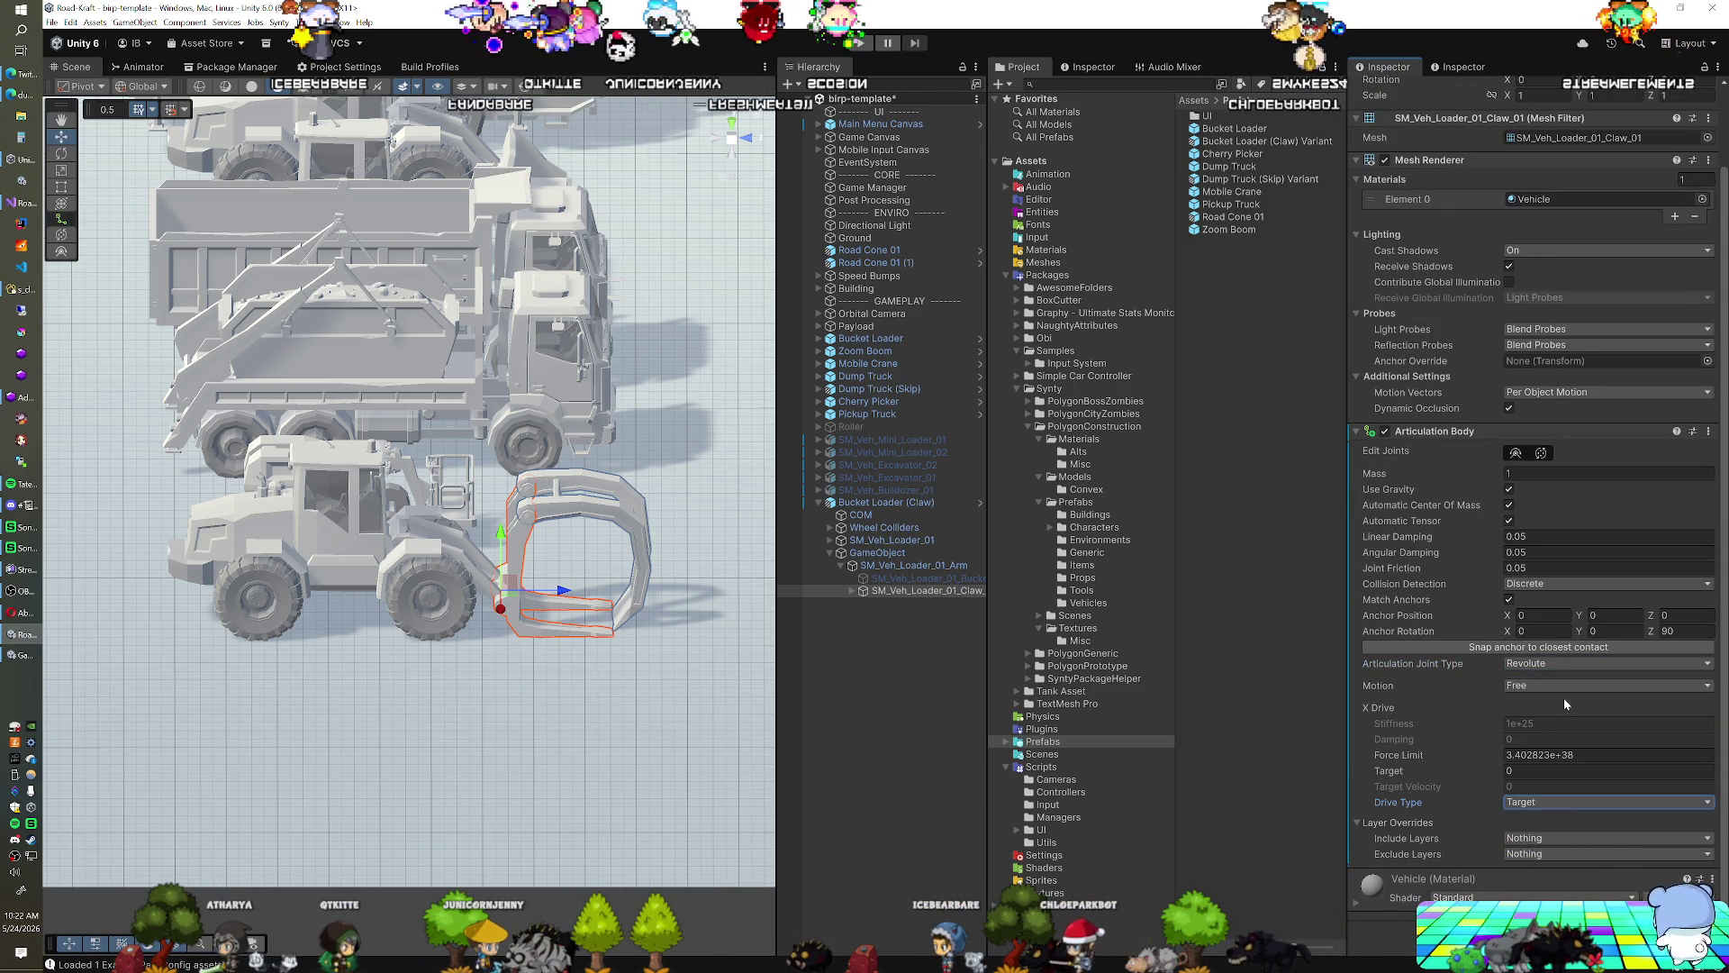
Test-rotate the claw around its joint with the Rotate tool, then undo the rotation
drag(594, 684, 634, 741)
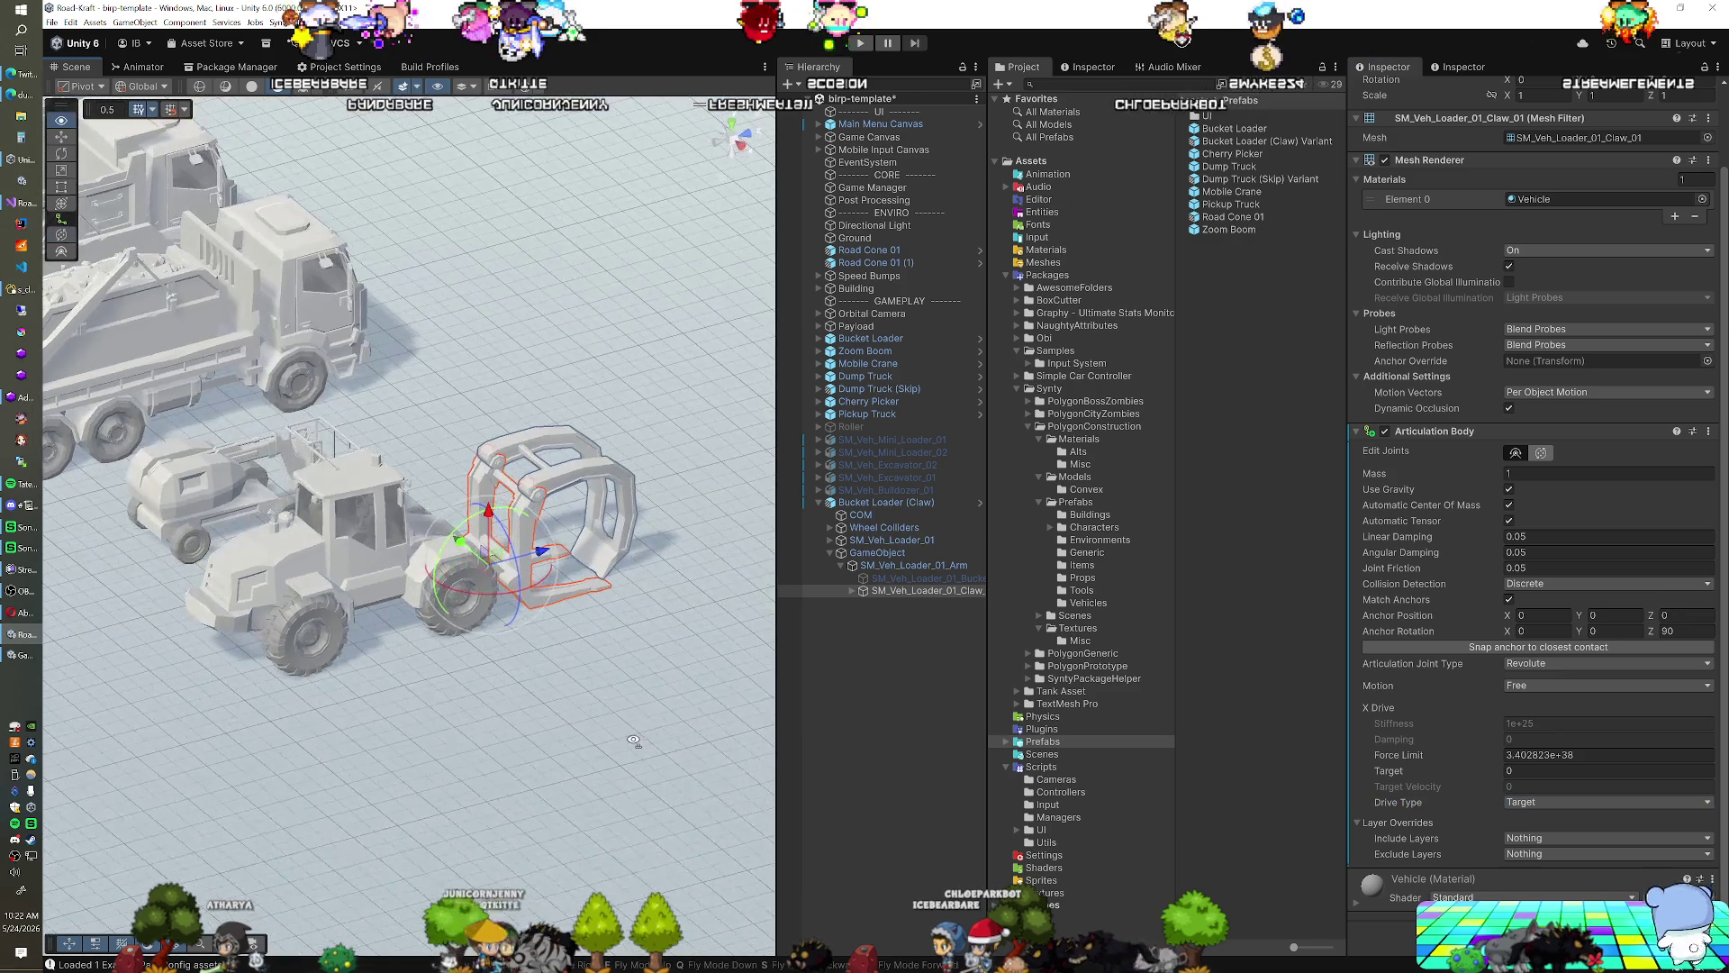
drag(547, 709, 540, 702)
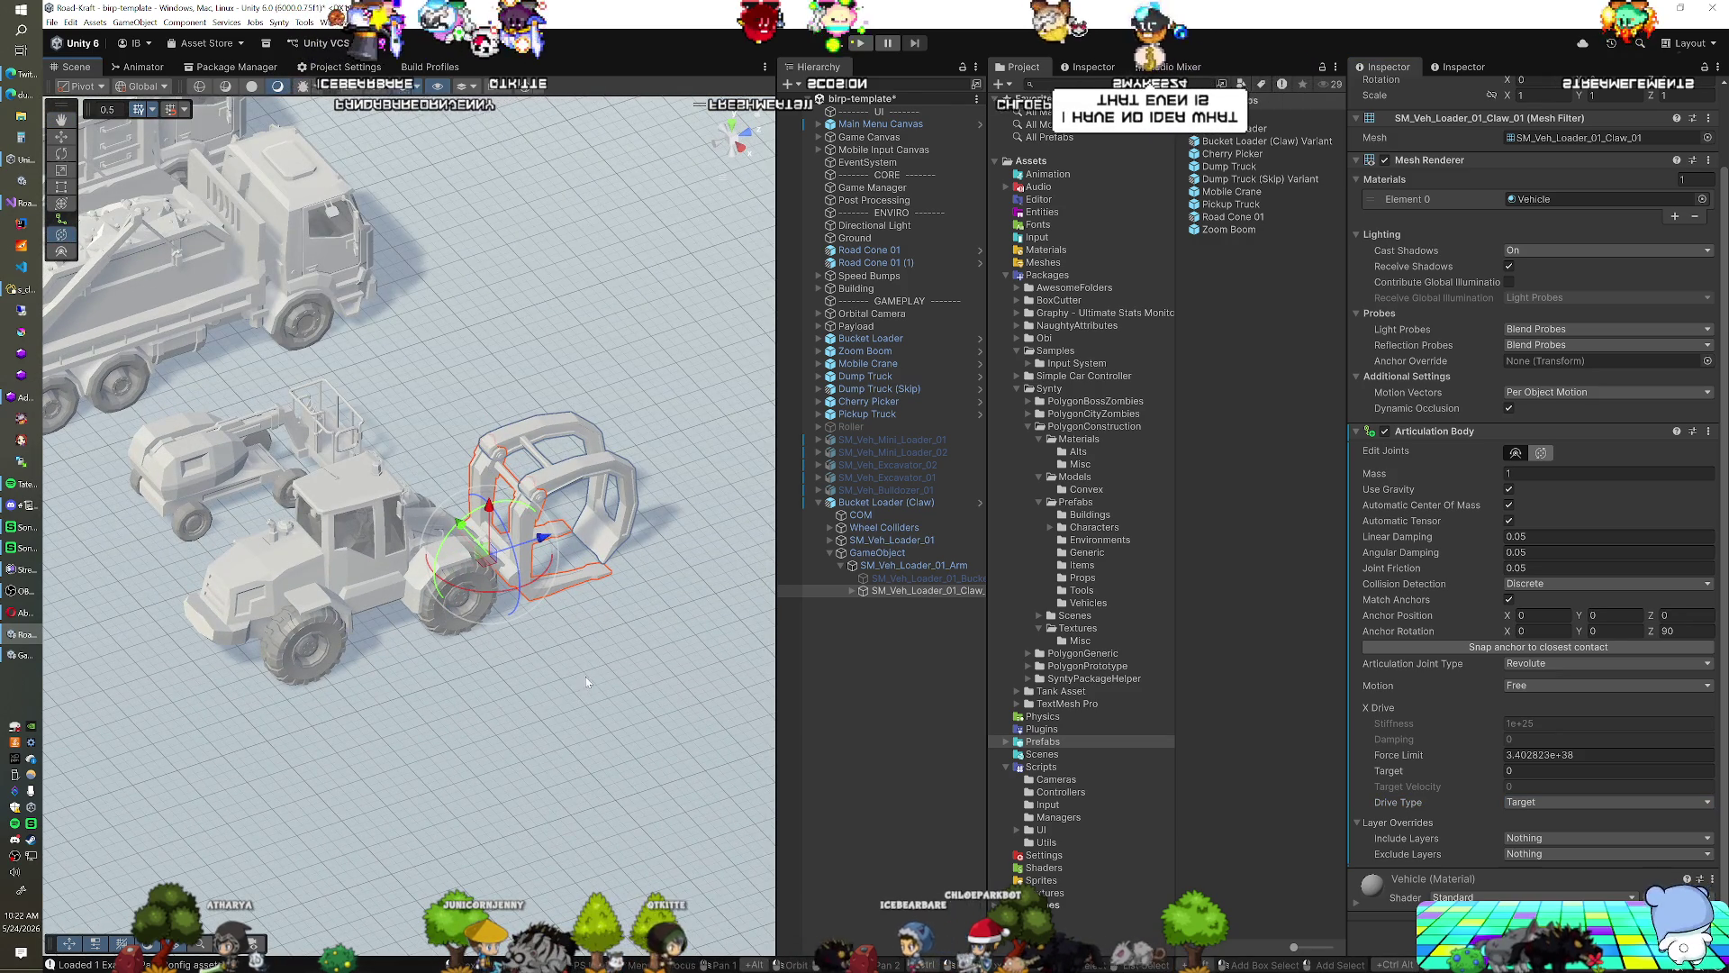
drag(461, 642, 487, 651)
key(e)
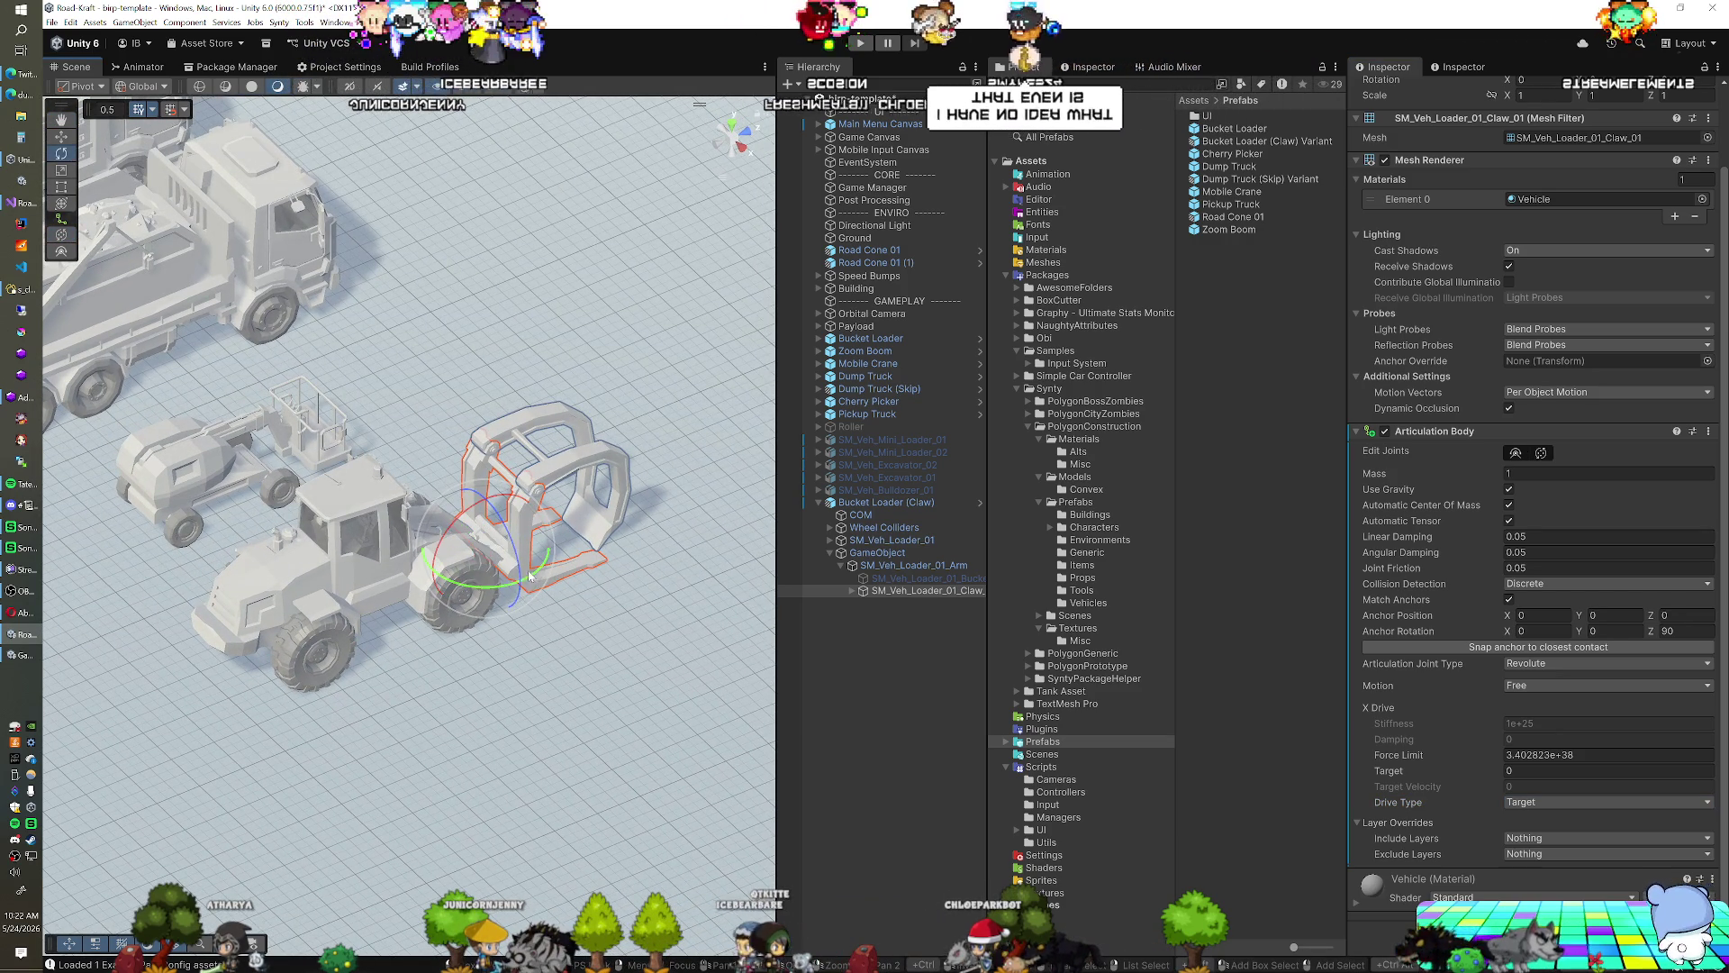
drag(514, 557, 575, 633)
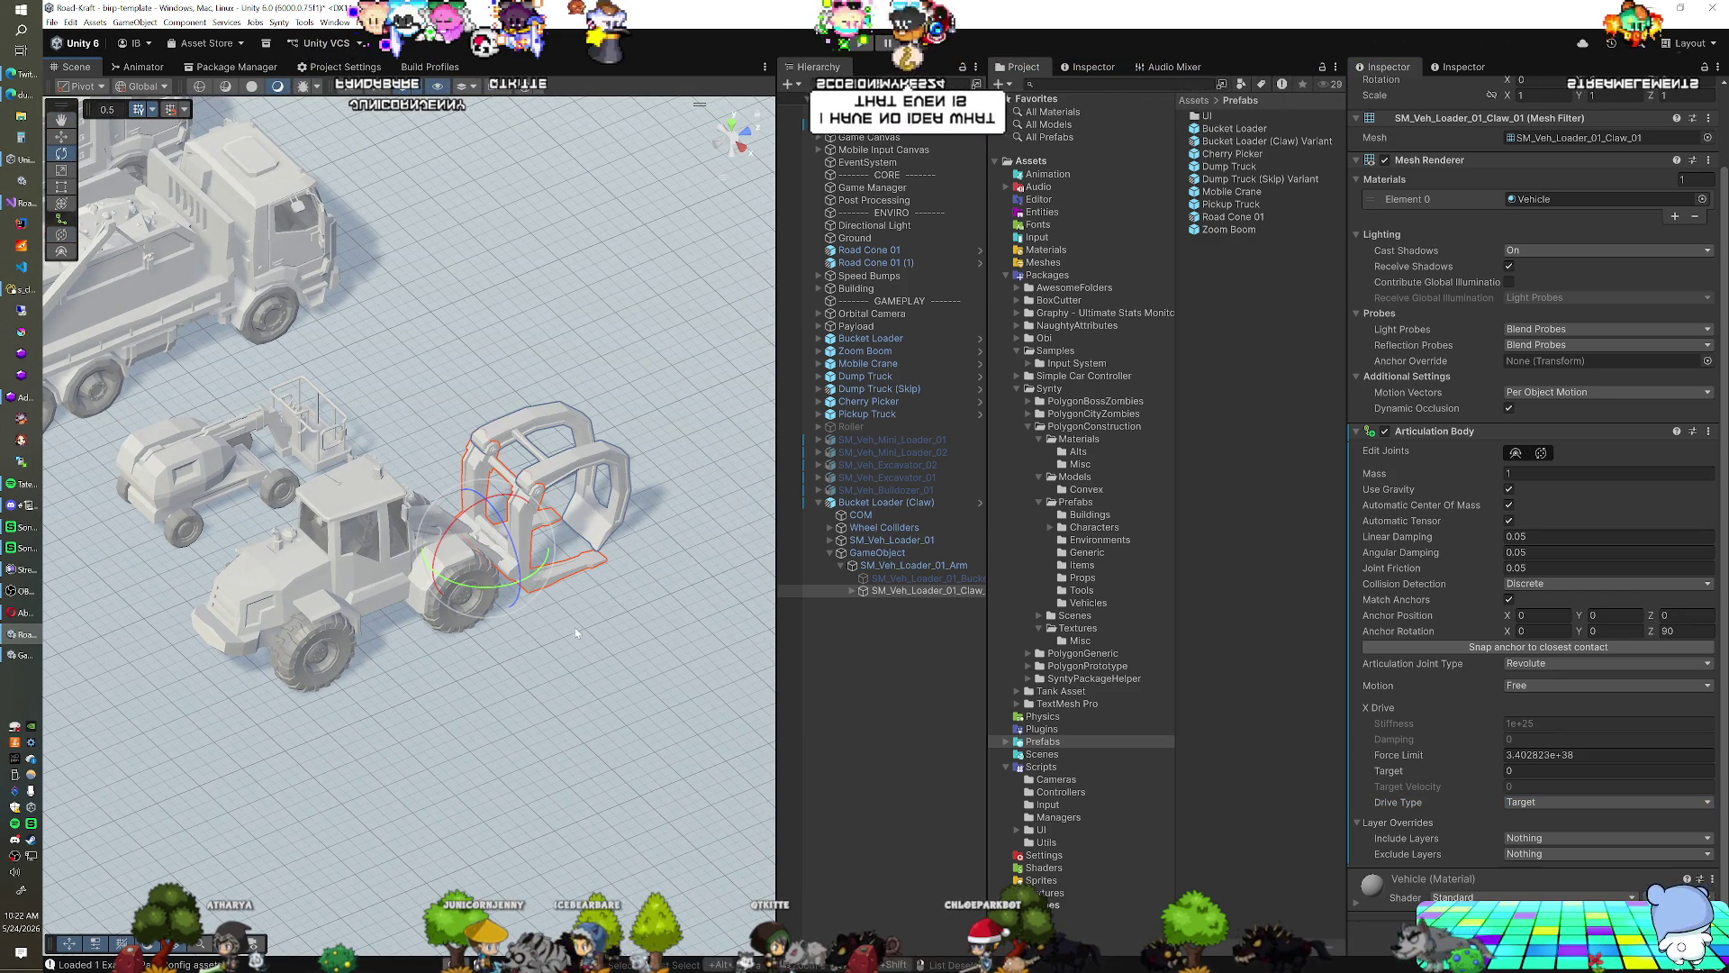
key(y)
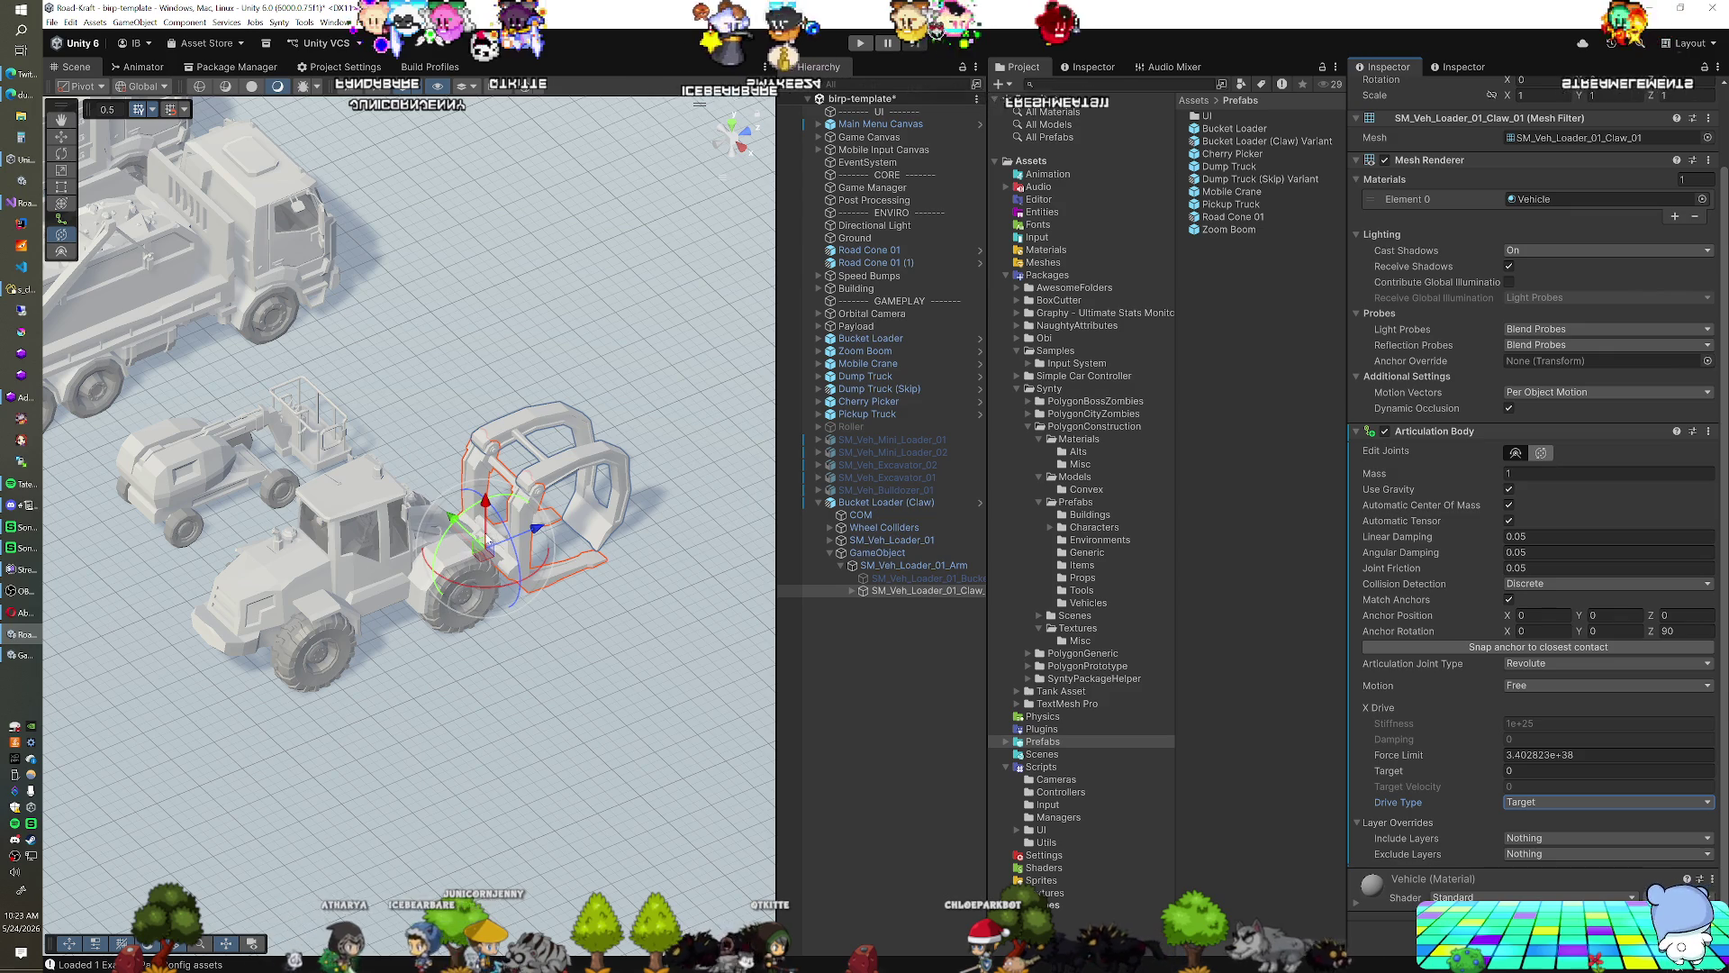
key(ctrl+z)
drag(549, 711, 553, 635)
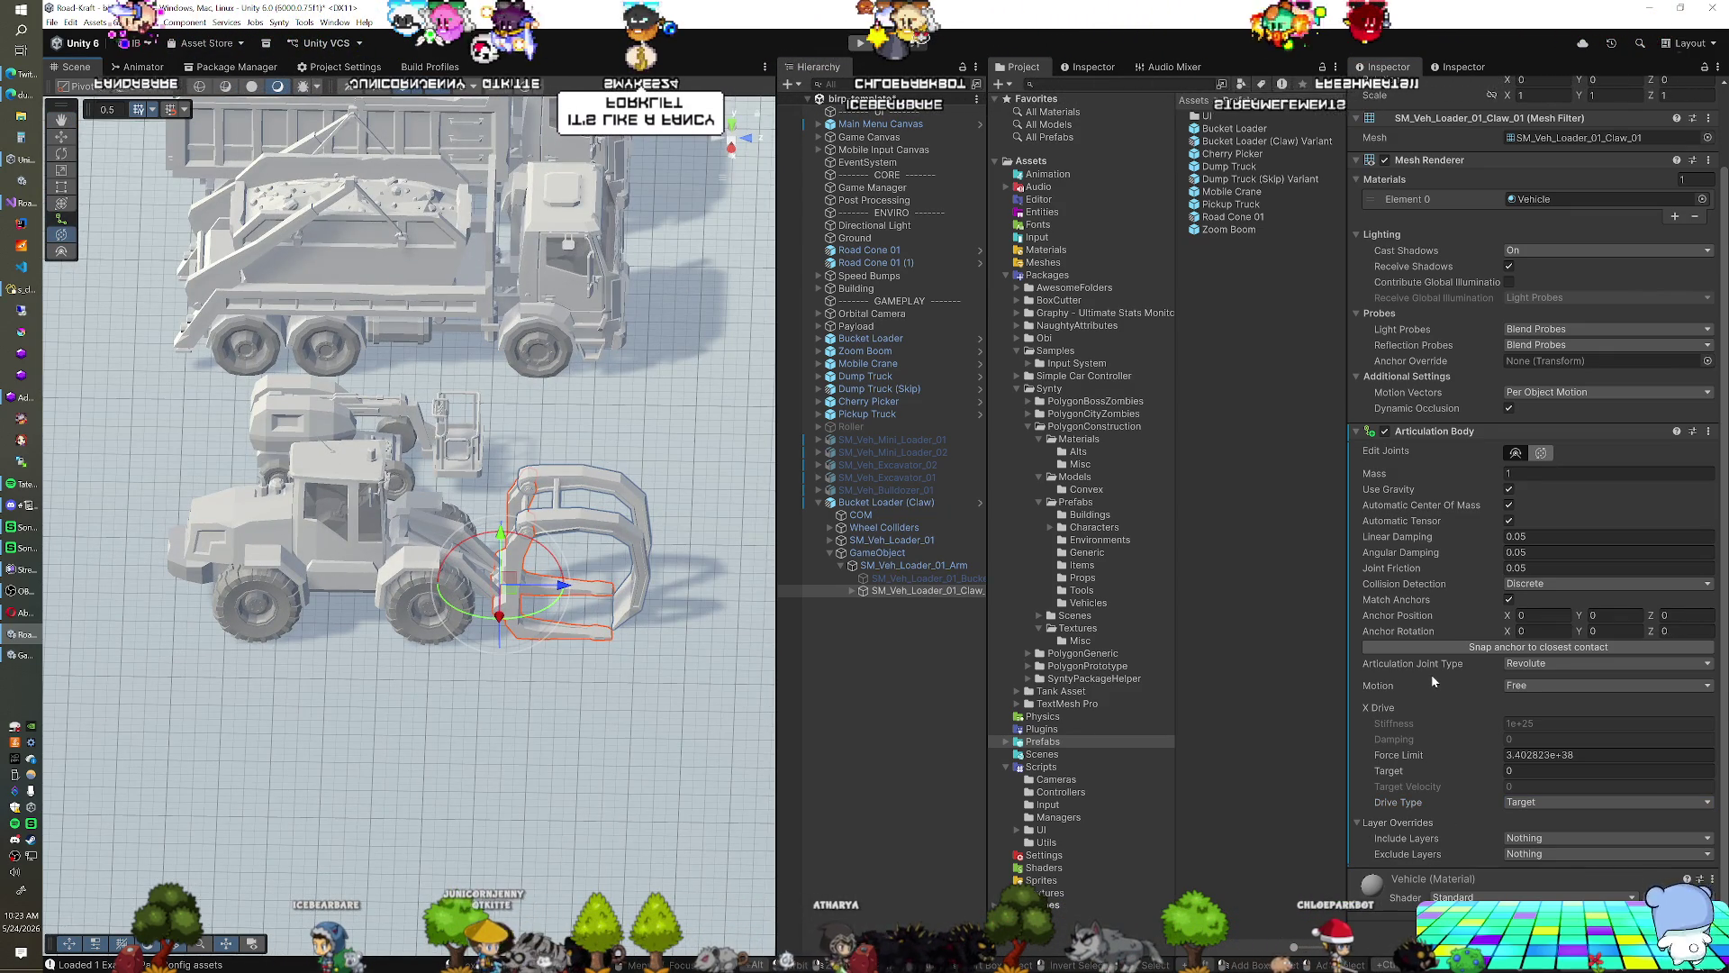
Turn off the claw's gravity, set Mass 100, then expand it and select SM_Veh_Loader_01_Claw_02
click(1508, 489)
click(1531, 473)
text(0)
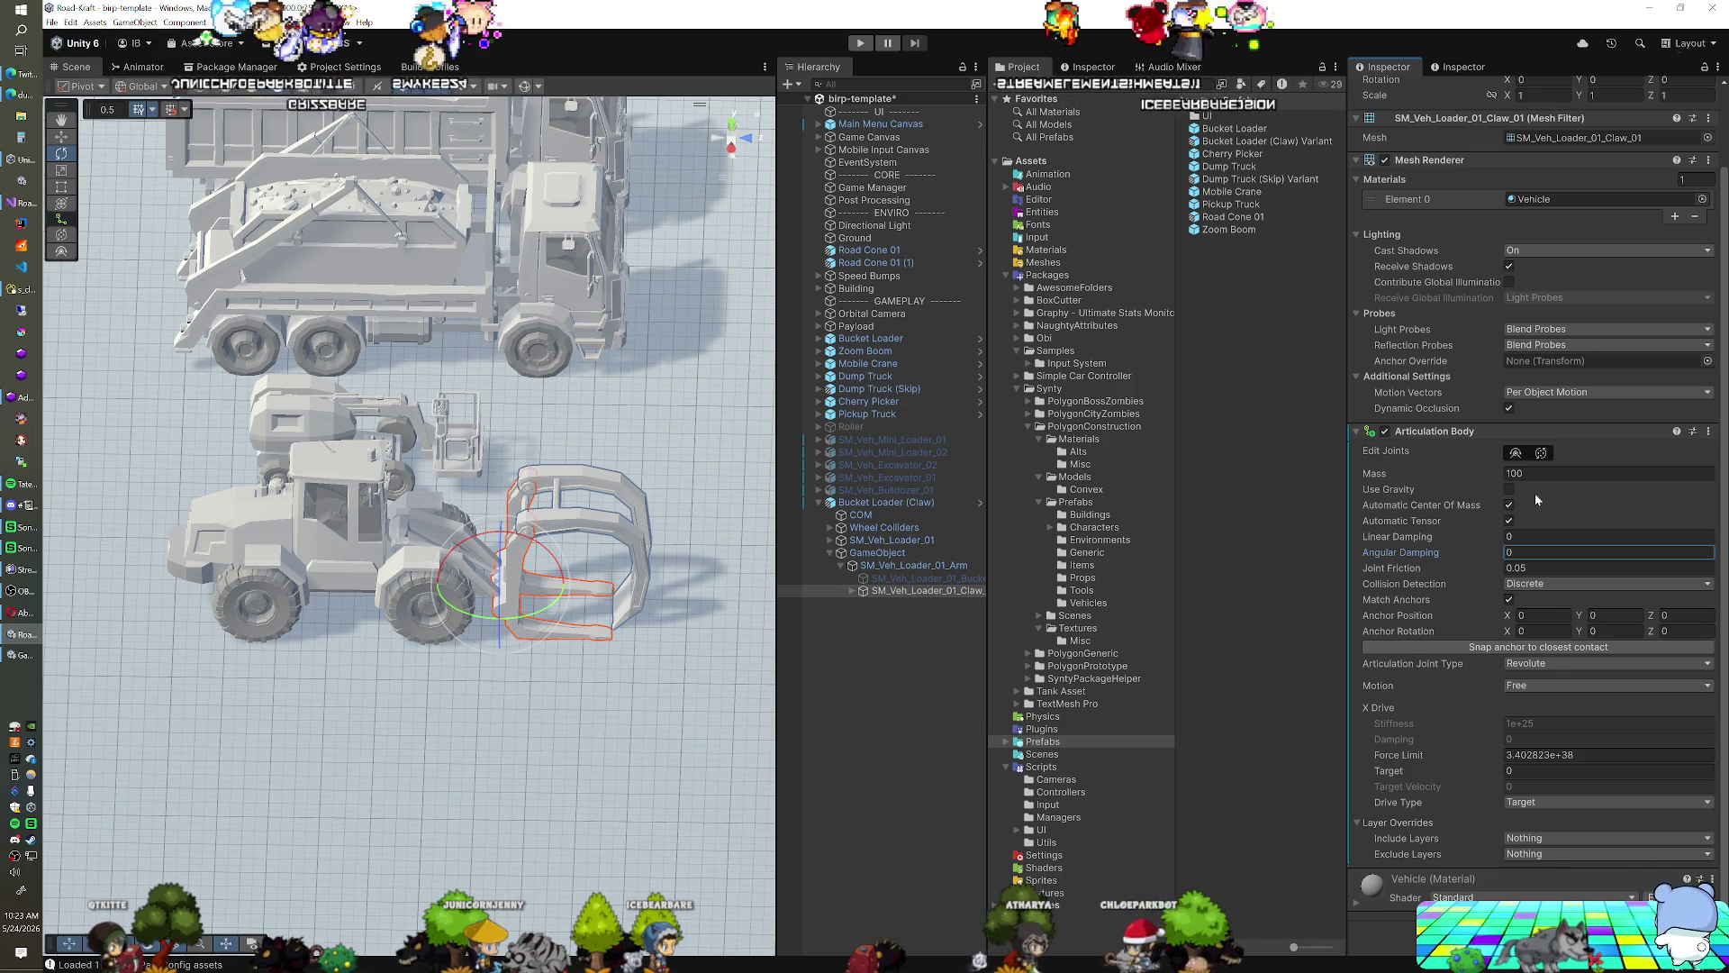
click(854, 592)
click(852, 591)
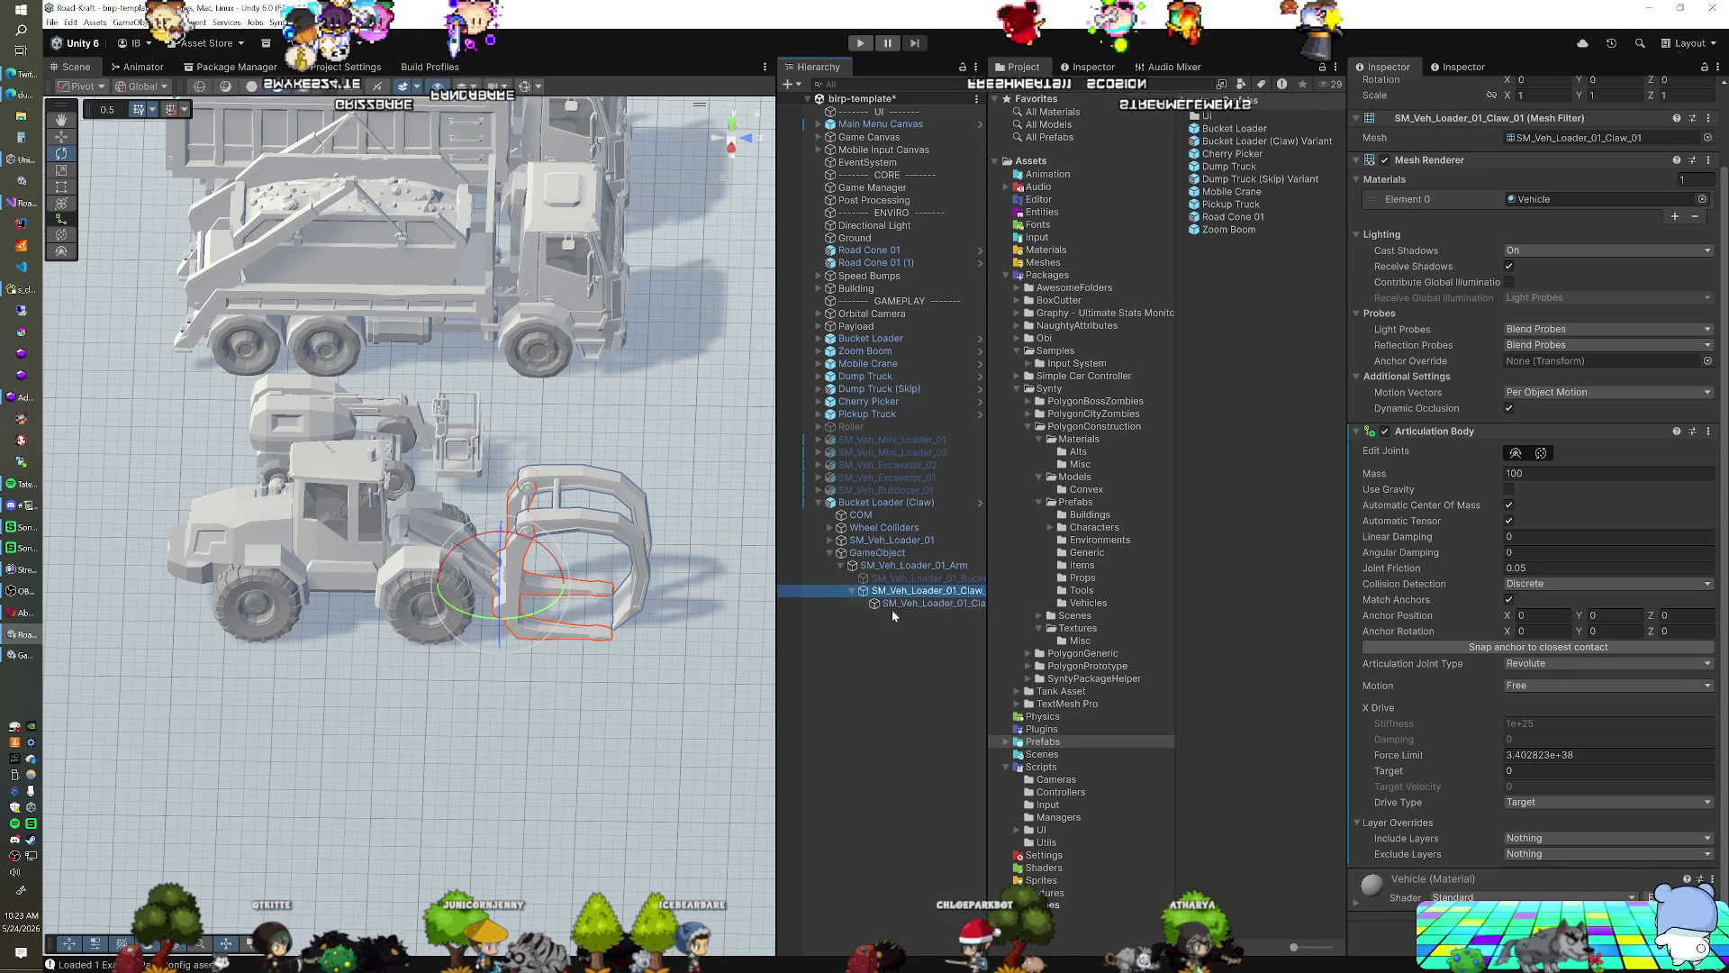
click(899, 602)
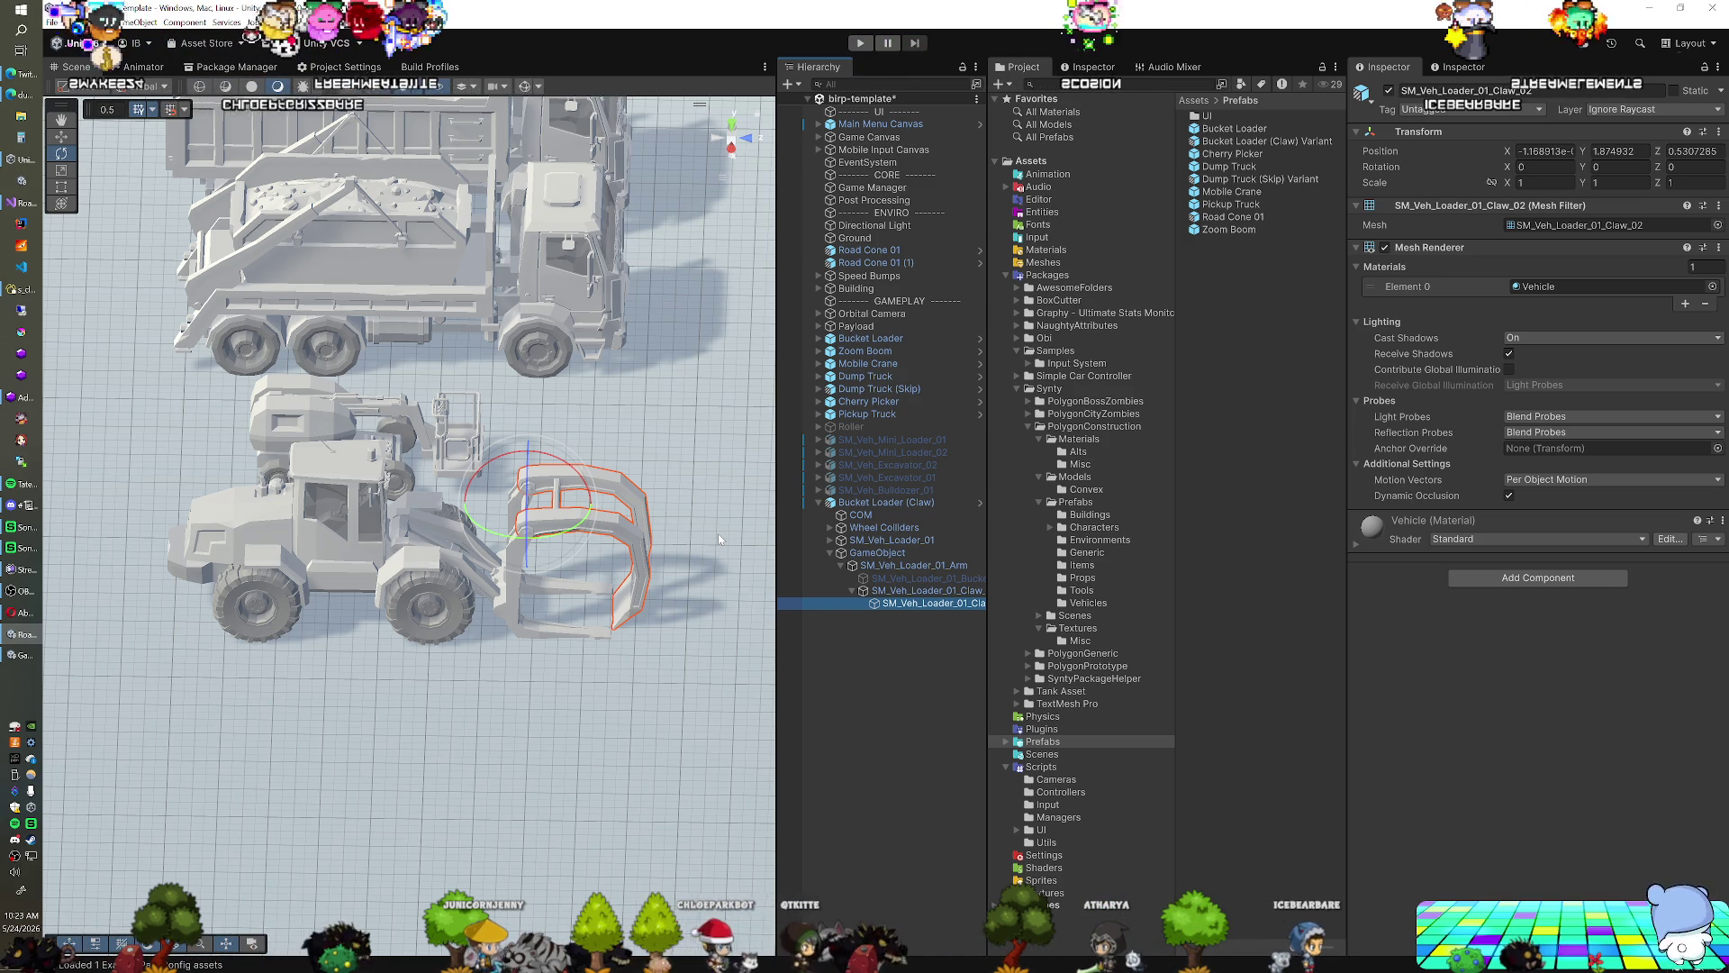
Add an Articulation Body to SM_Veh_Loader_01_Claw_02 with mass 100
click(1538, 577)
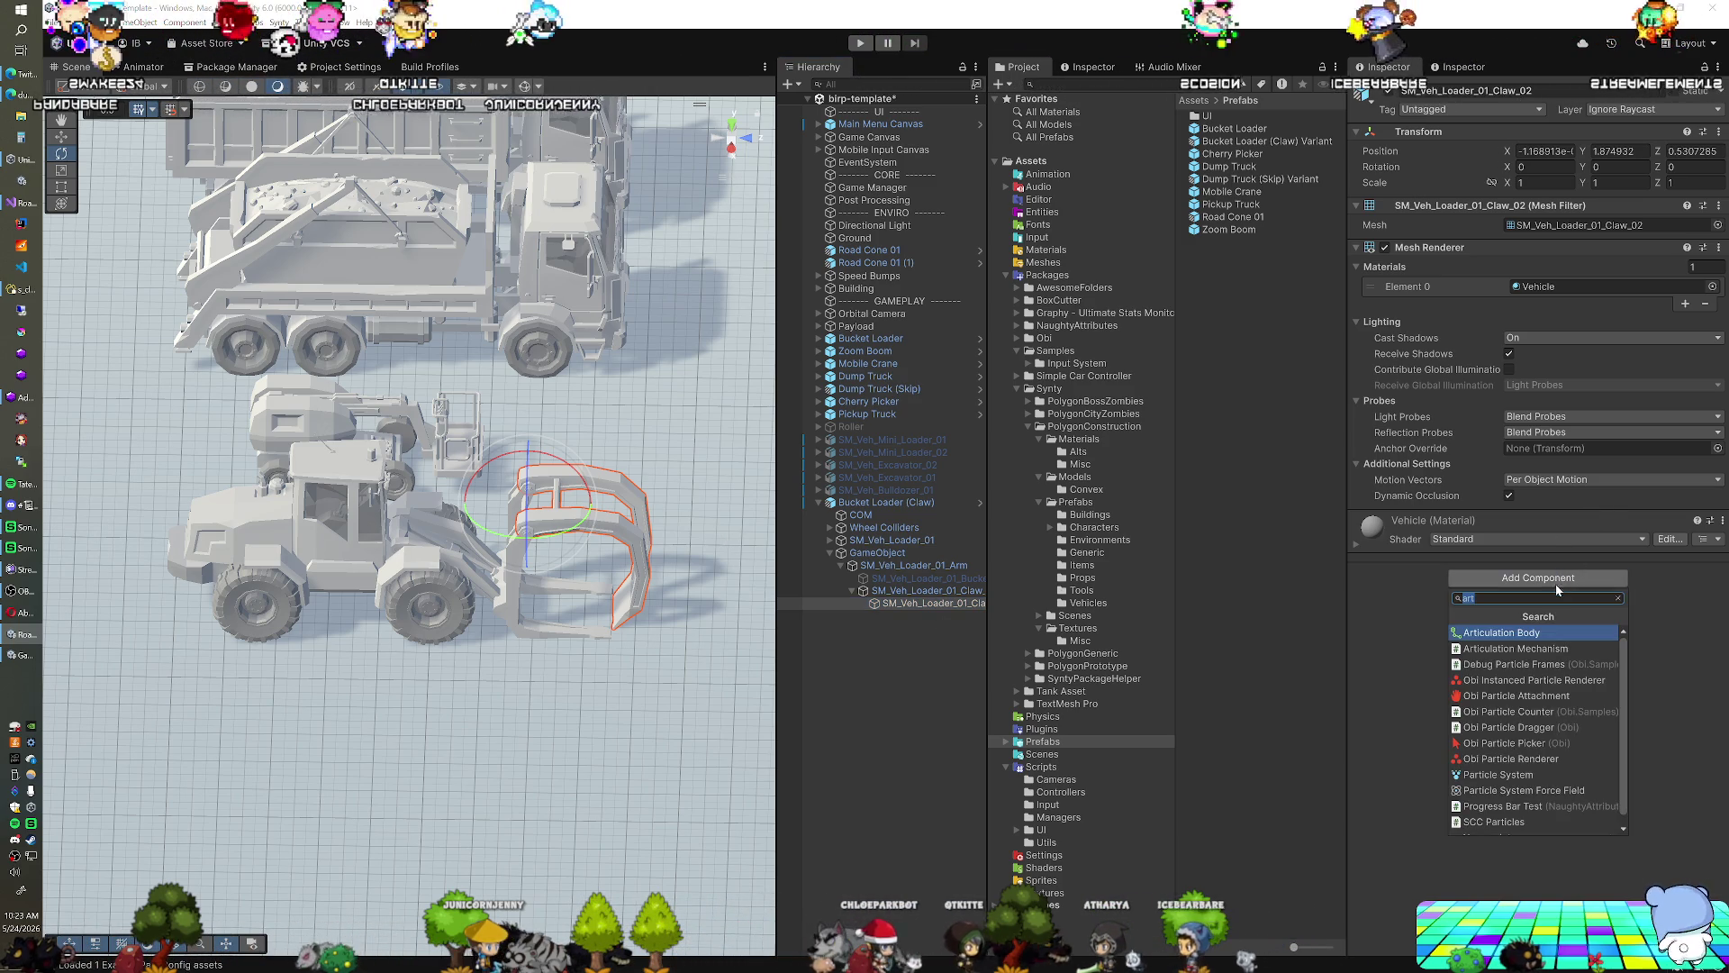
click(1547, 633)
click(1522, 560)
text(100)
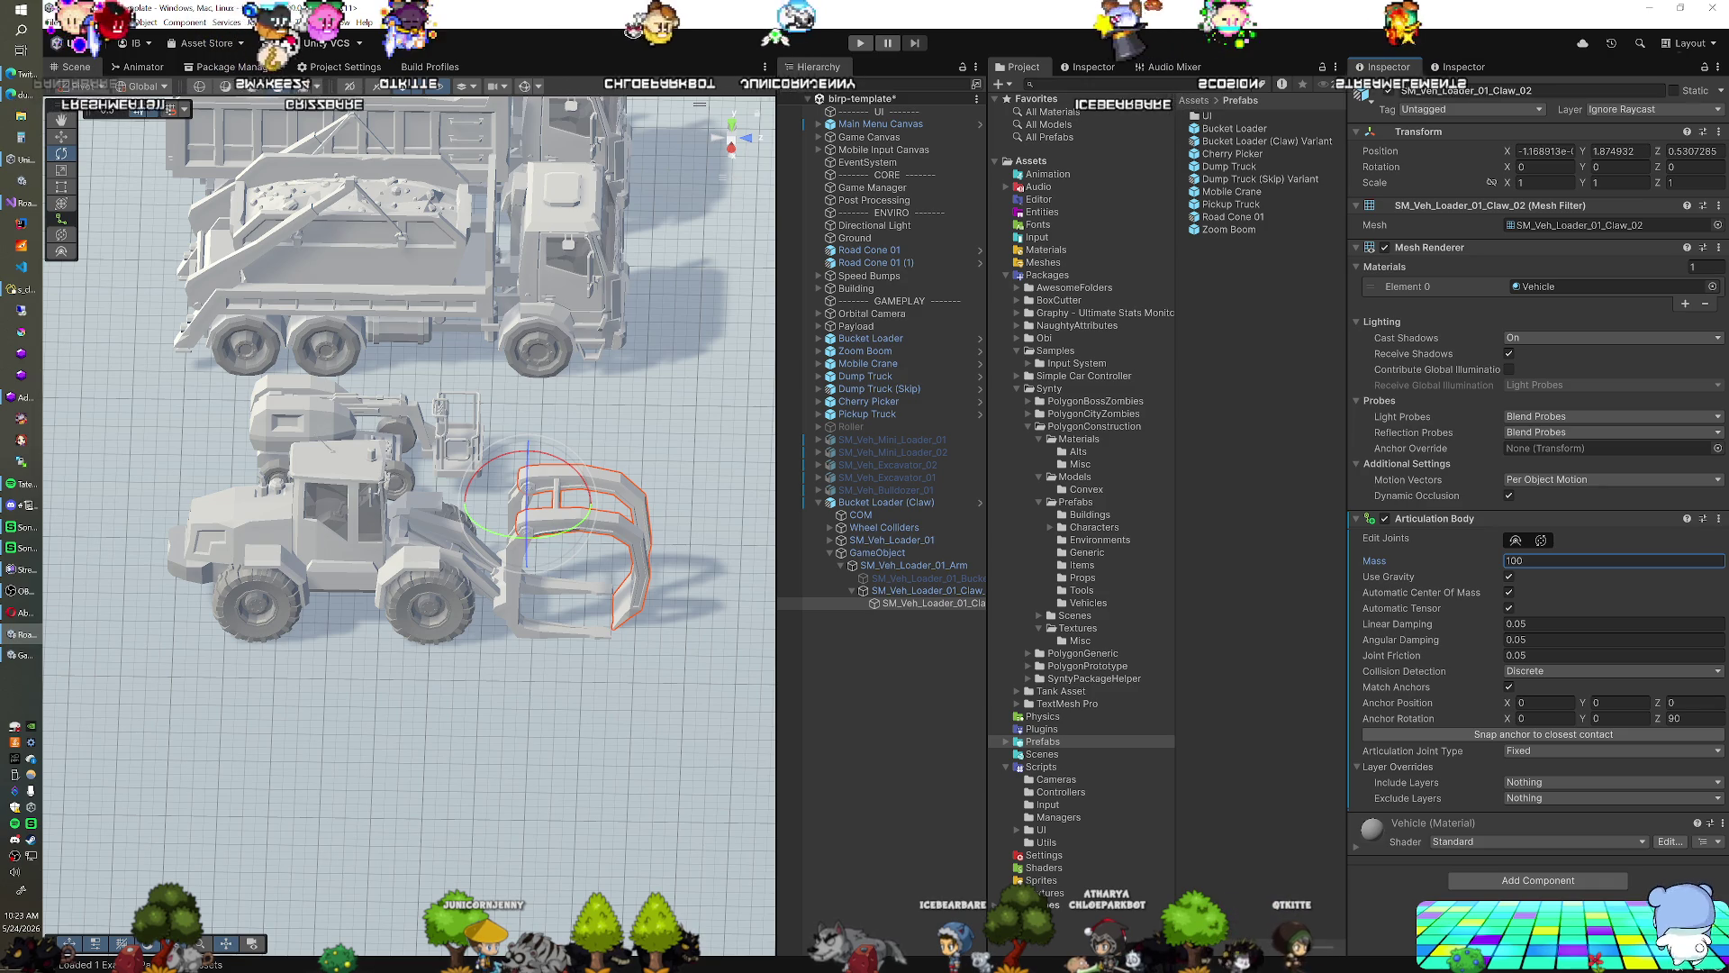
Disable Use Gravity, set linear and angular damping to 0, then test-rotate the claw and undo
click(1510, 578)
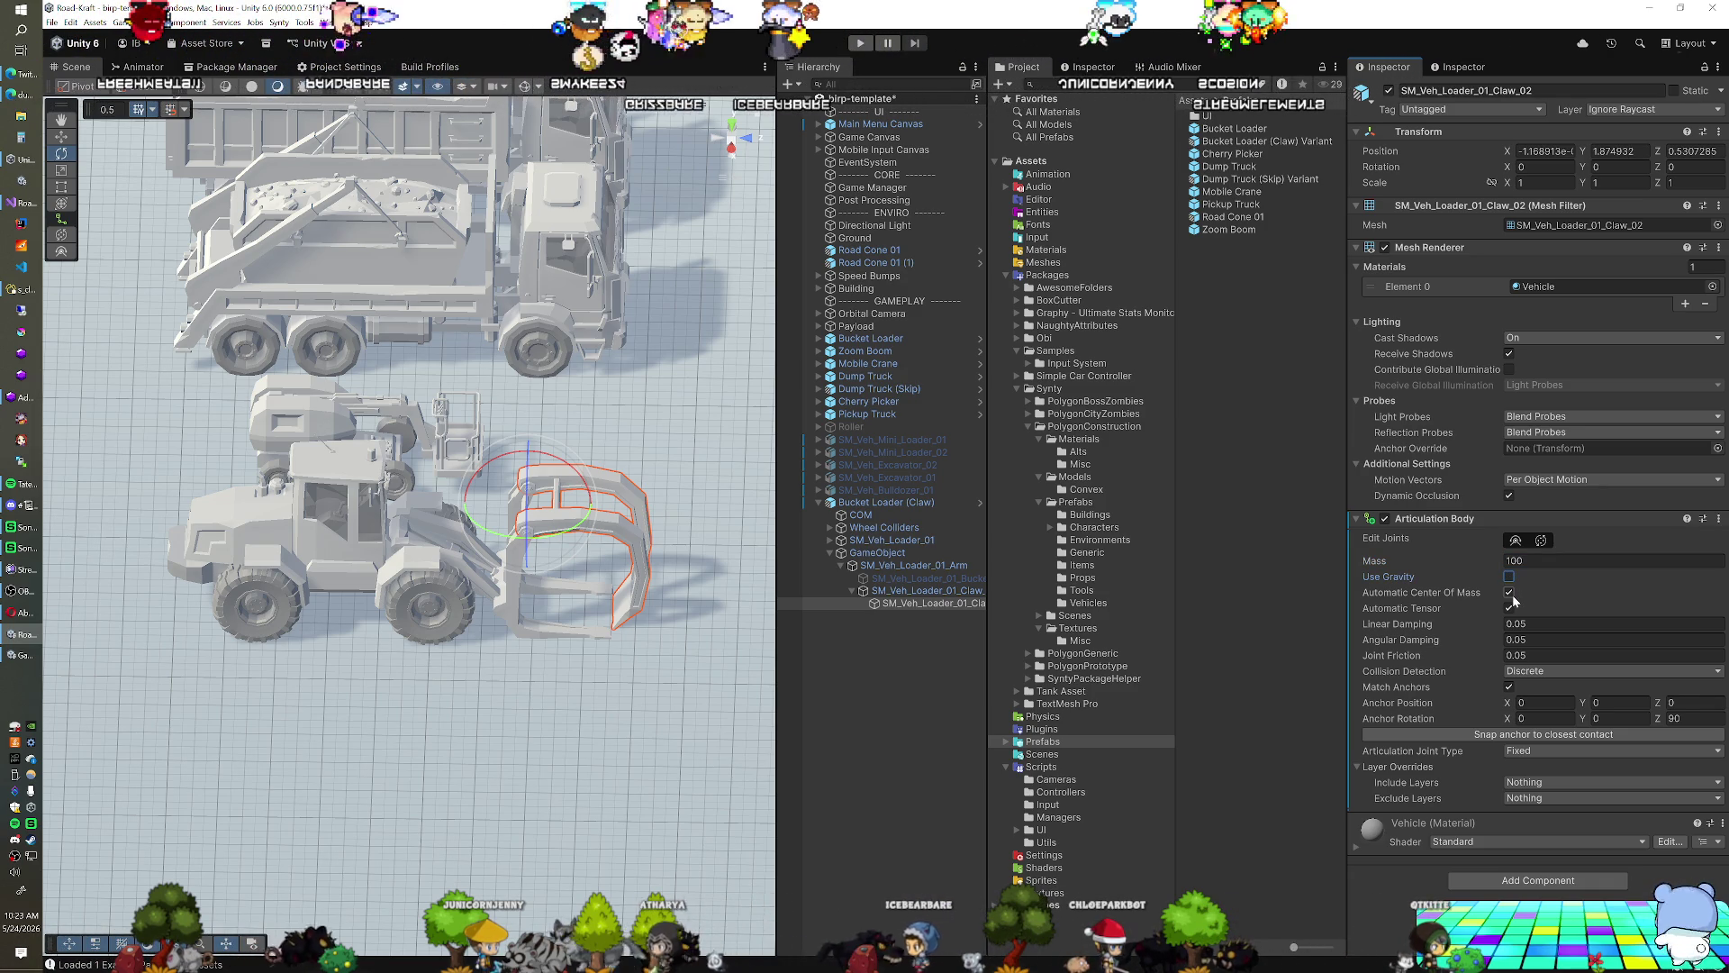
text(0)
key(Tab)
text(0)
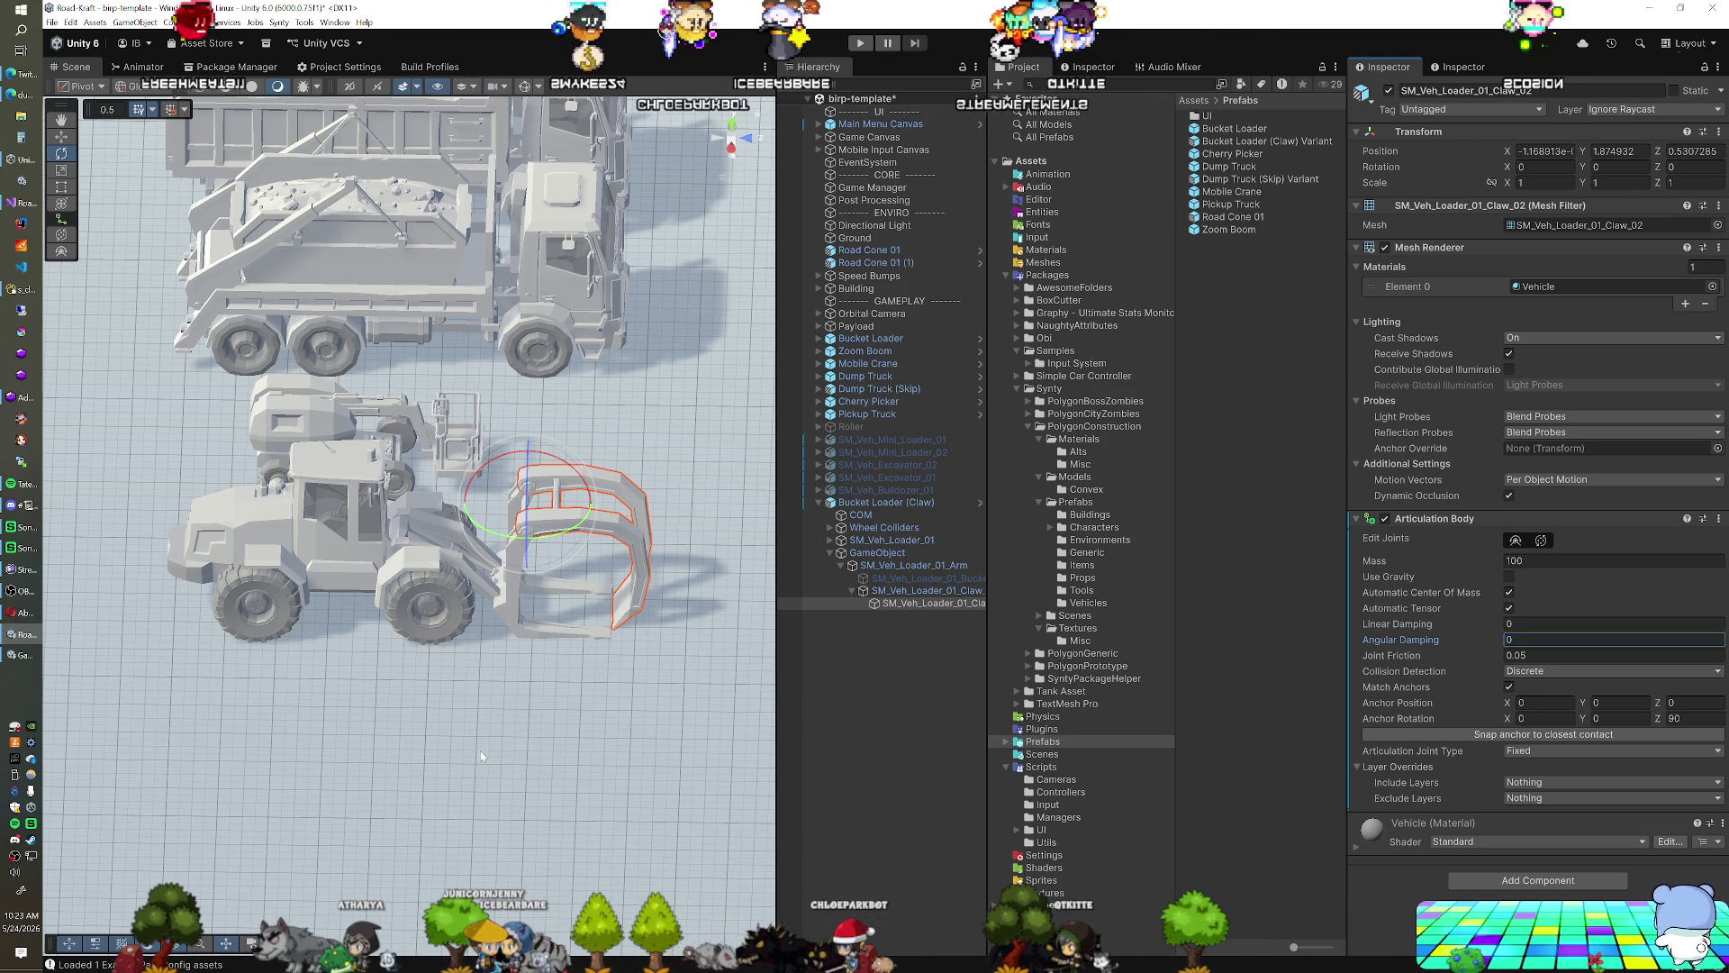
drag(568, 470, 691, 515)
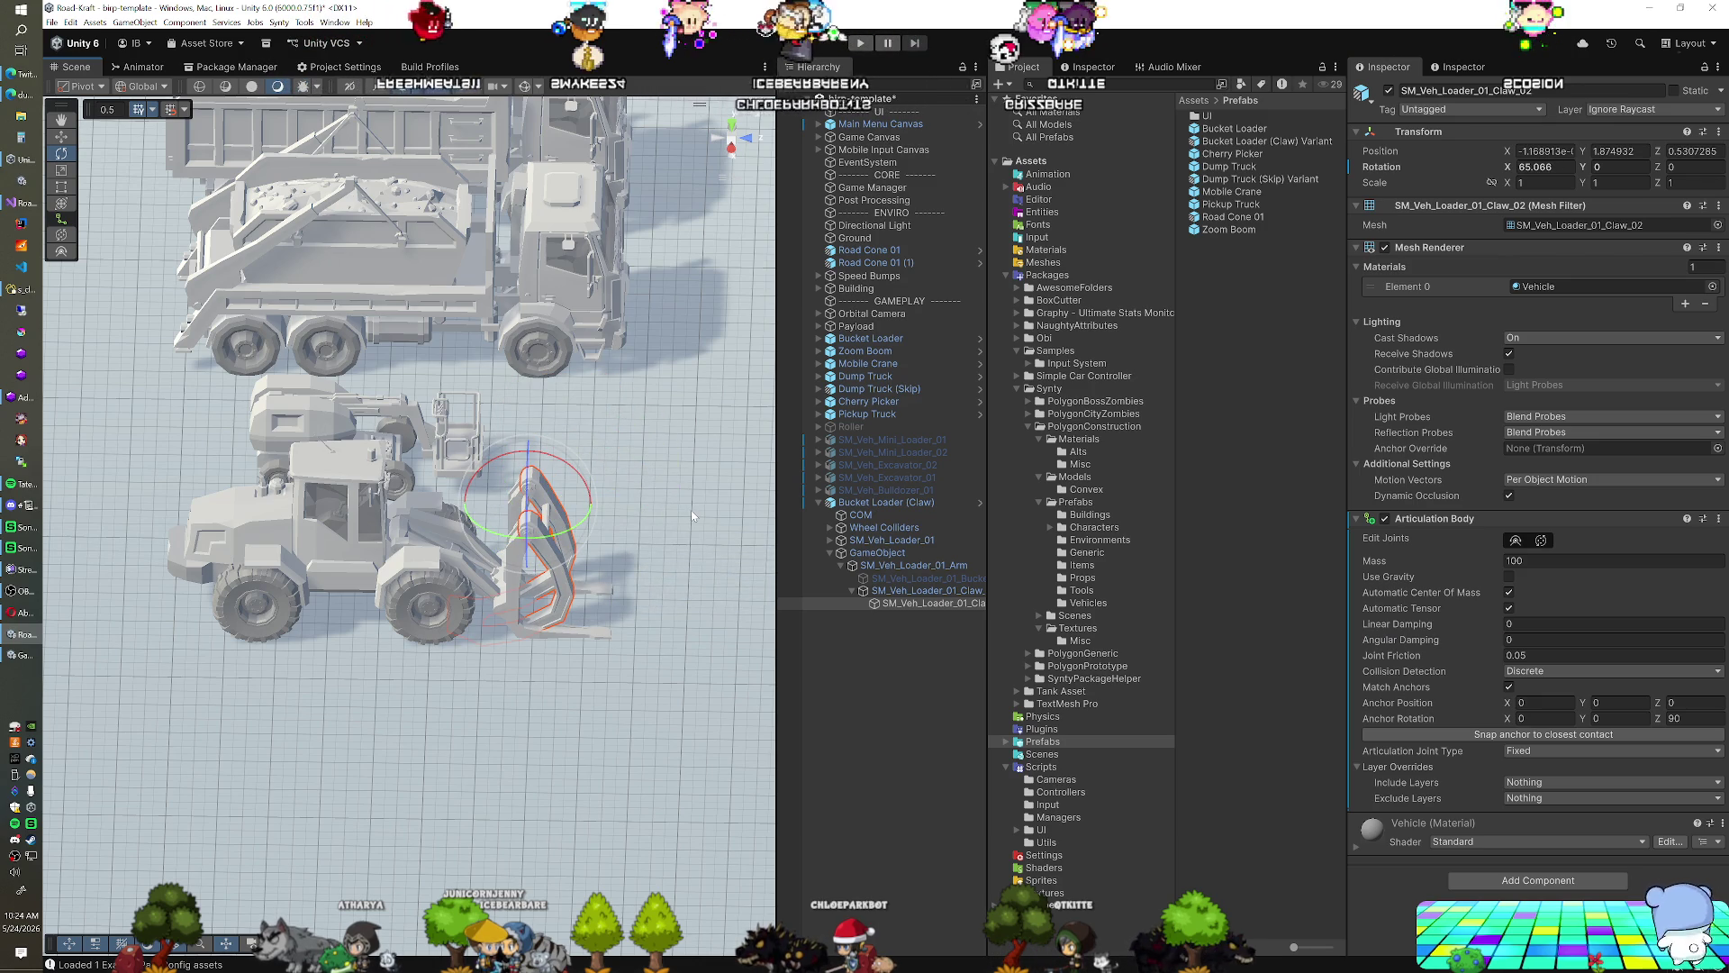
key(ctrl+z)
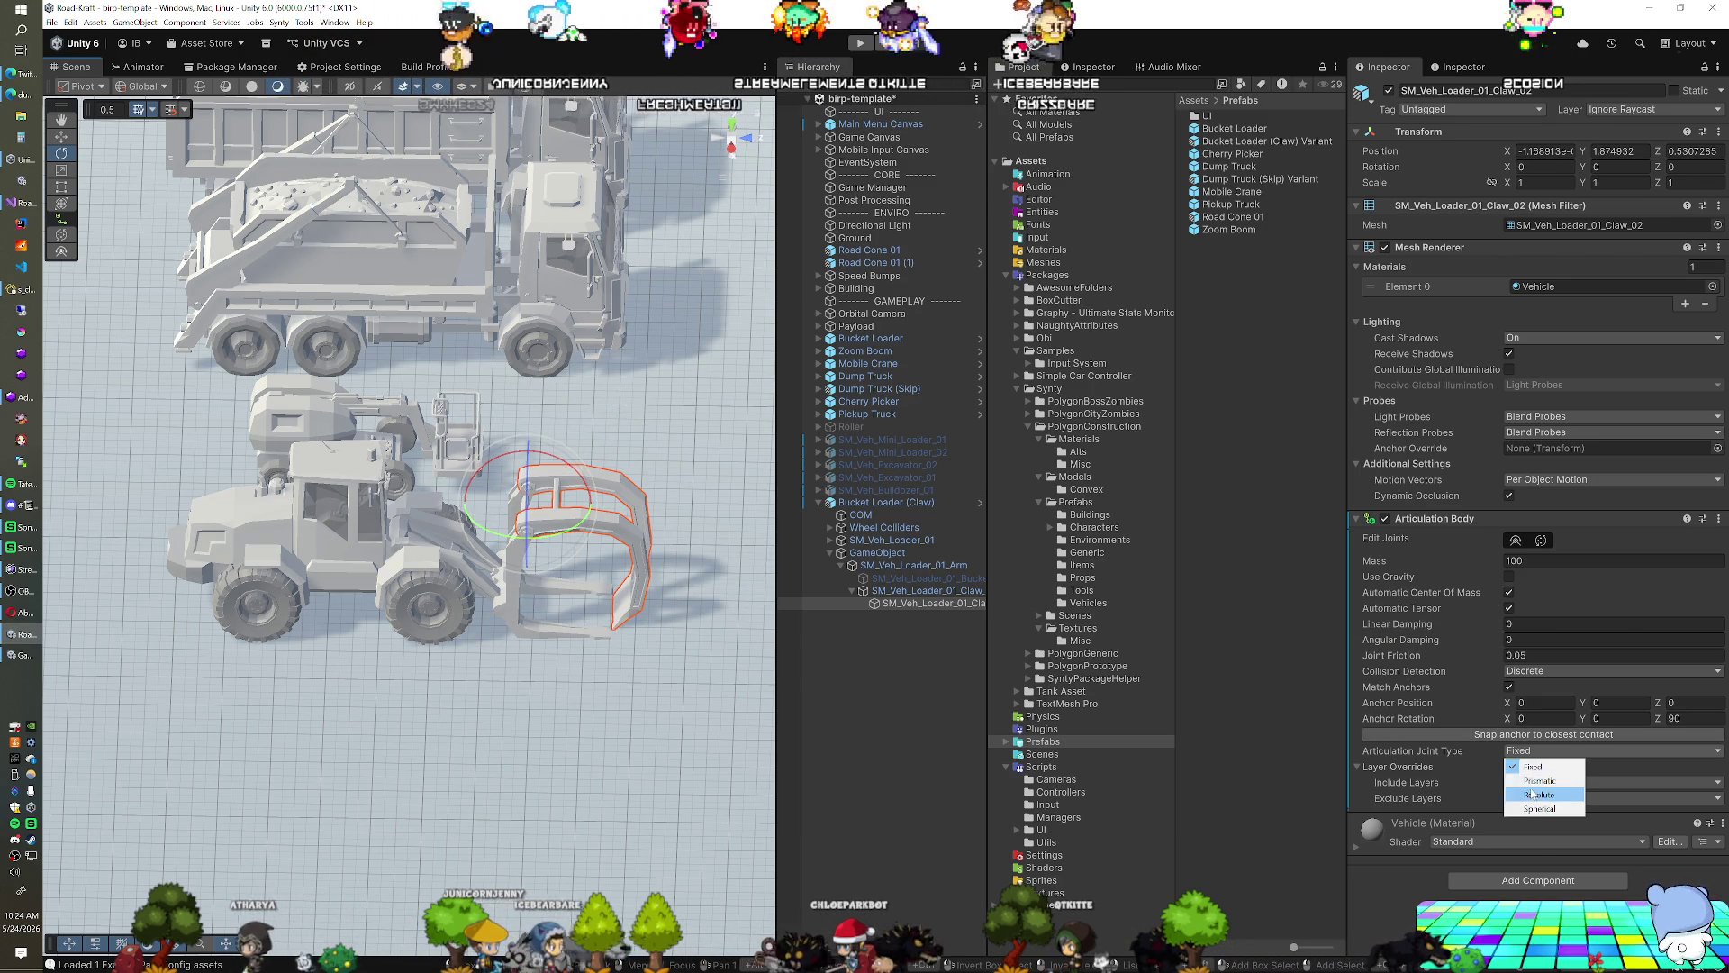
Make Claw_02's articulation joint Revolute and reset its anchor rotation to 0
click(1539, 794)
scroll(1473, 689, down, 3)
click(1541, 453)
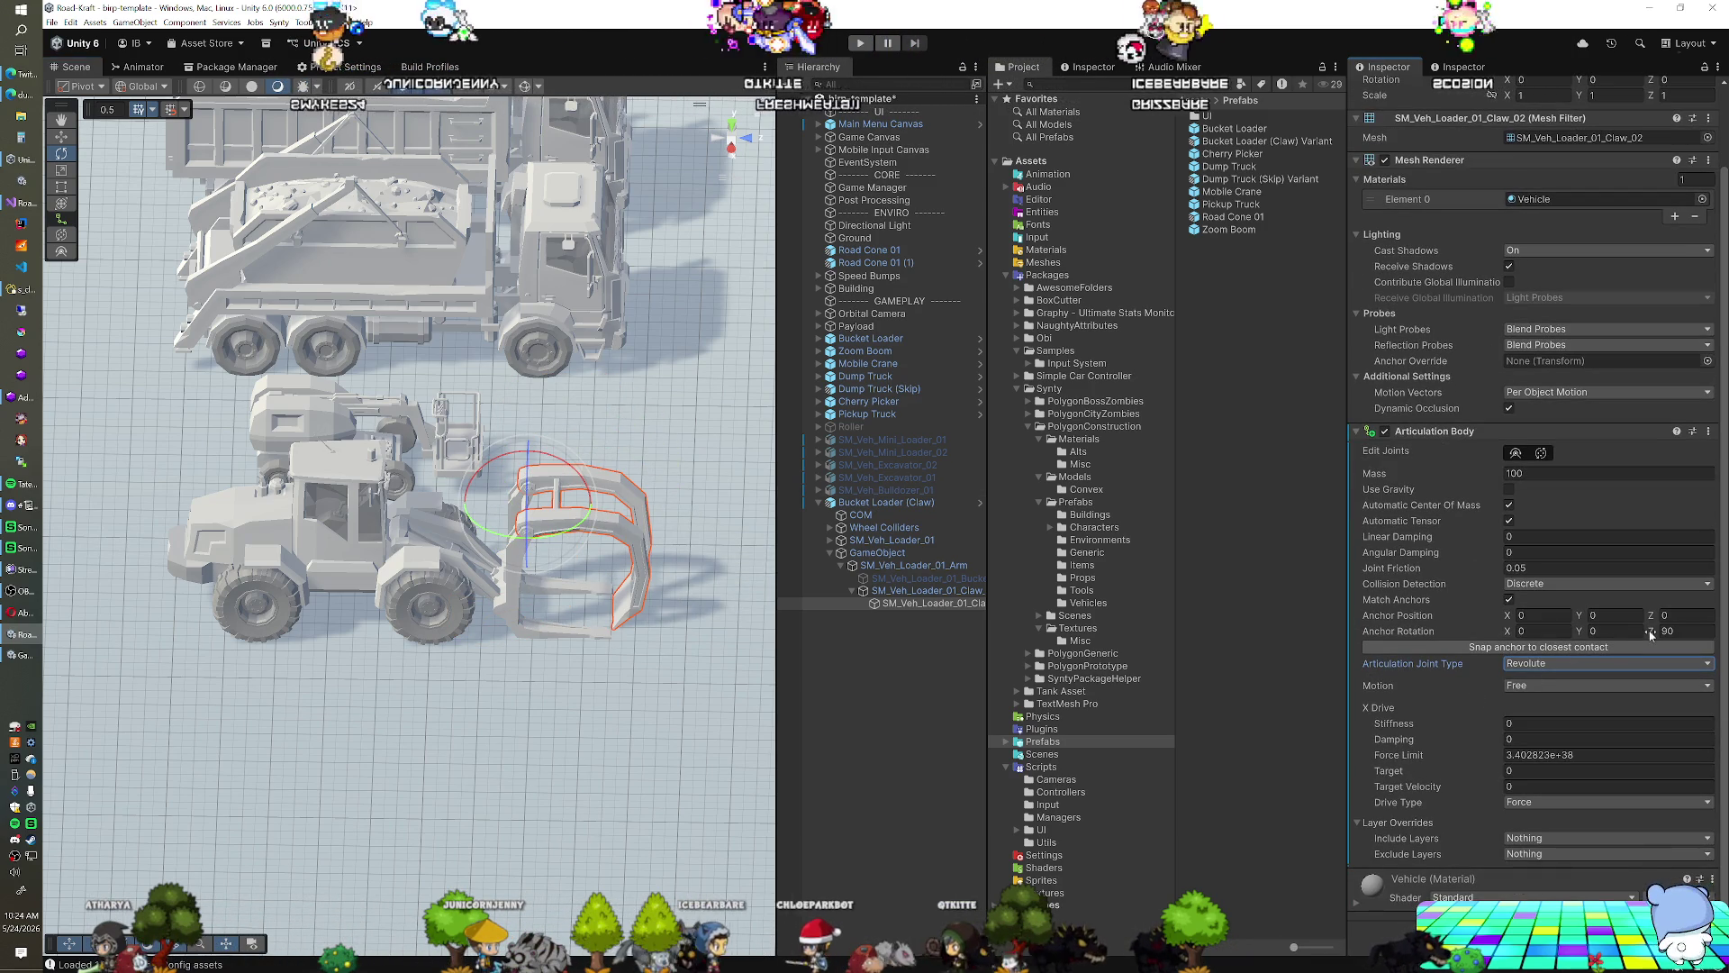
drag(621, 486, 536, 474)
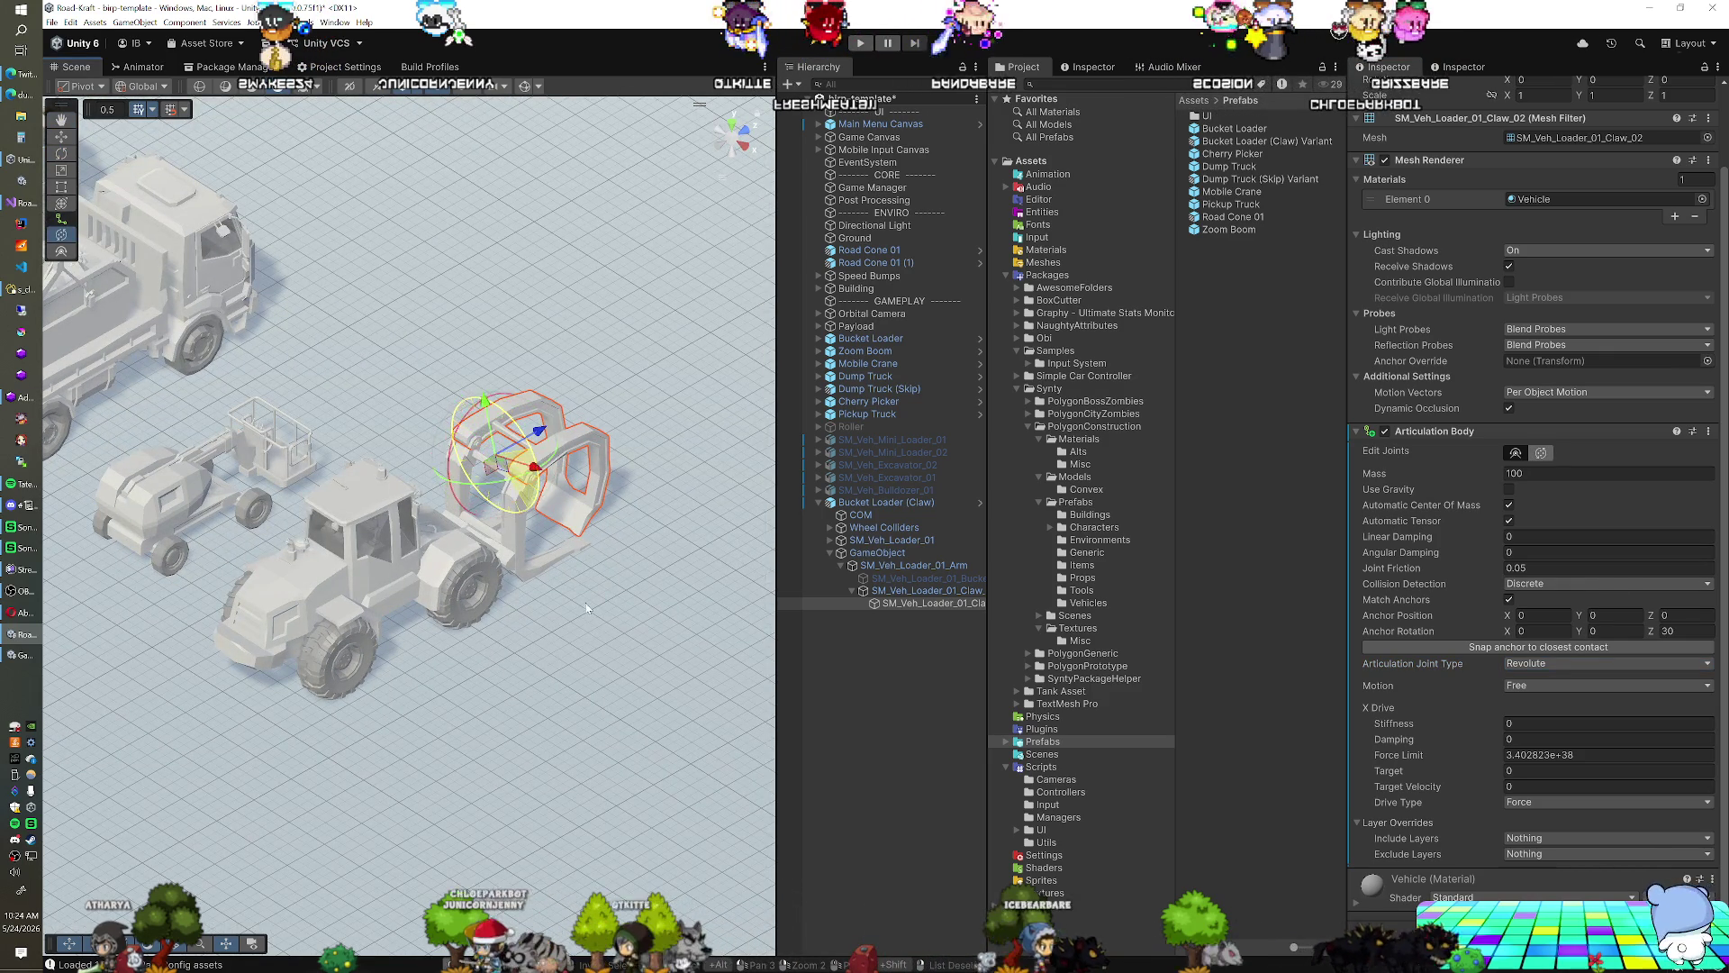
key(ctrl+z)
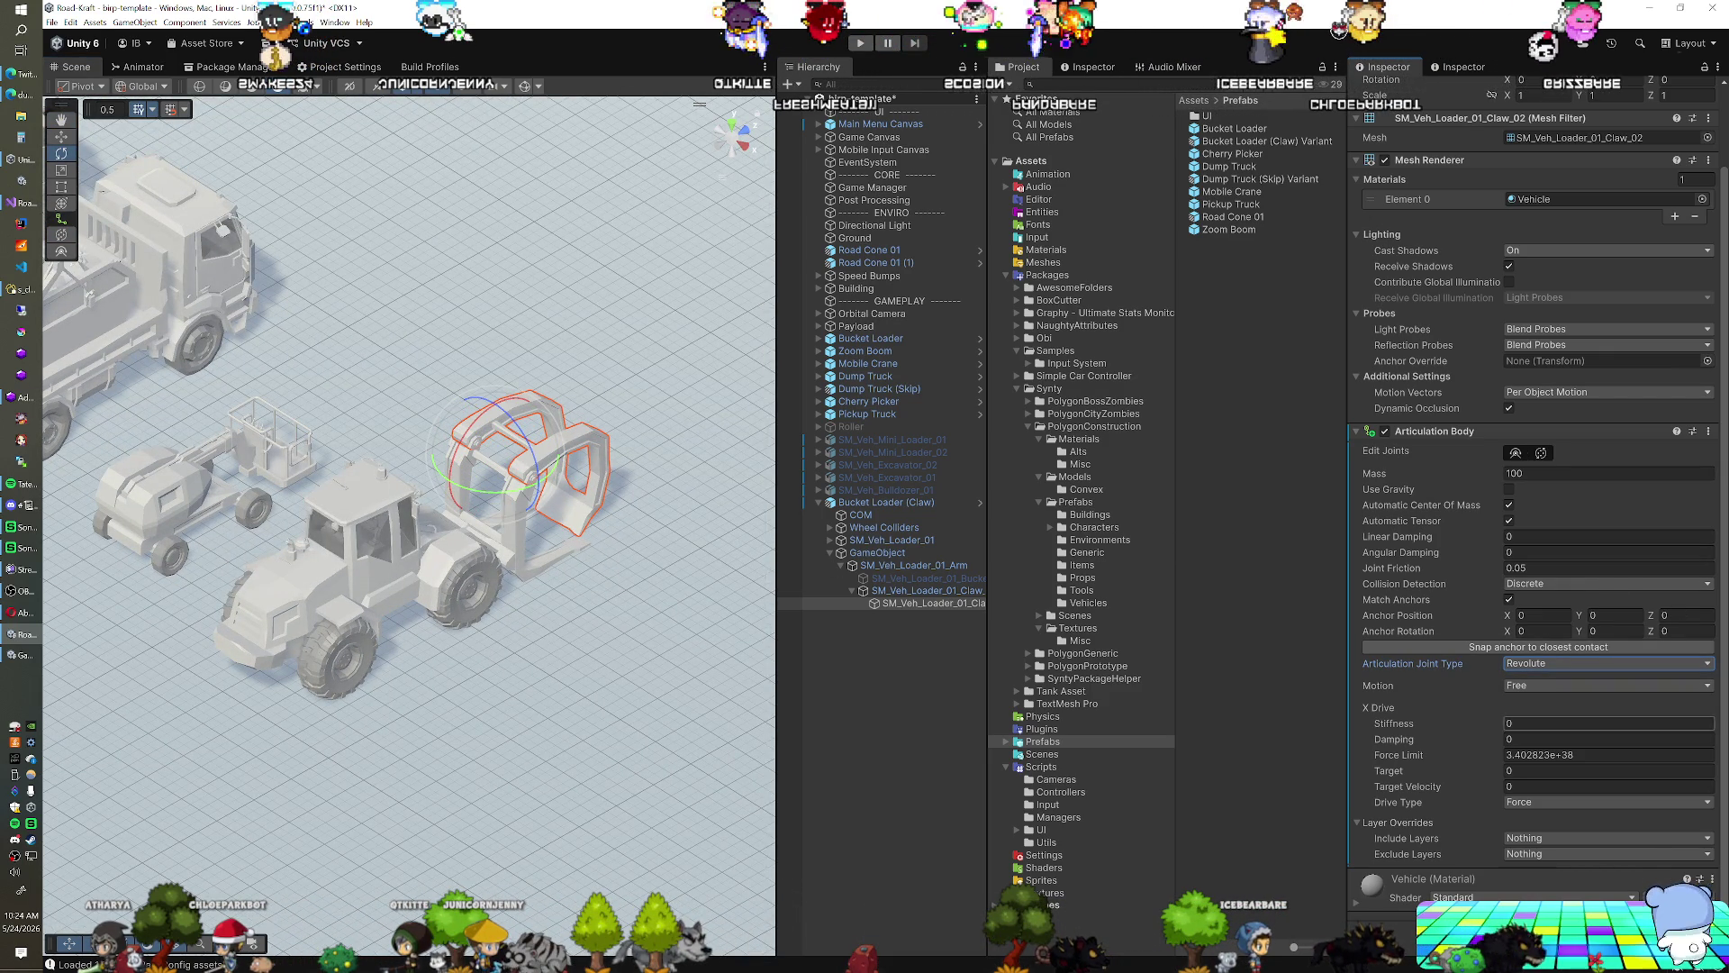
click(1531, 837)
Reselect Claw_02 under Claw_01, frame the claw, and enter play mode
click(937, 591)
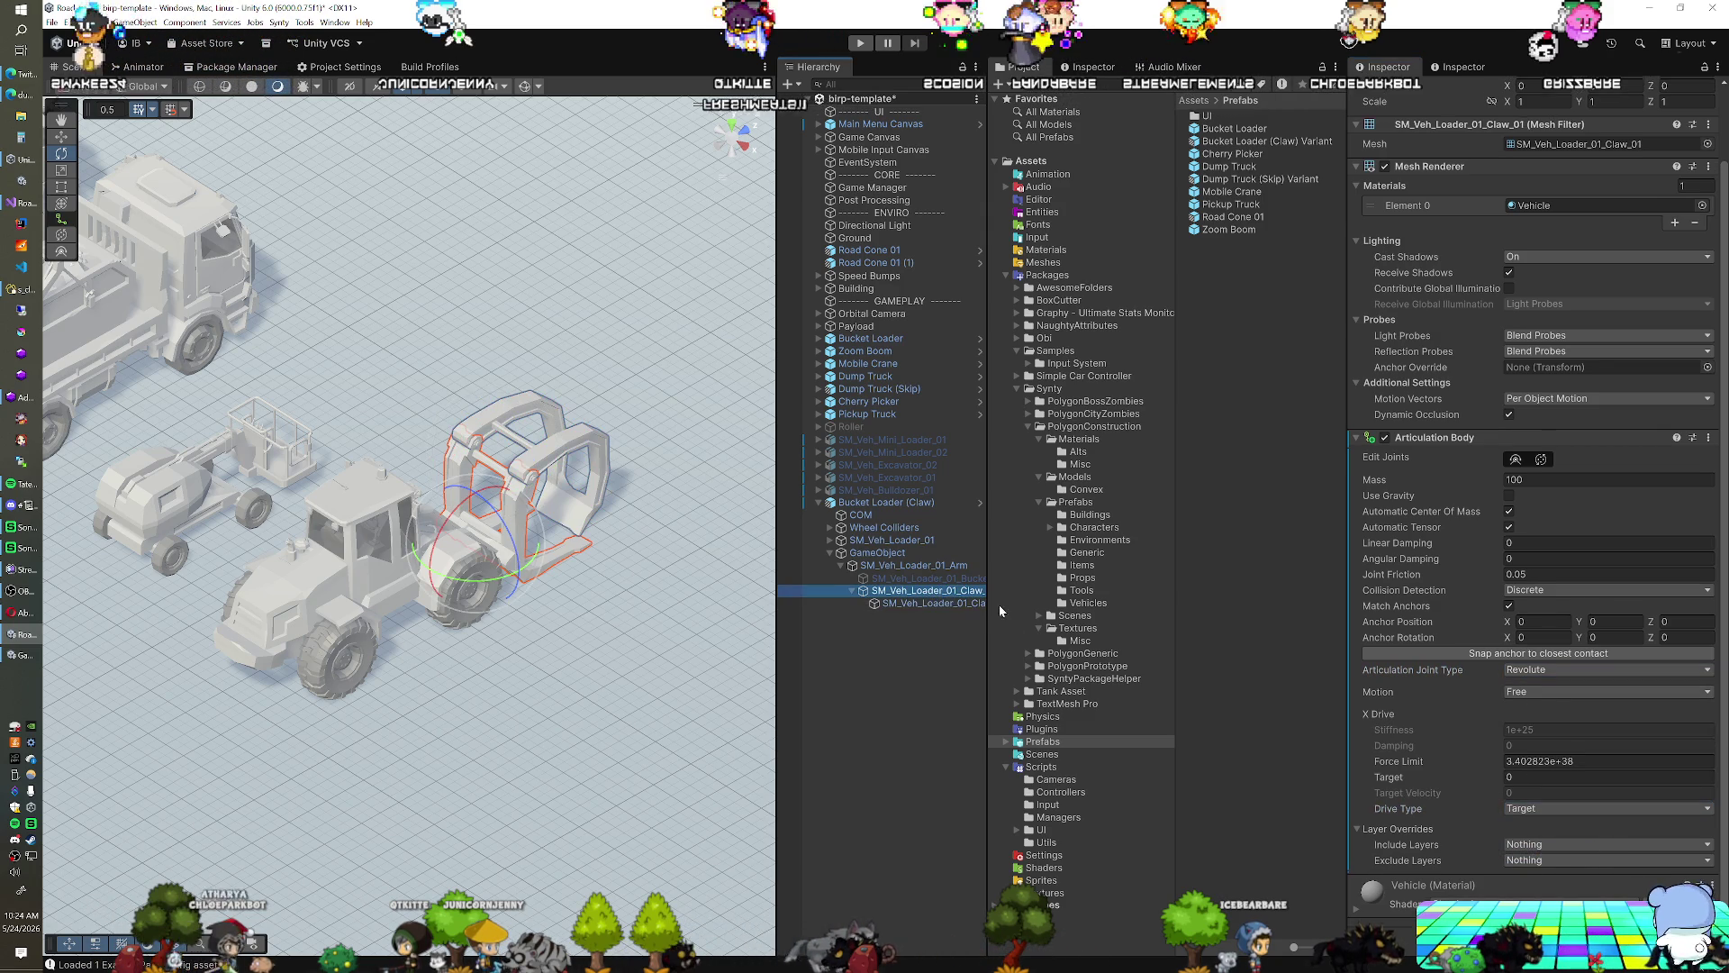
click(942, 605)
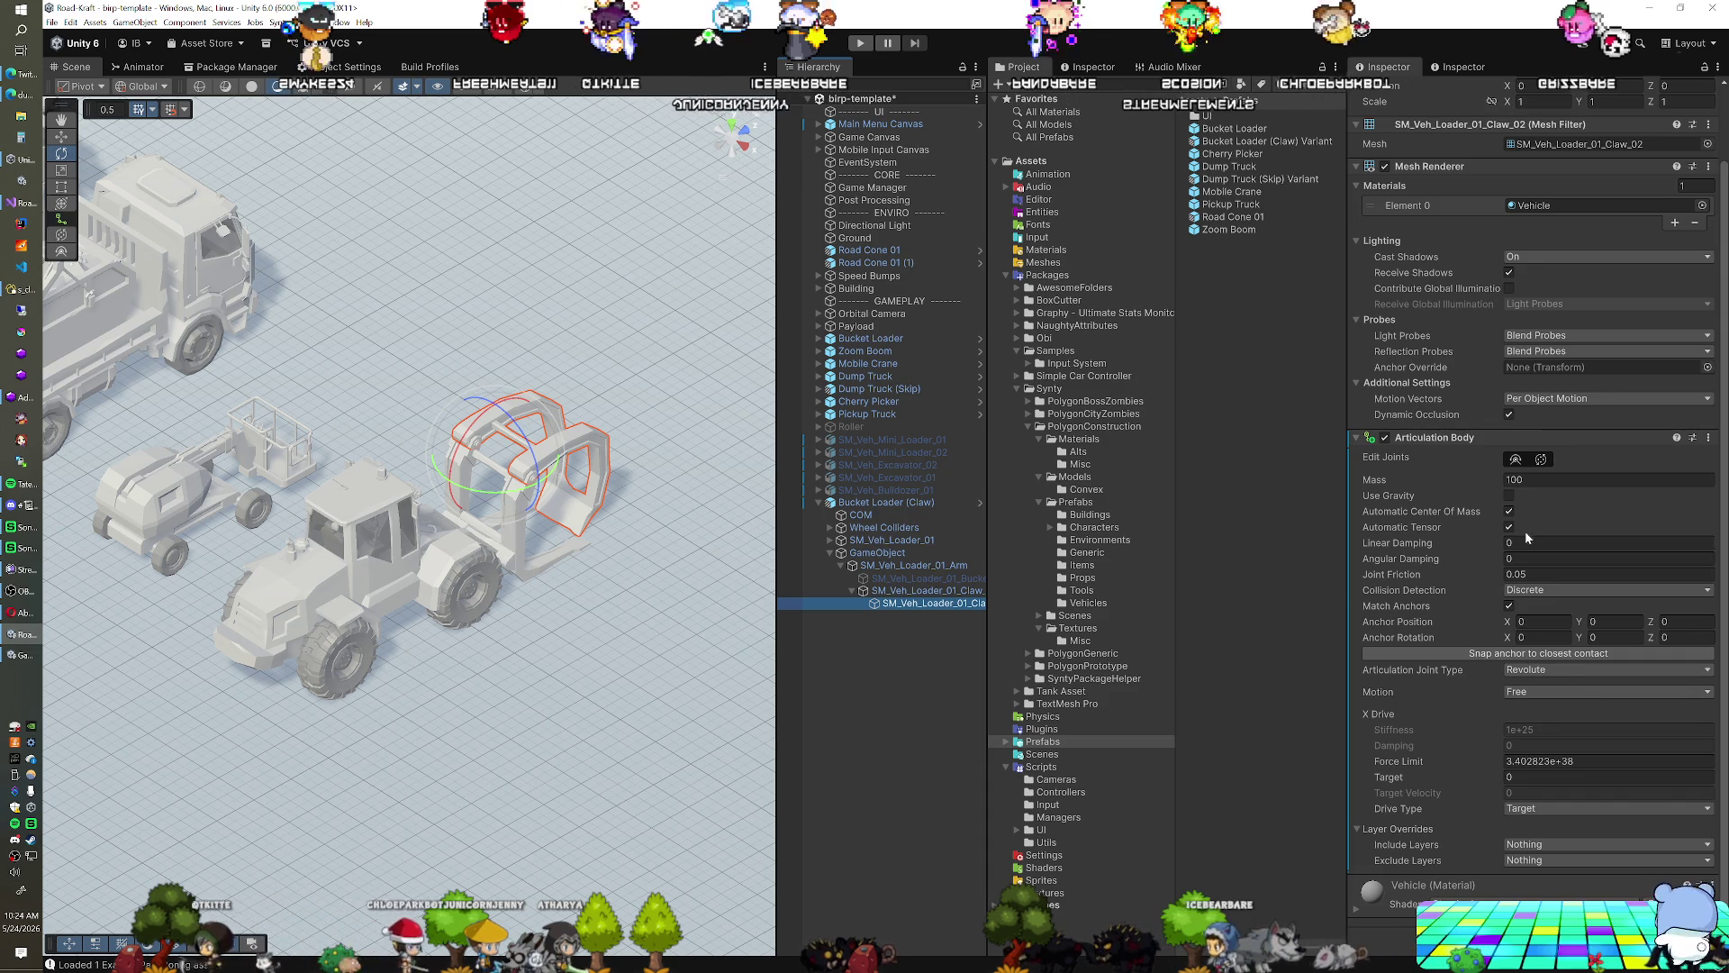
scroll(1434, 539, up, 2)
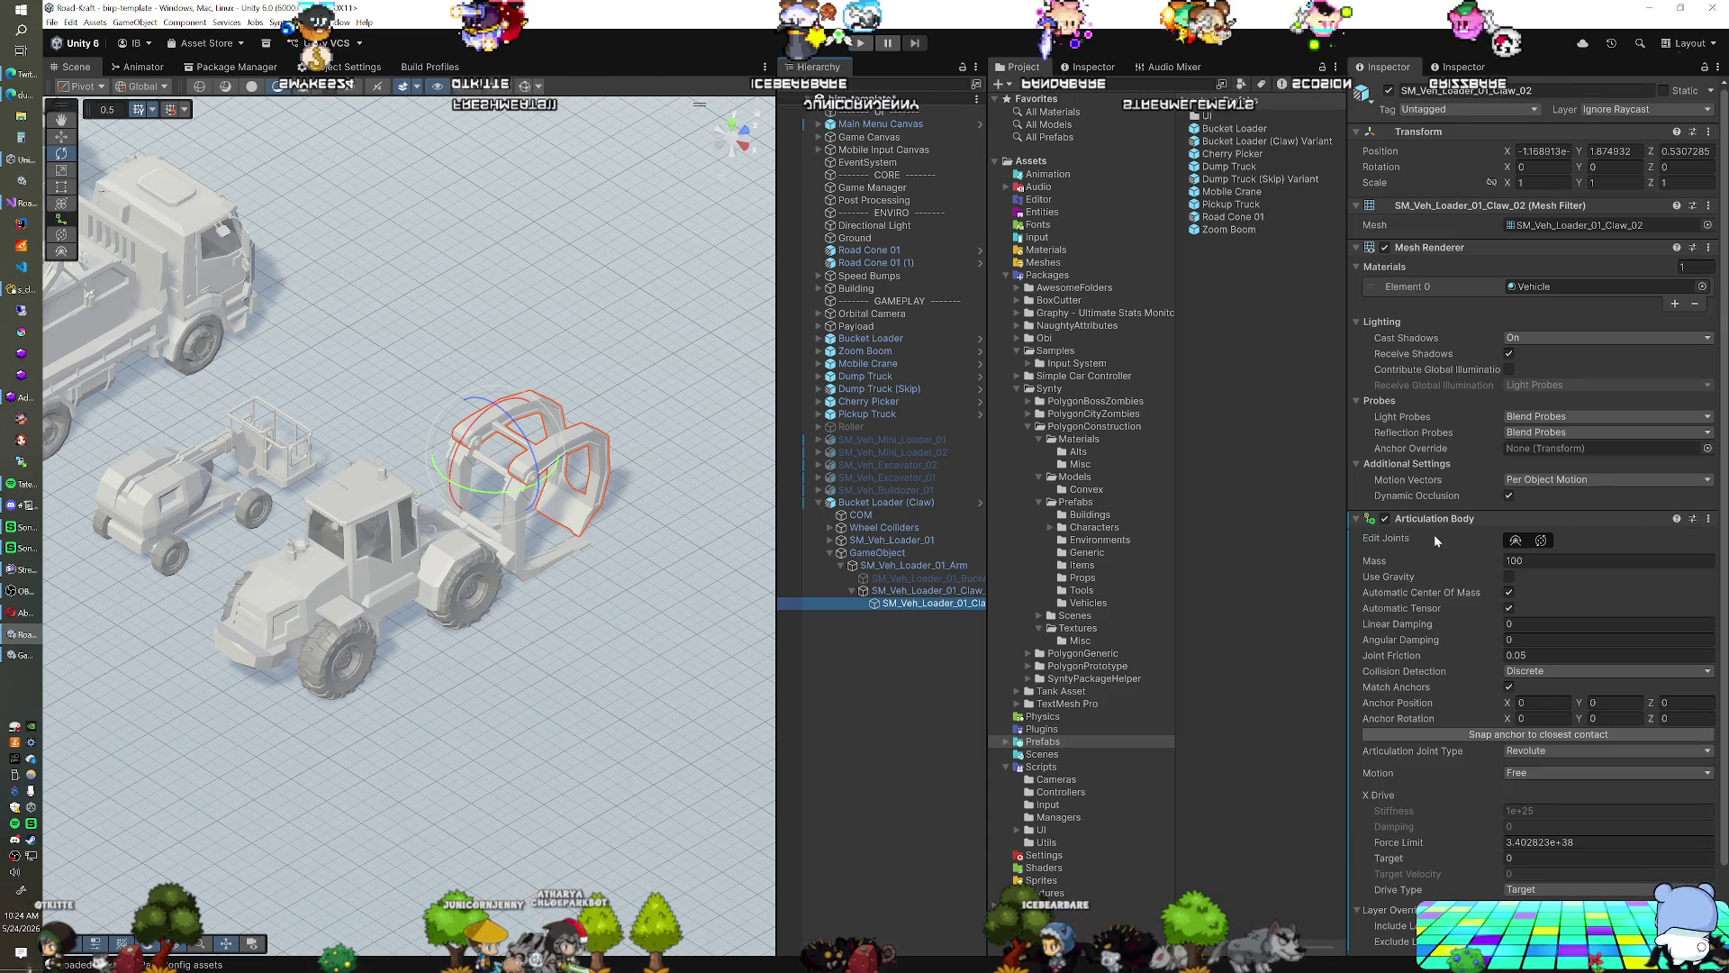
scroll(549, 587, up, 3)
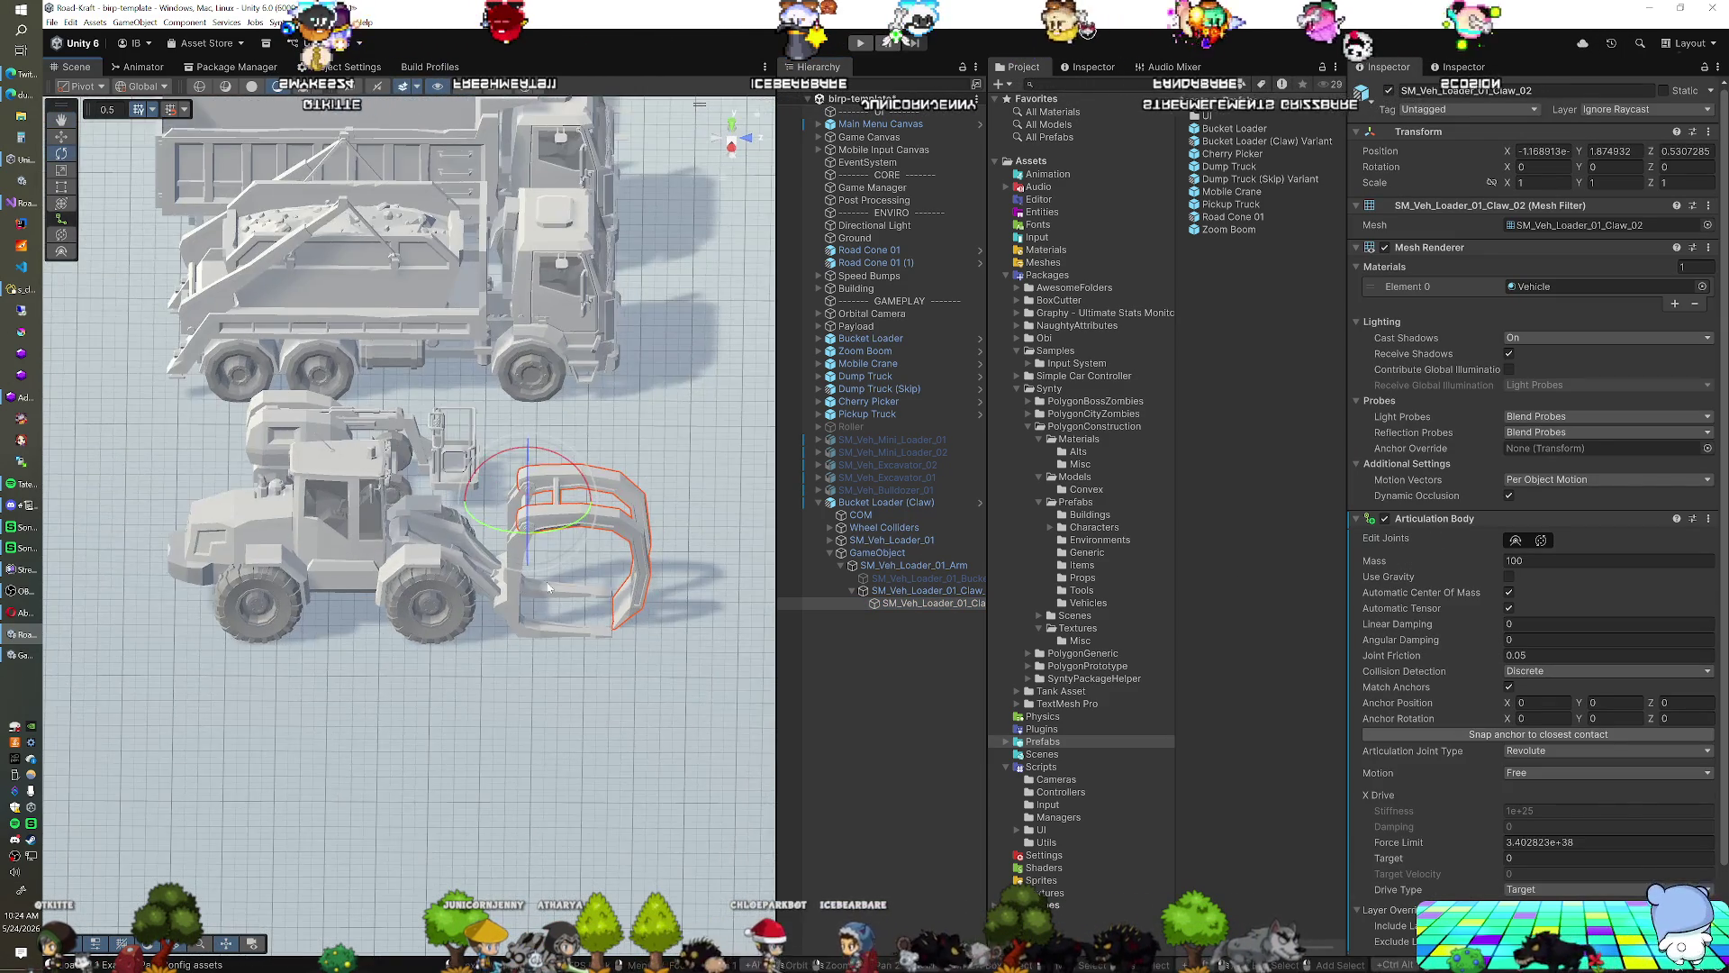
drag(548, 587, 668, 566)
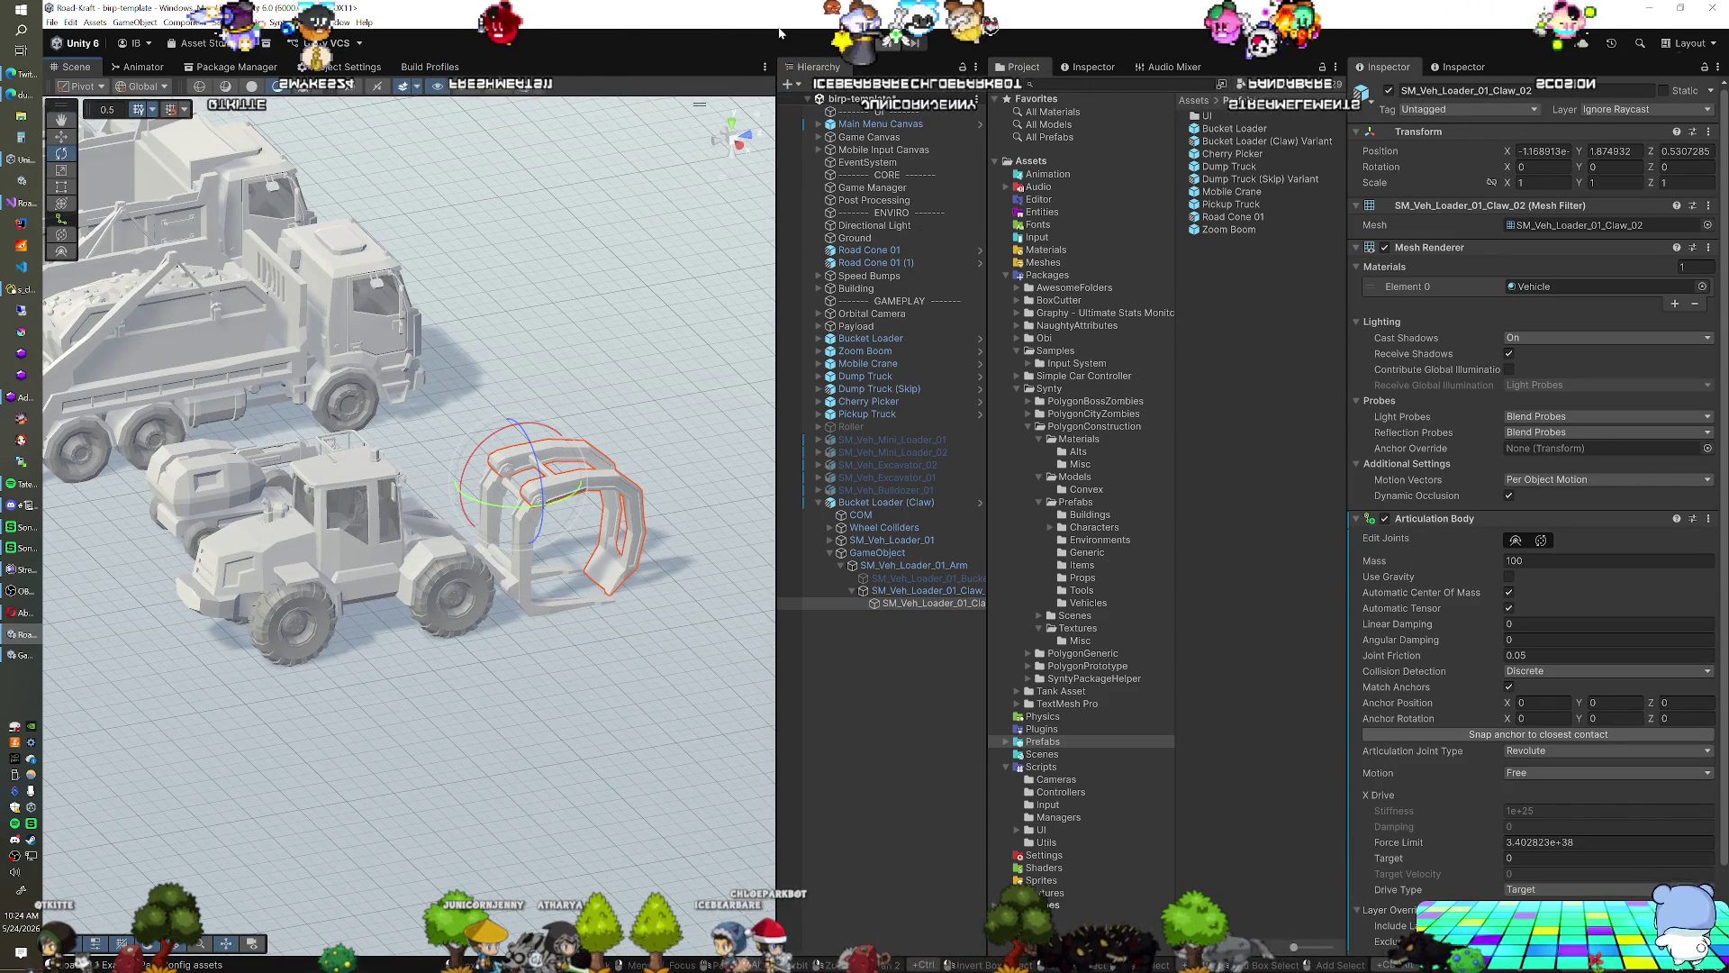
click(860, 42)
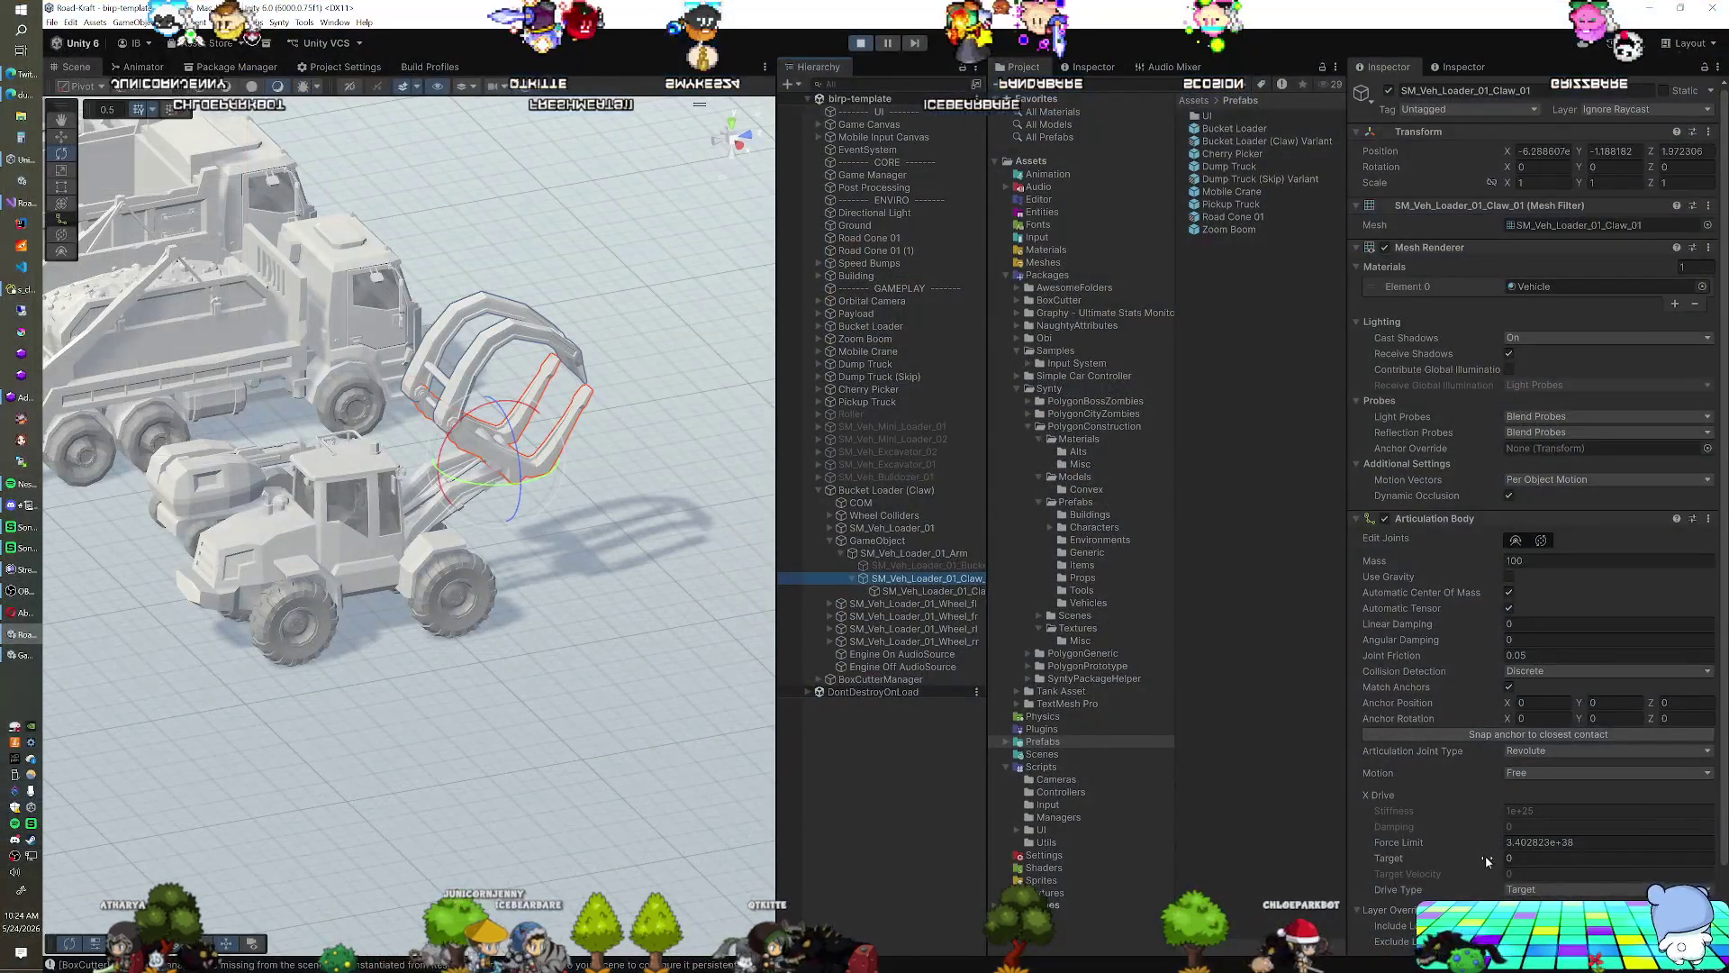
Drag Claw_01's X Drive Target up to 53.78 while playing
mouse_move(1484, 855)
mouse_down()
mouse_move(1584, 865)
mouse_move(95, 808)
mouse_move(1450, 828)
mouse_move(1143, 827)
mouse_move(1175, 823)
mouse_up()
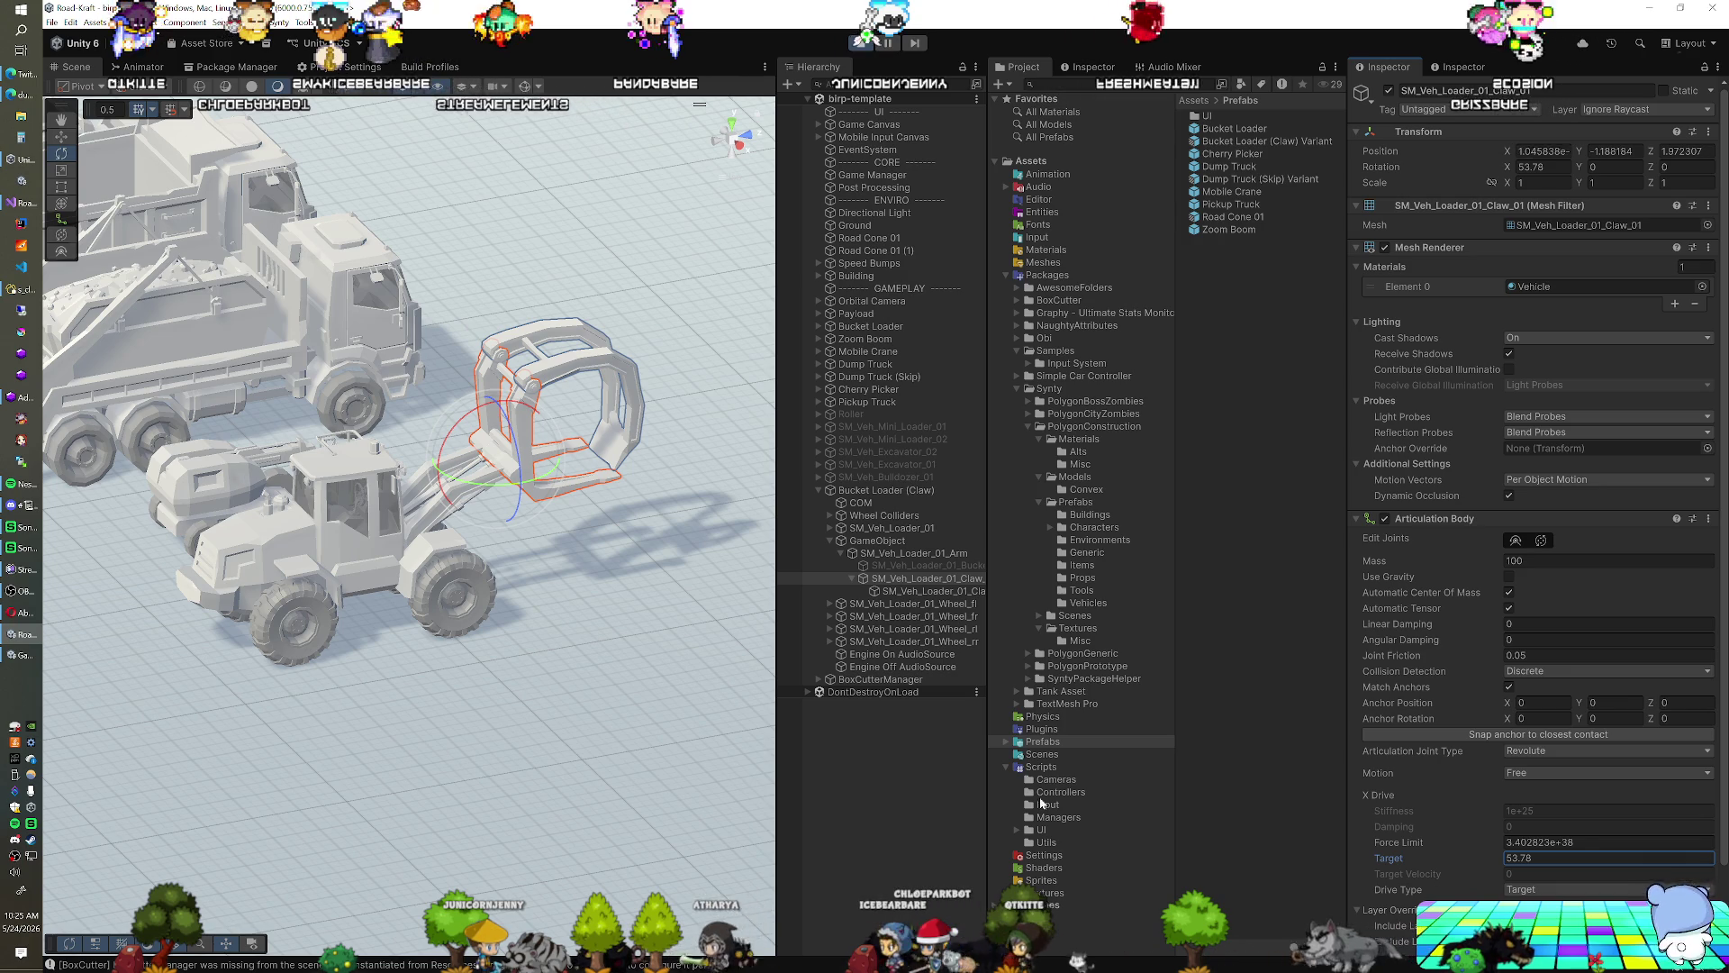
Select SM_Veh_Loader_01_Claw_02 and lower its X Drive Target to -55.27
click(909, 591)
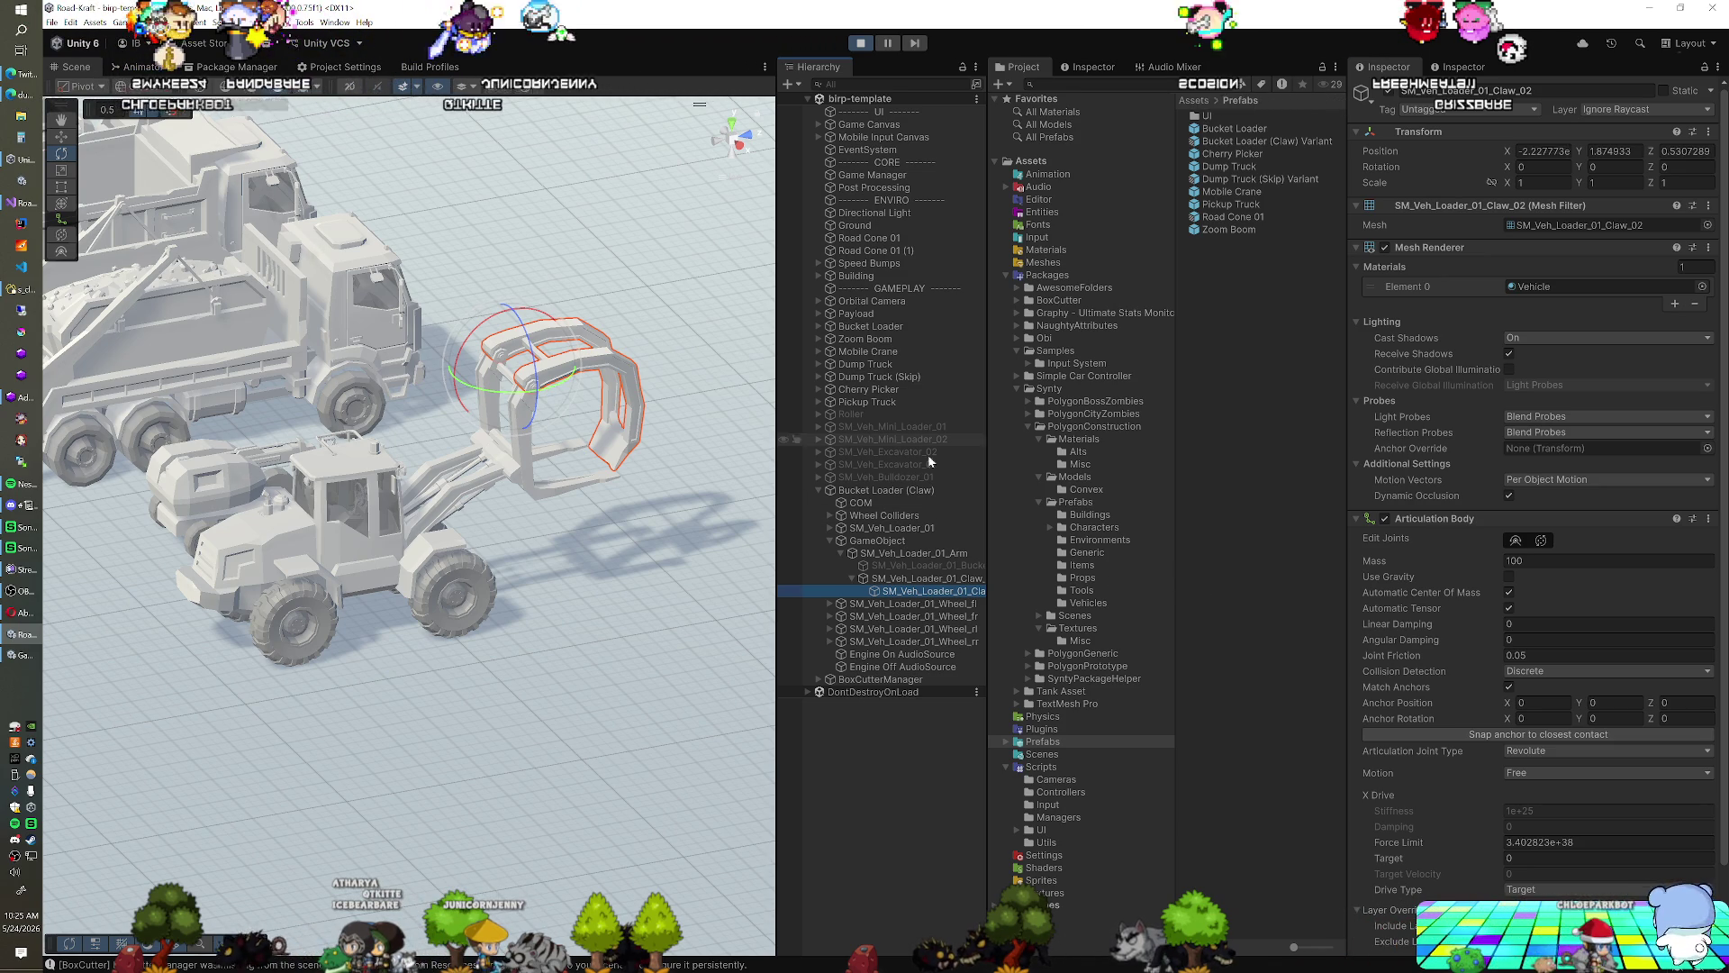
scroll(1441, 664, down, 2)
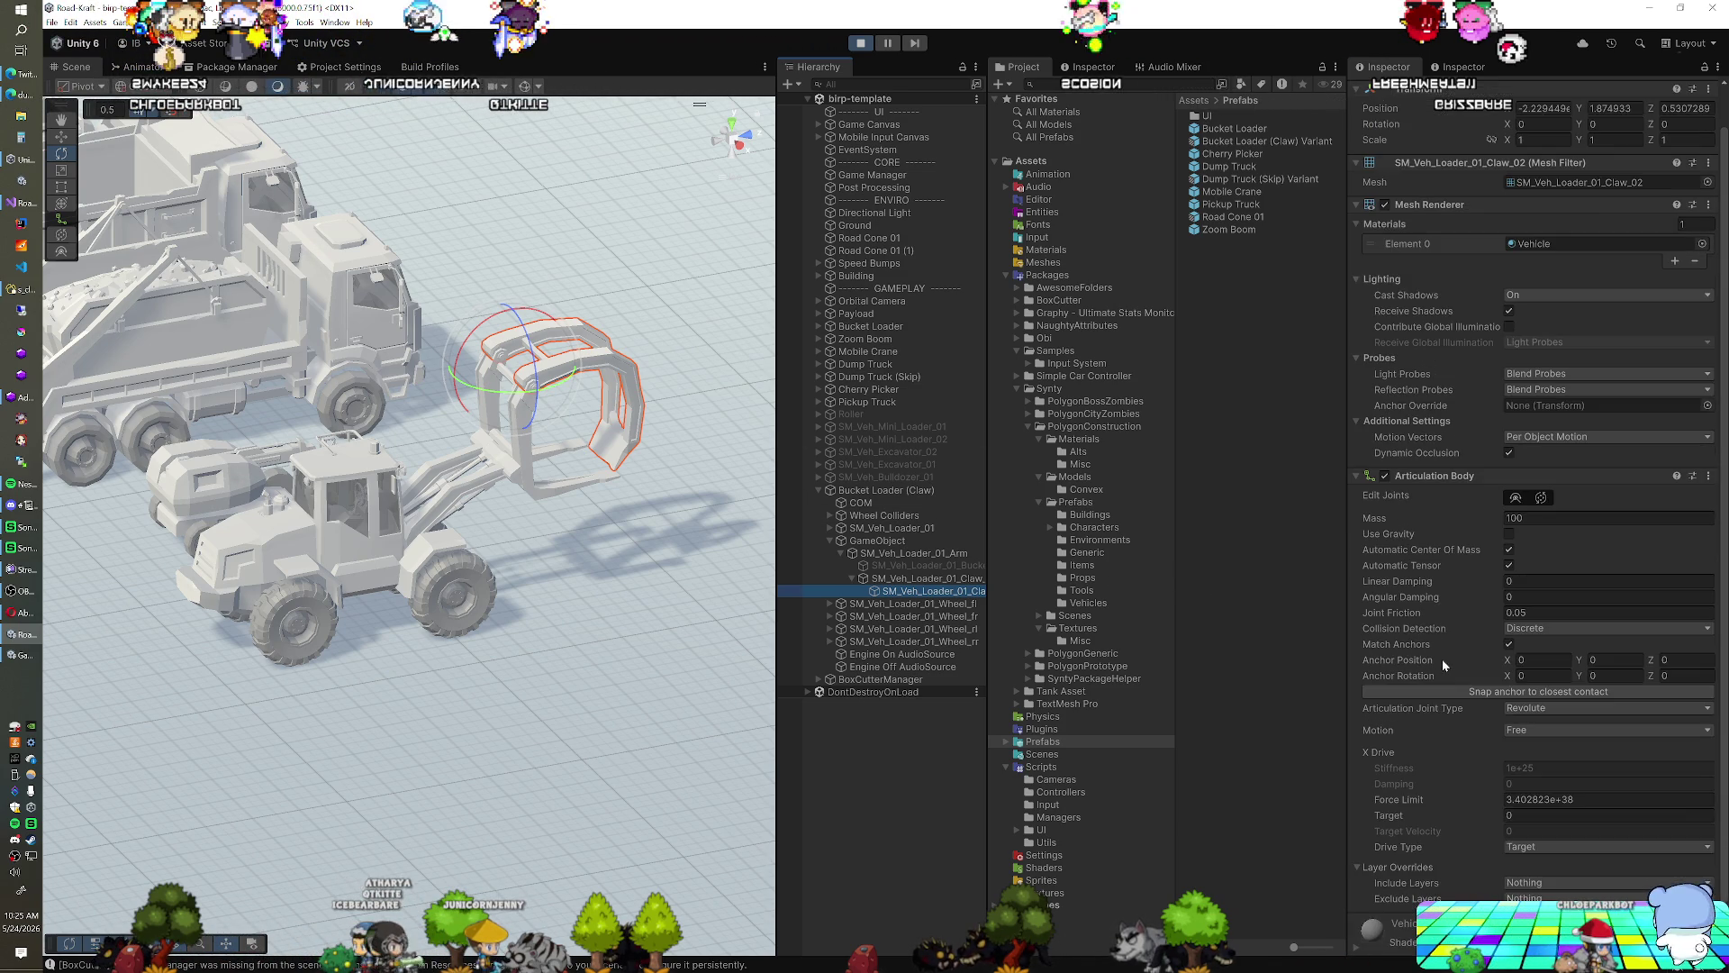
click(1493, 821)
mouse_move(1493, 815)
mouse_down()
mouse_move(1580, 813)
mouse_move(818, 757)
mouse_up()
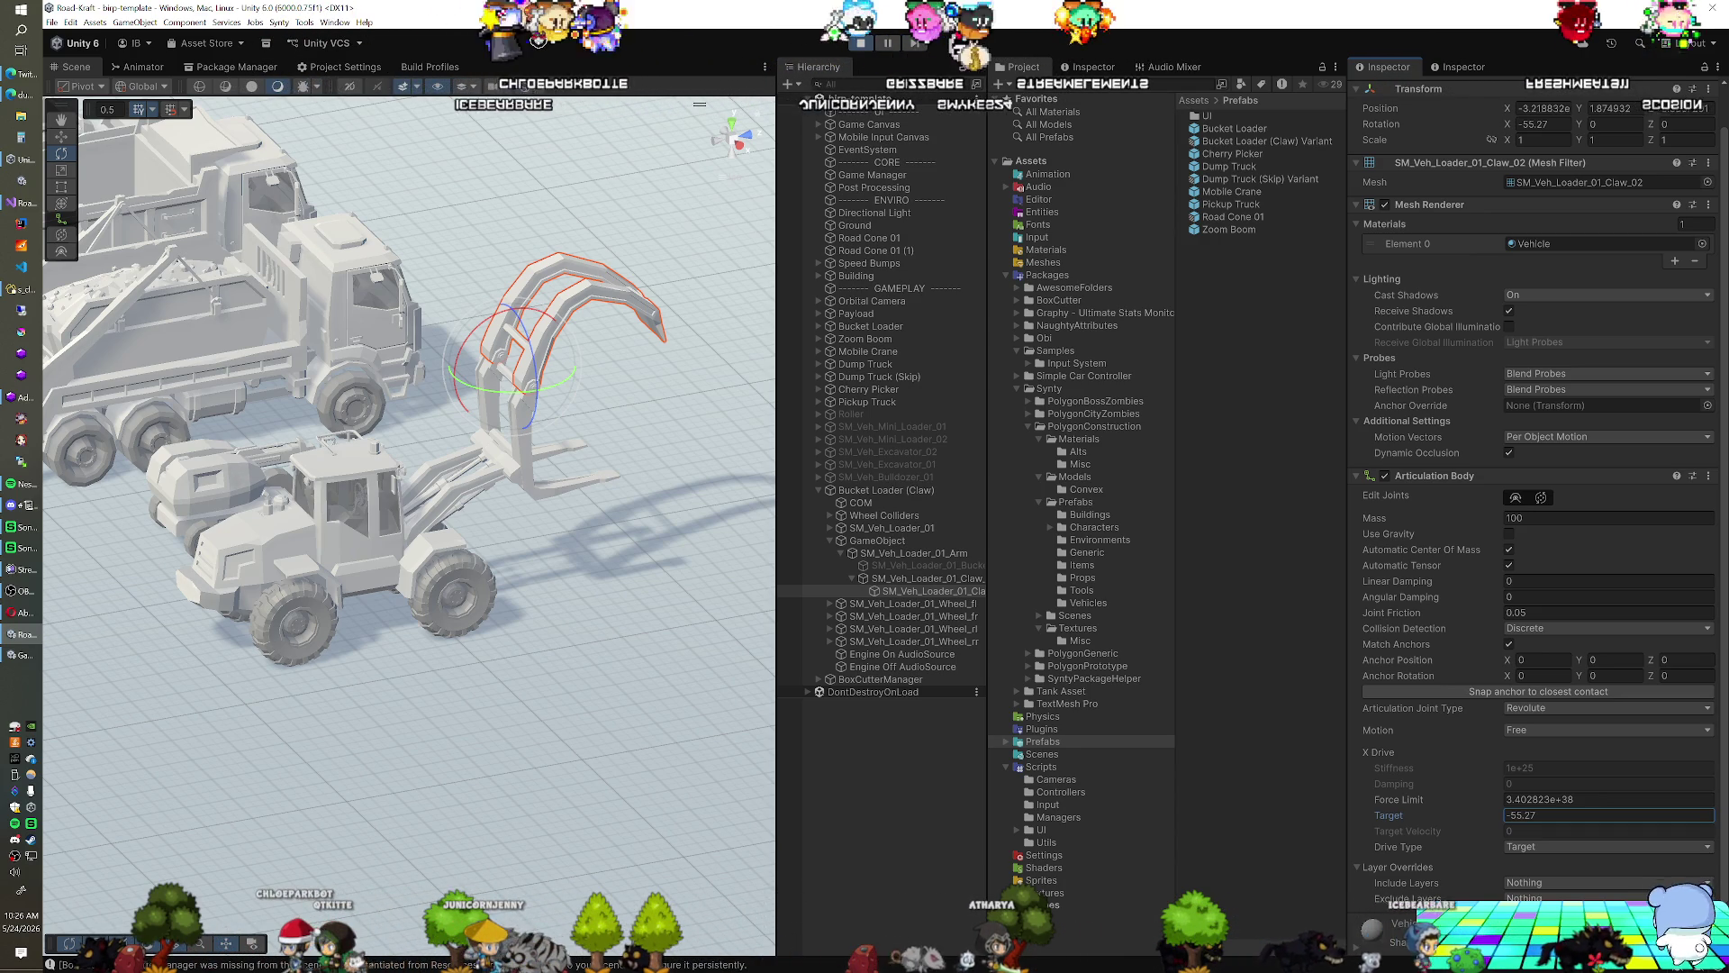
Sweep Claw_01's X Drive Target between about -1 and 120 to test the swing
scroll(1432, 777, down, 1)
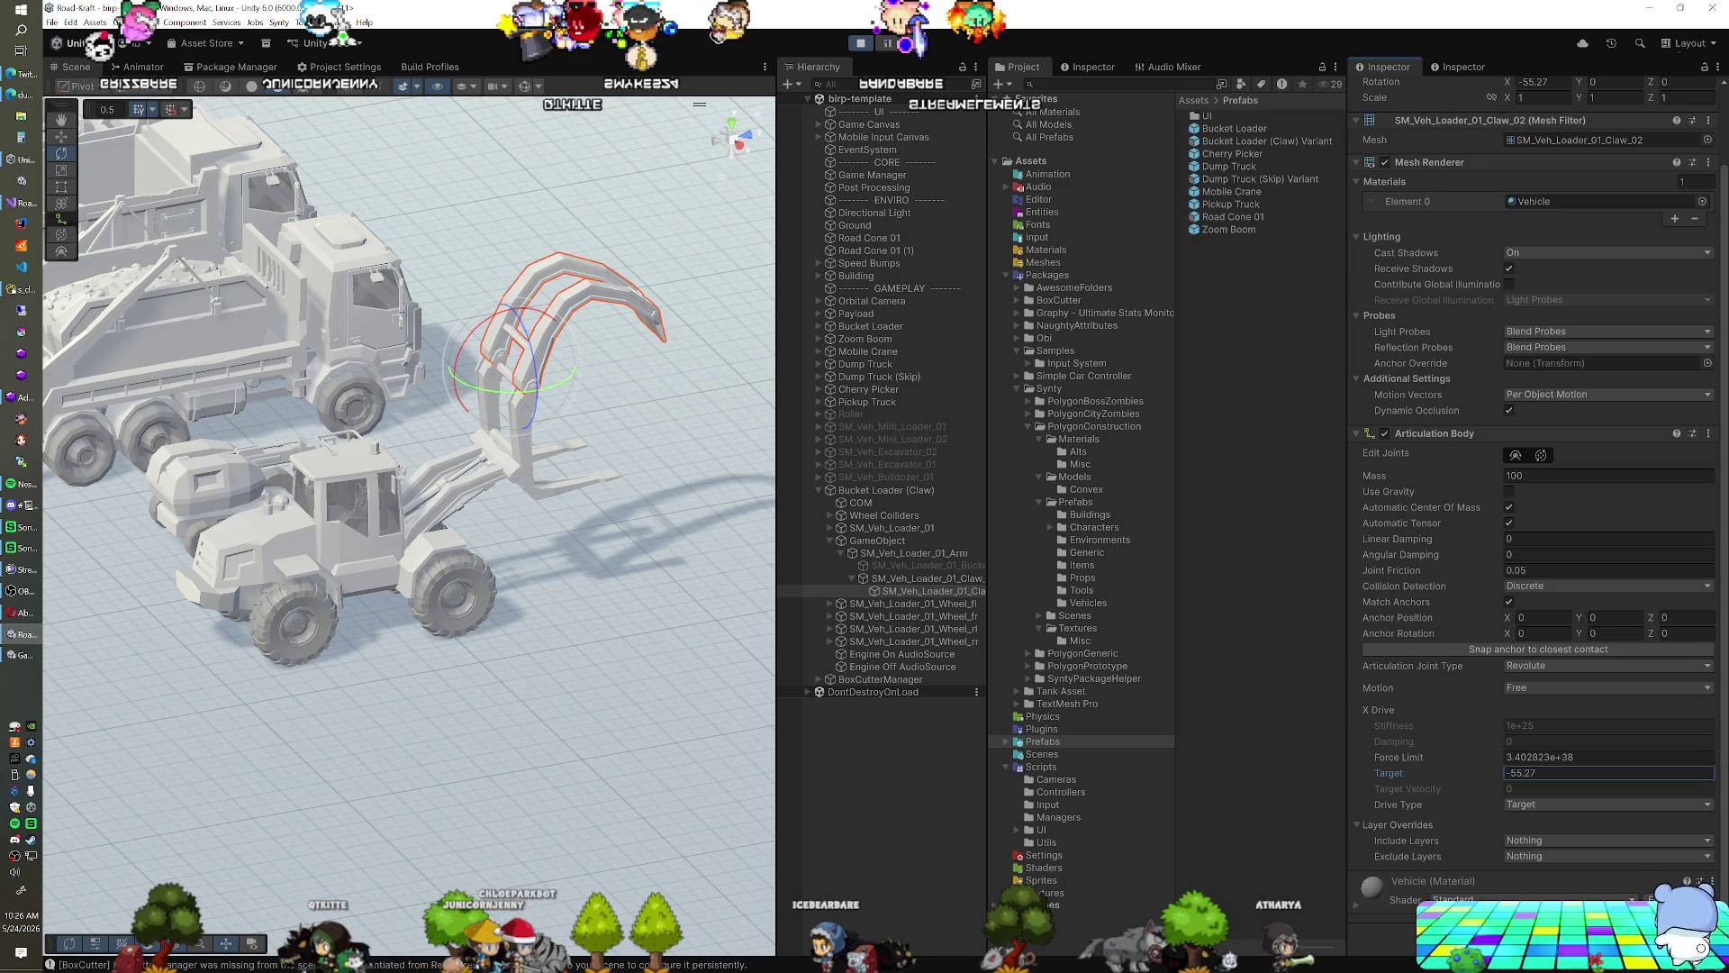
click(927, 578)
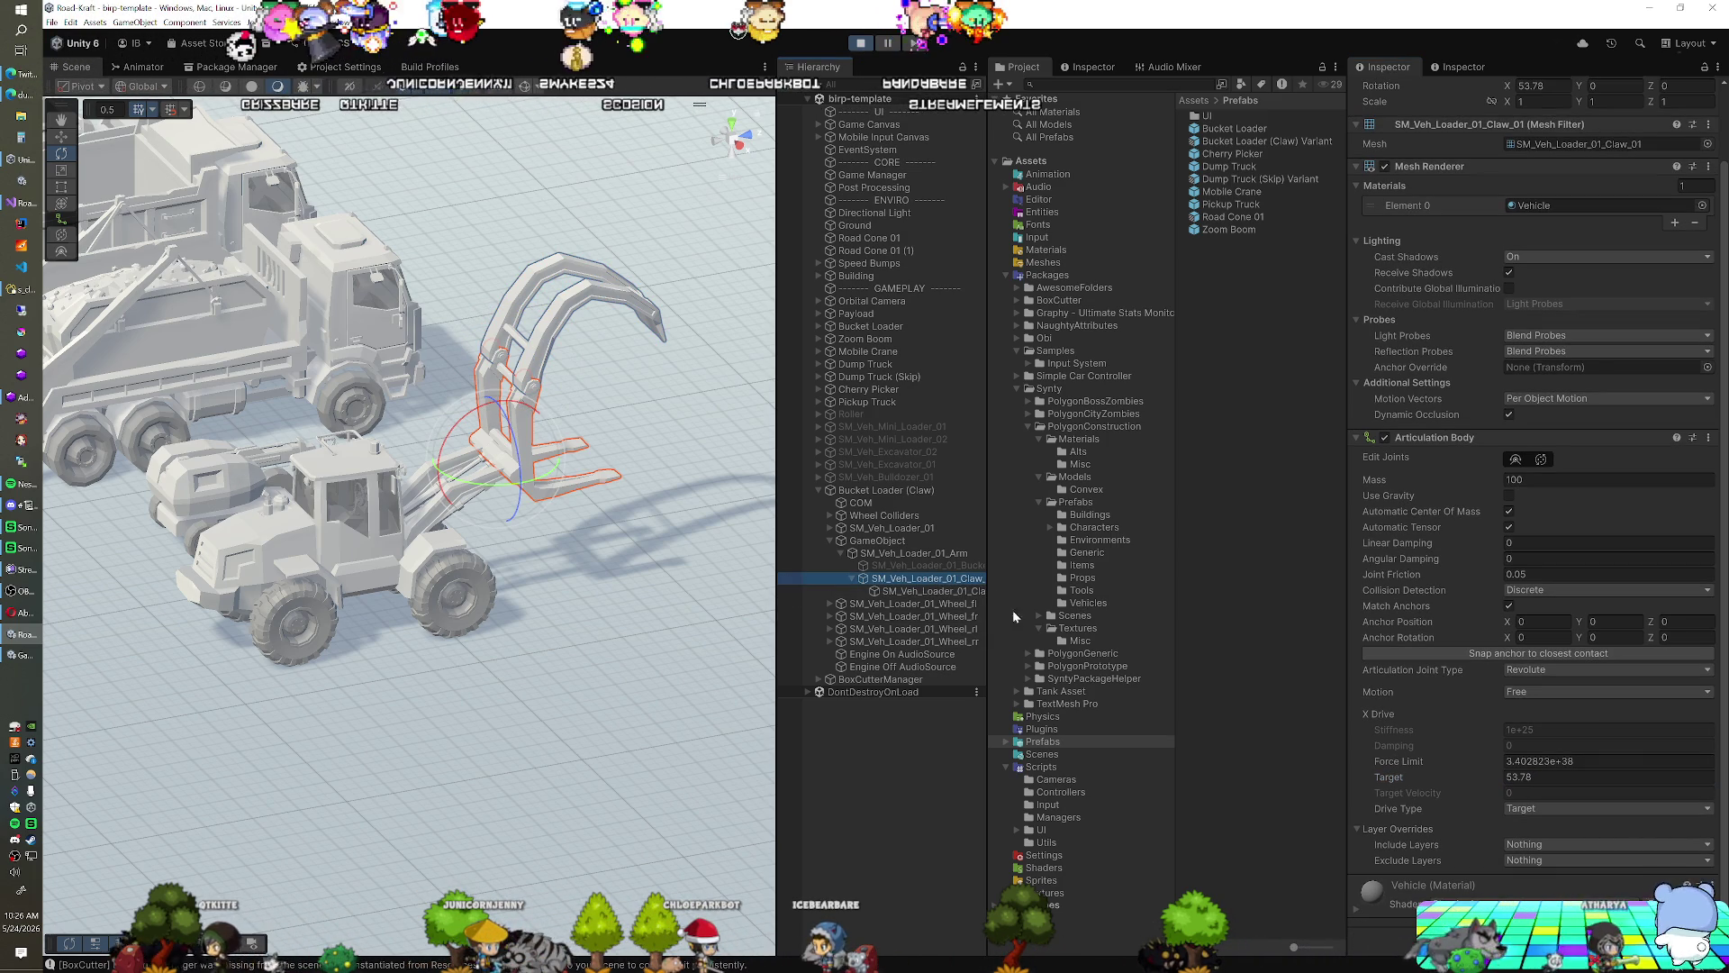
mouse_move(1491, 779)
mouse_down()
mouse_move(1594, 780)
mouse_move(946, 774)
mouse_up()
mouse_move(101, 728)
mouse_down()
mouse_move(1492, 25)
mouse_move(1561, 40)
mouse_move(1129, 834)
mouse_move(1079, 807)
mouse_move(886, 814)
mouse_move(437, 778)
mouse_move(1532, 738)
mouse_move(1423, 749)
mouse_move(1712, 757)
mouse_move(72, 792)
mouse_move(651, 808)
mouse_move(559, 819)
mouse_move(405, 792)
mouse_move(1712, 685)
mouse_move(1630, 593)
mouse_move(1375, 589)
mouse_up()
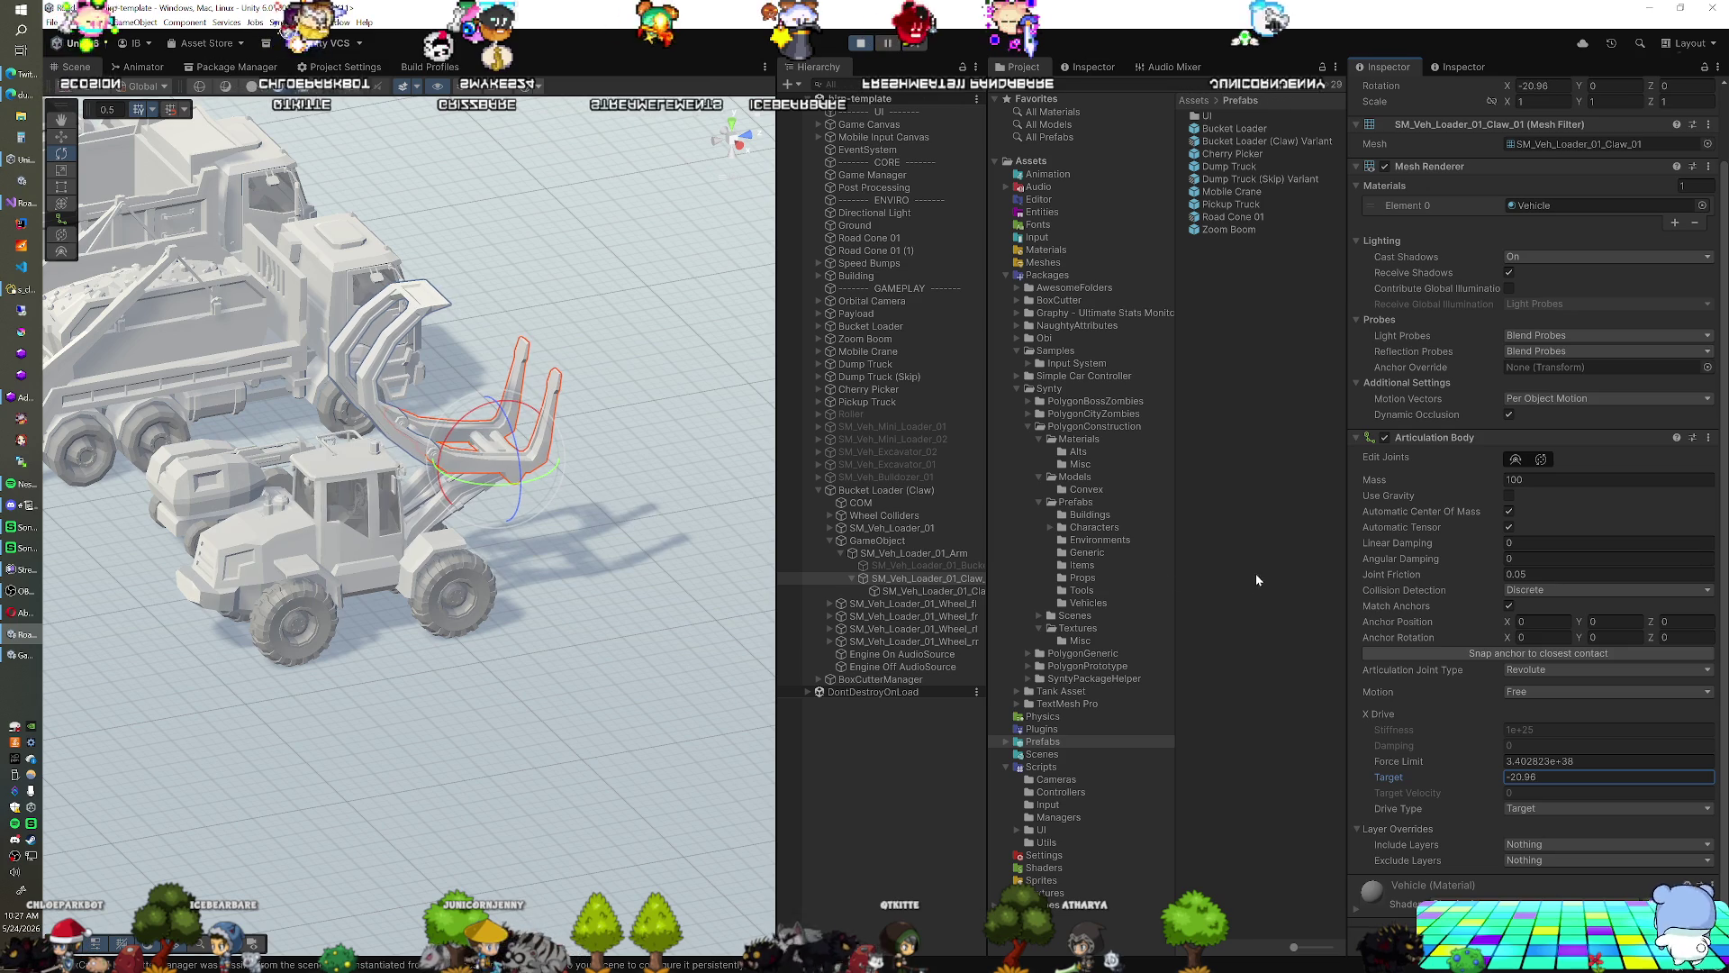
Inspect the loader in a low close-up, reselect the claw, and stop play mode
click(556, 530)
mouse_move(557, 529)
mouse_down()
mouse_move(506, 493)
mouse_move(415, 482)
mouse_up()
click(928, 579)
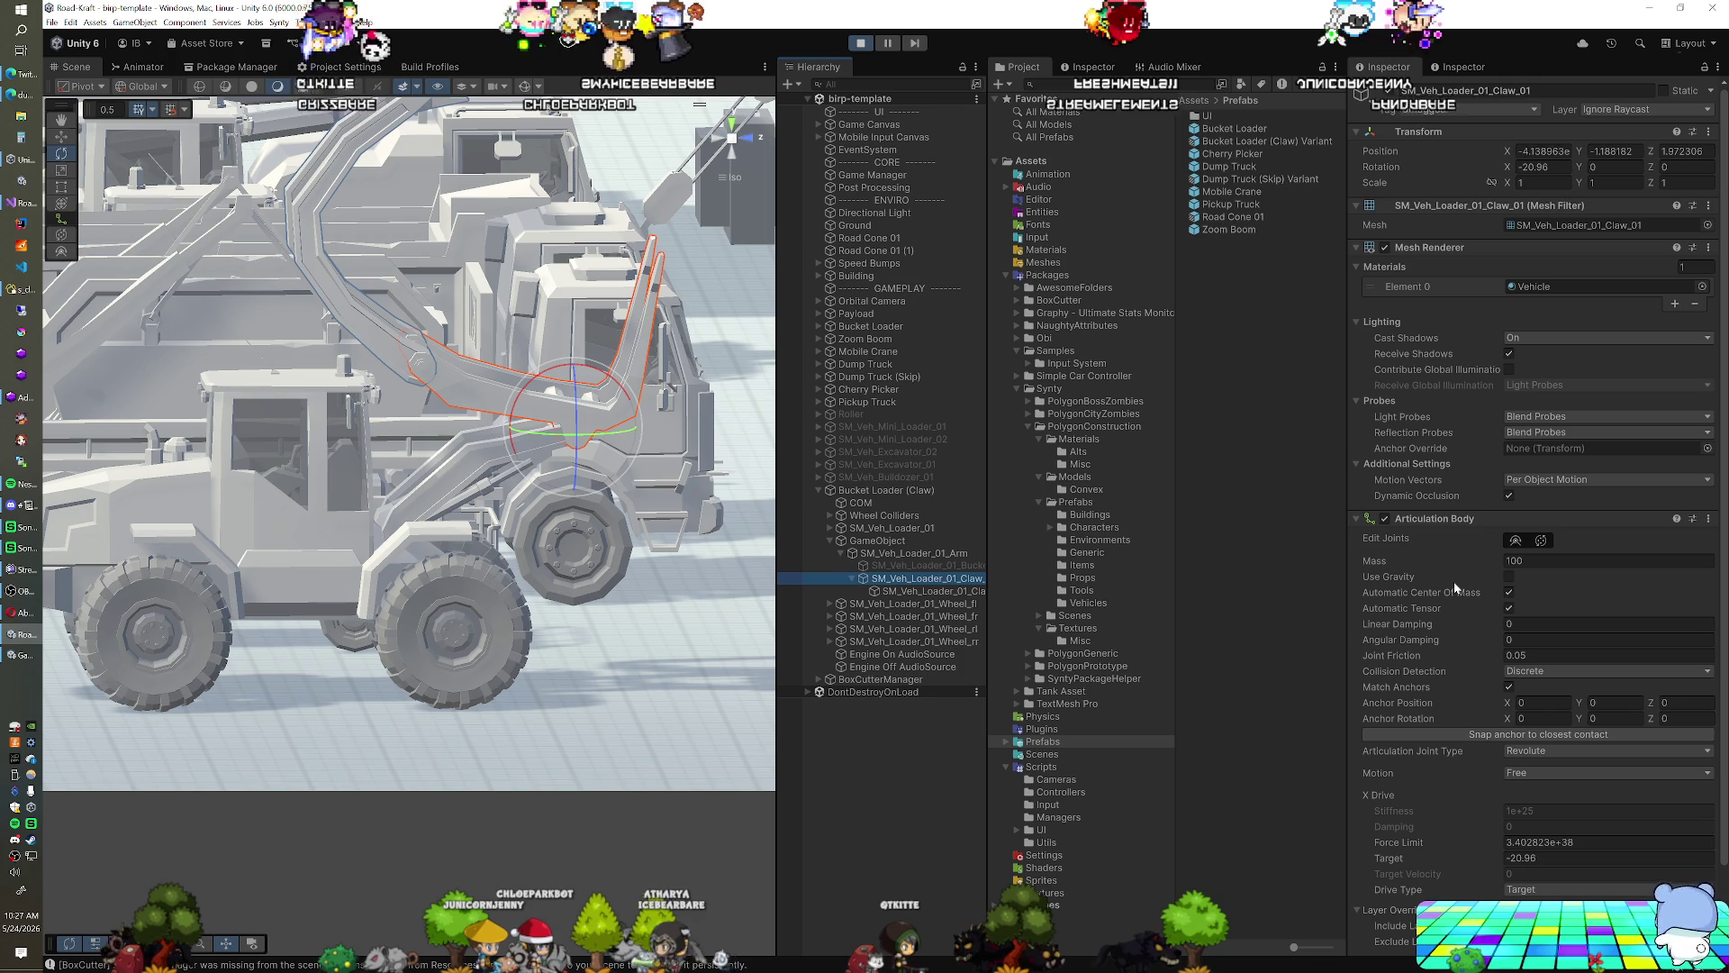
click(867, 45)
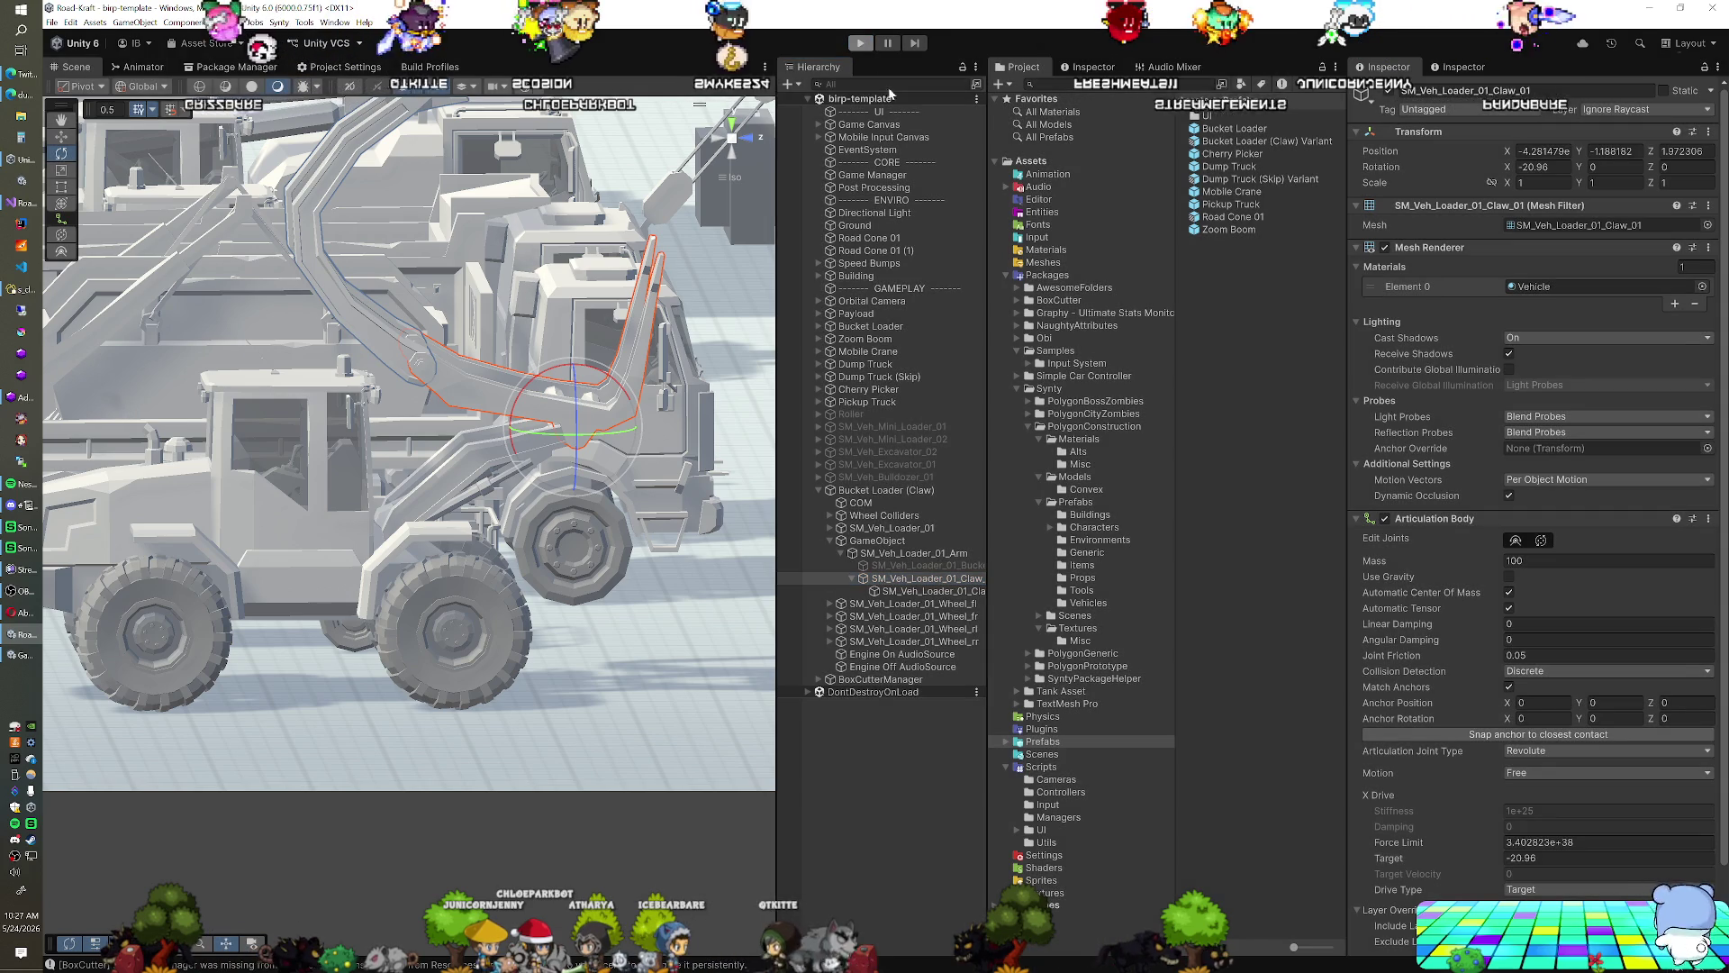
Set Claw_01's joint motion to Limited with lower limit -20 and upper limit 150
scroll(1461, 682, down, 3)
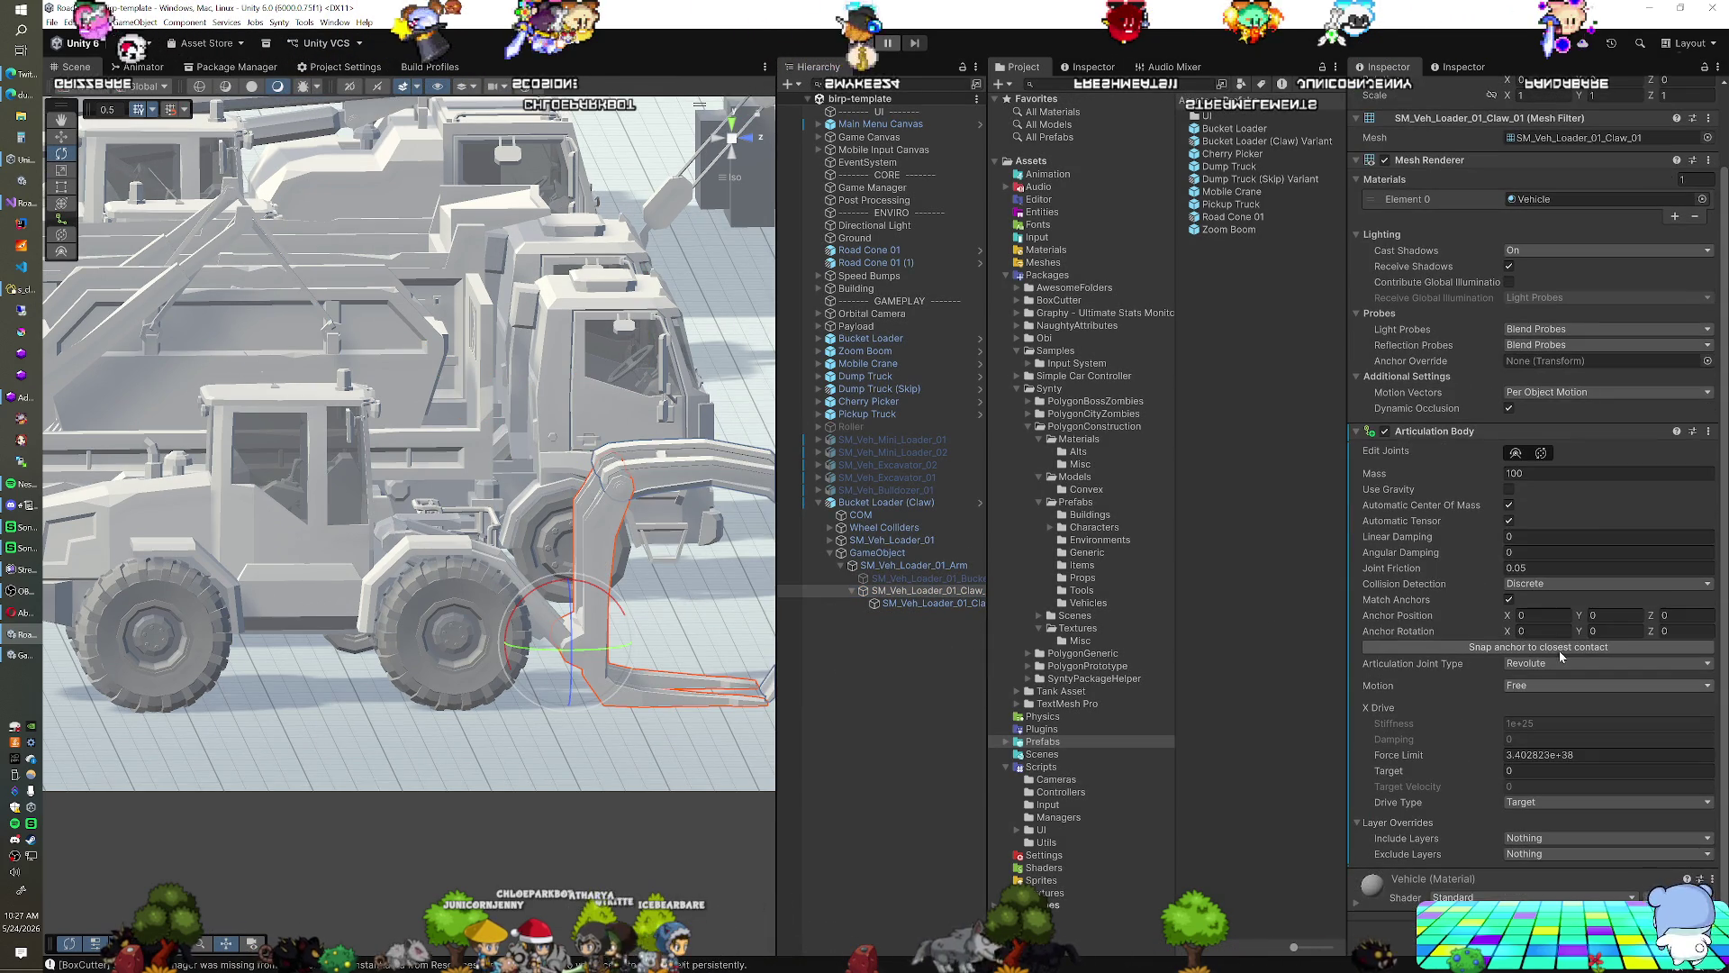
click(1549, 686)
click(1554, 716)
click(1554, 723)
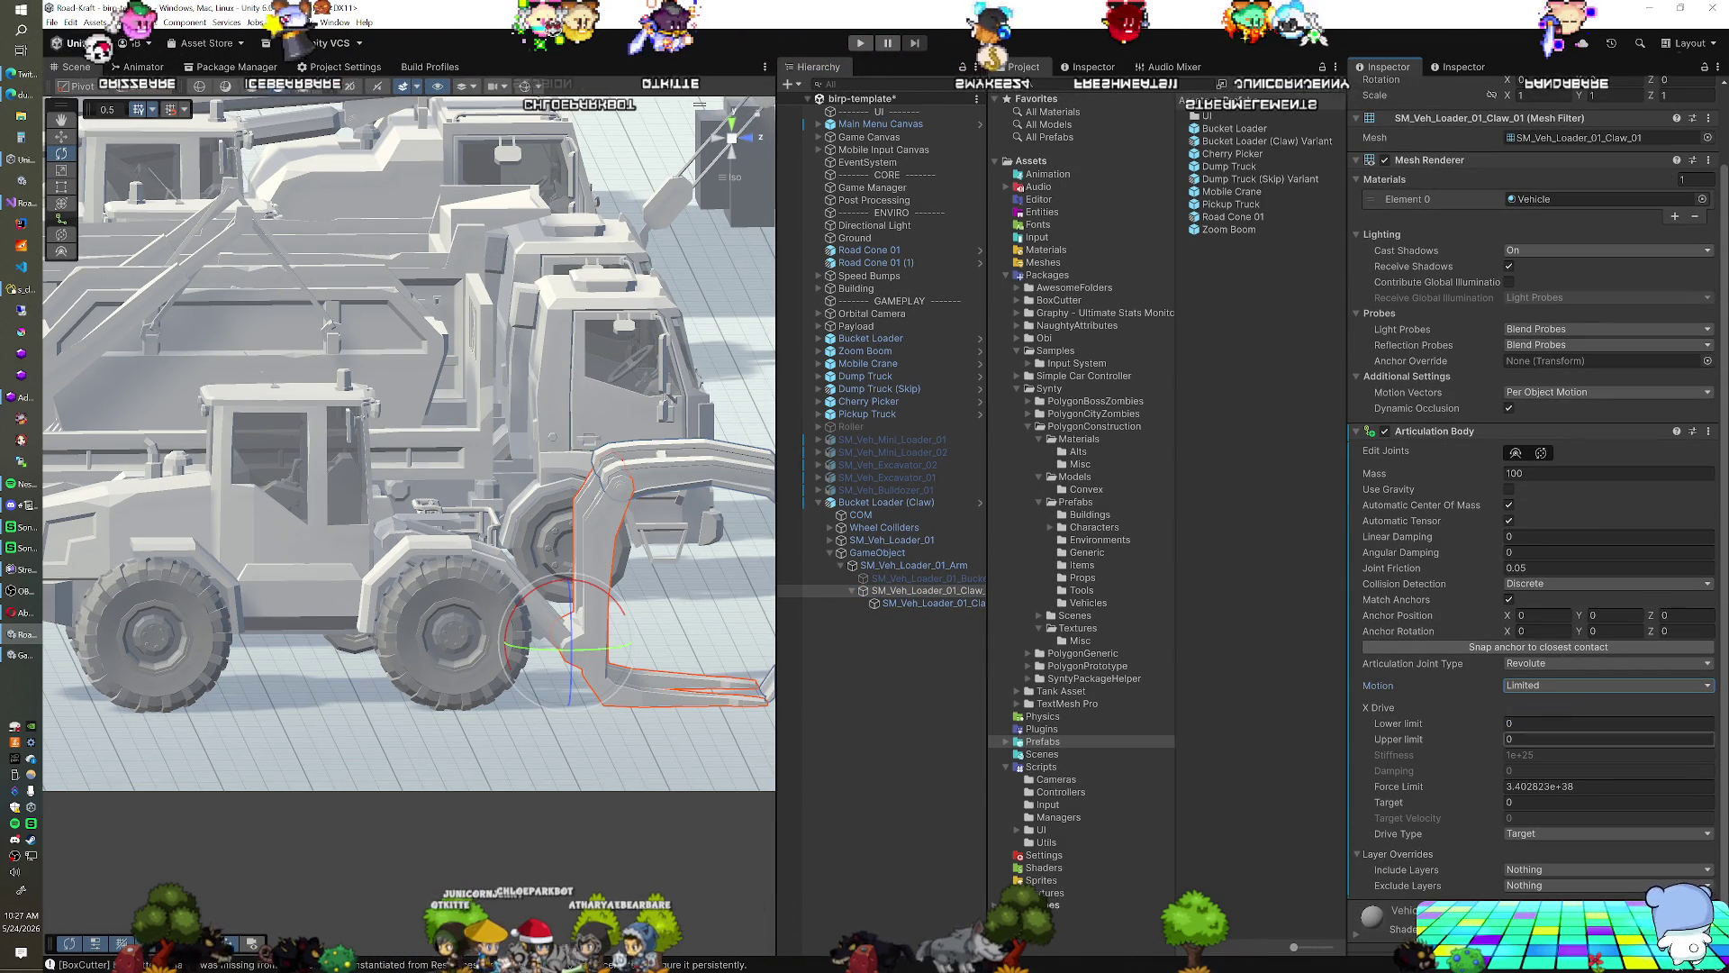
text(-20)
key(Tab)
text(150)
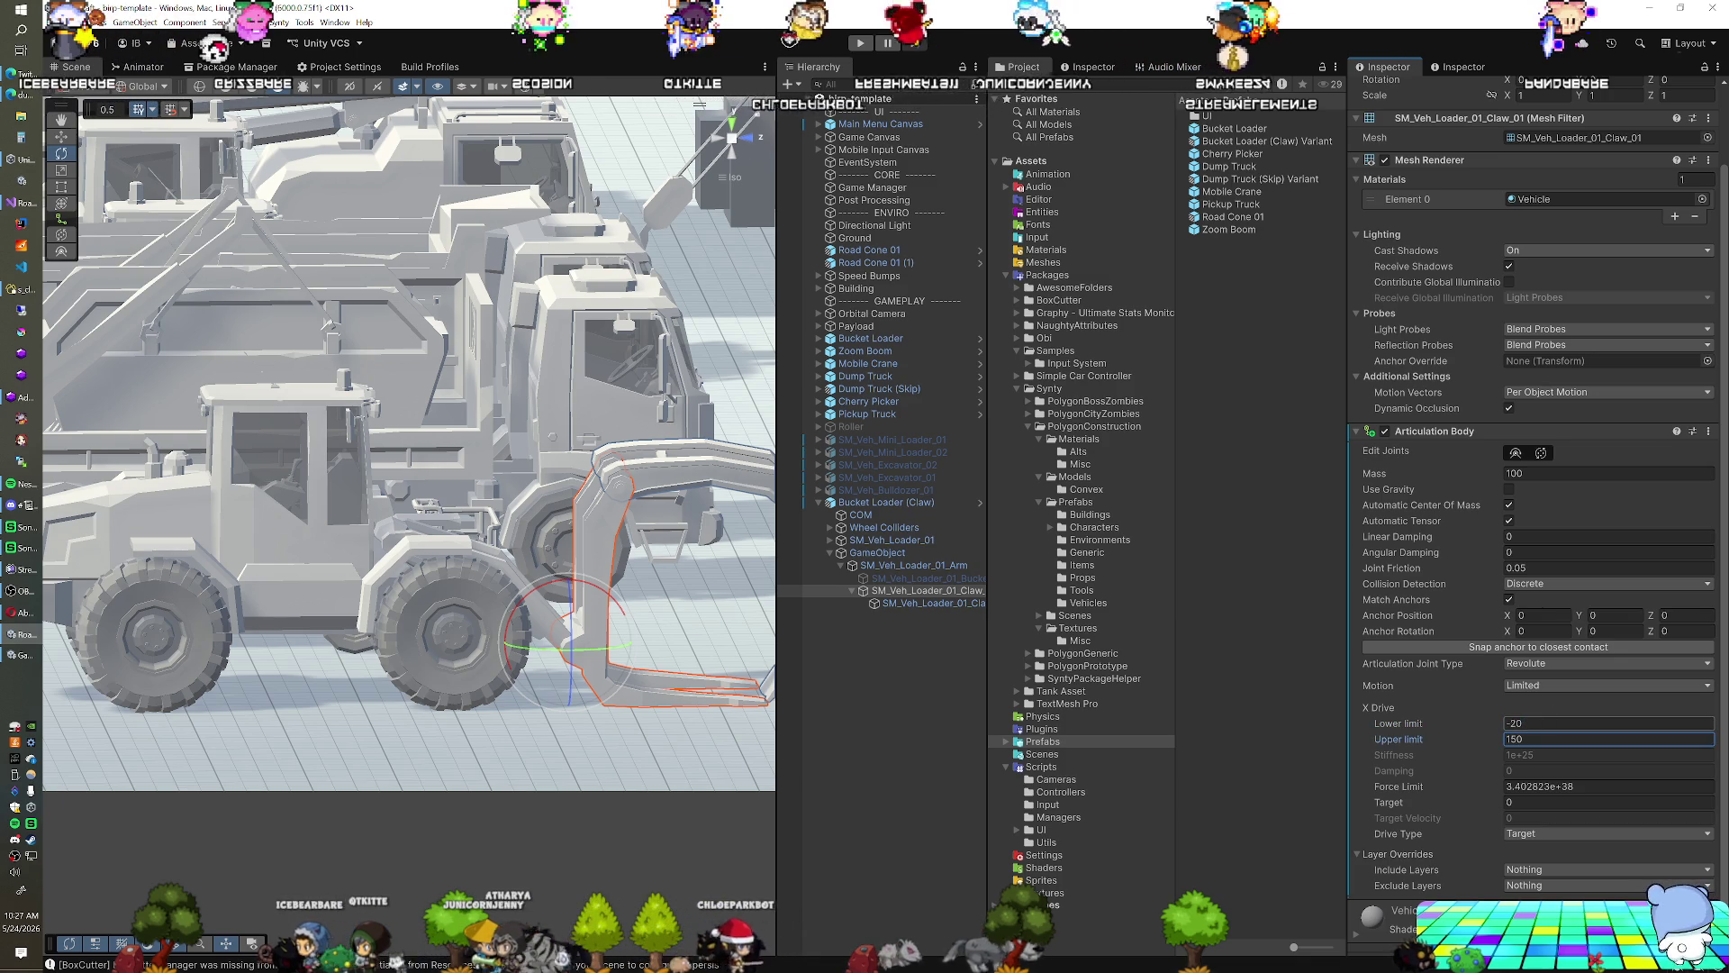
click(932, 603)
drag(676, 565, 574, 582)
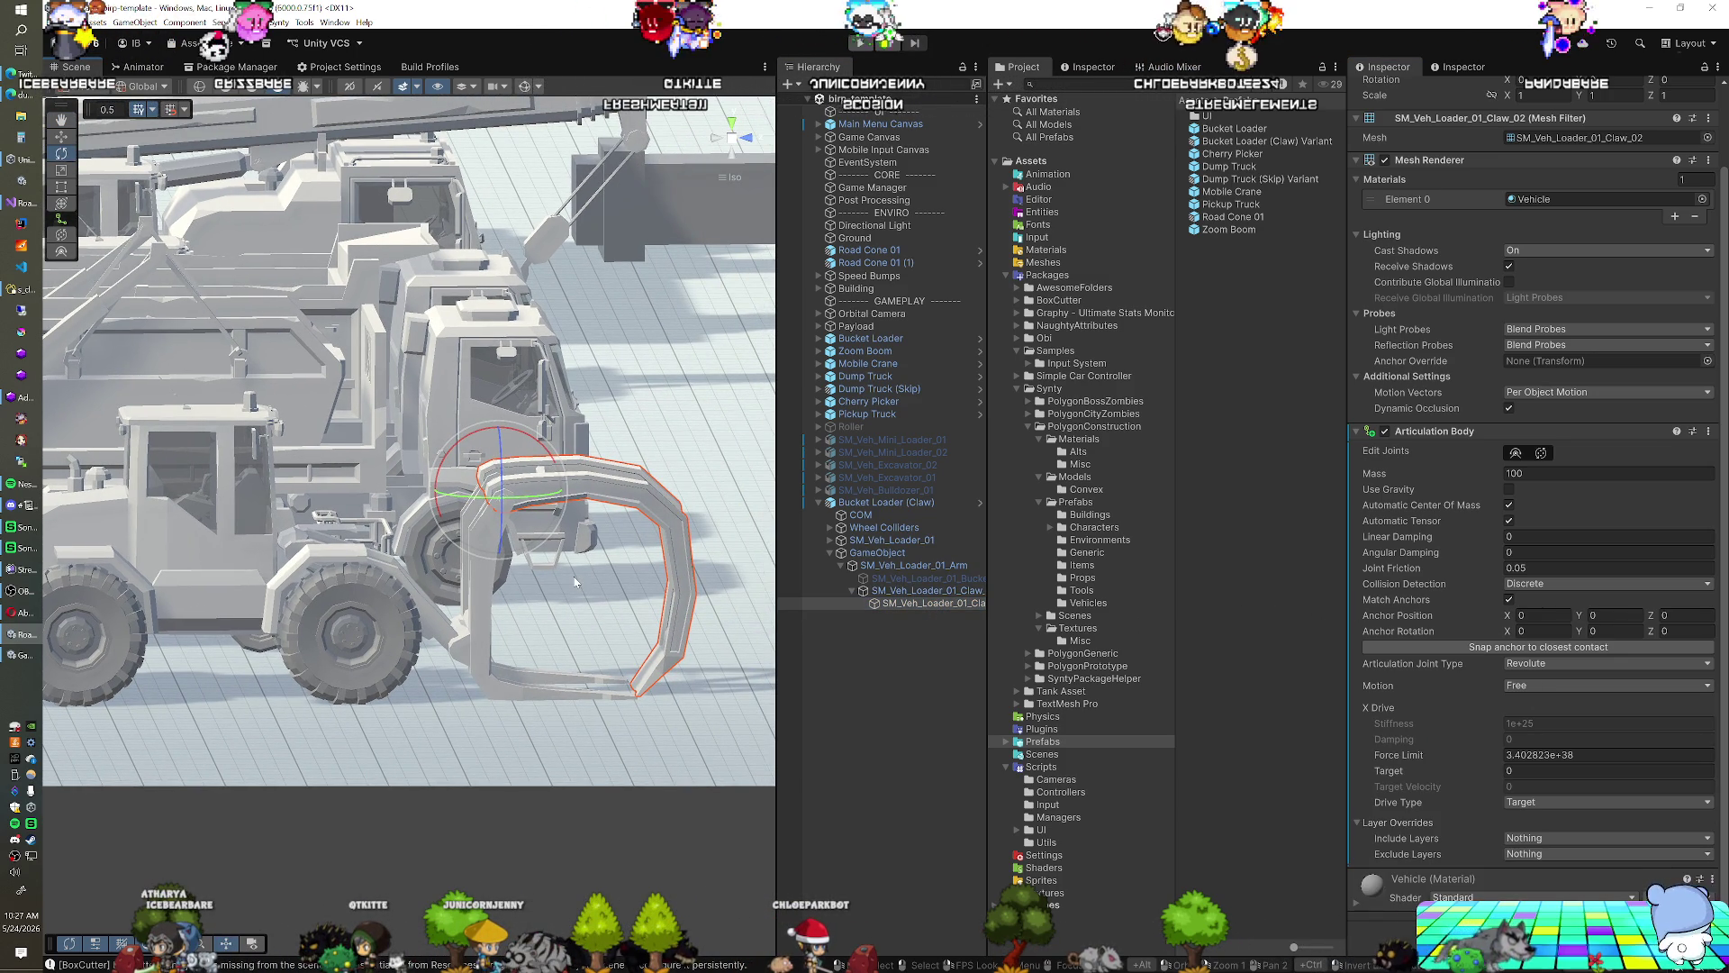
Swing Claw_02 open and closed with the rotate gizmo, leaving its X rotation at 7.054
mouse_move(537, 448)
mouse_down()
mouse_move(645, 501)
mouse_move(614, 450)
mouse_move(650, 486)
mouse_move(614, 610)
mouse_up()
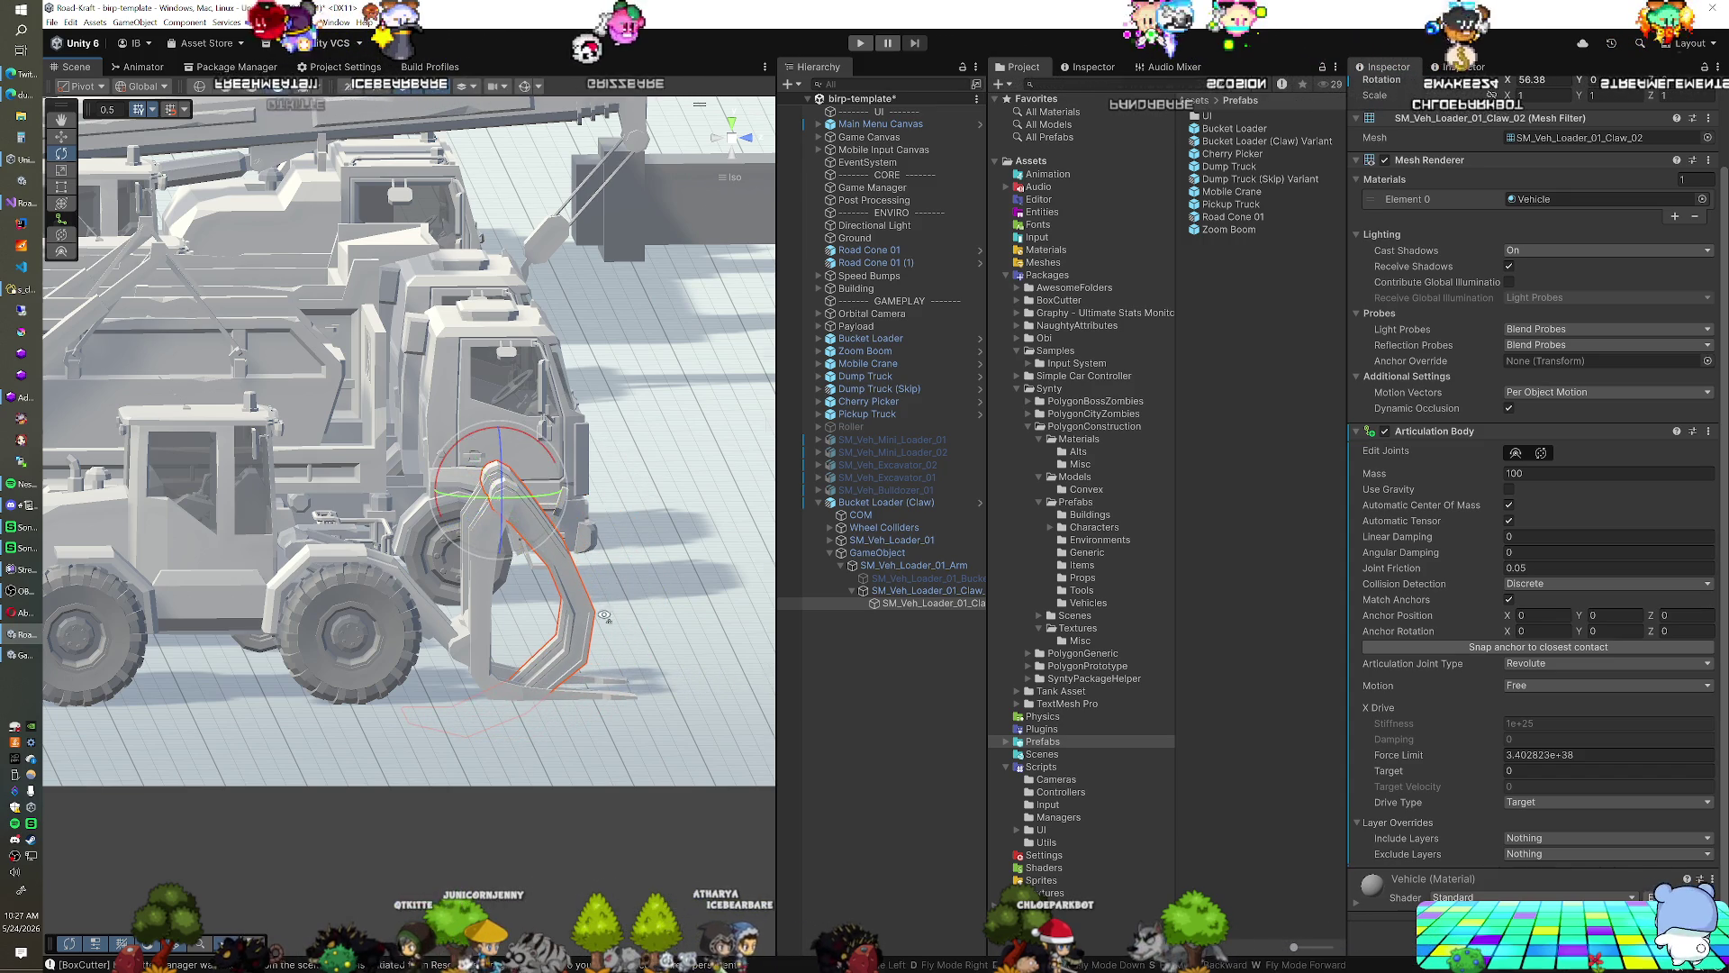
scroll(613, 610, up, 5)
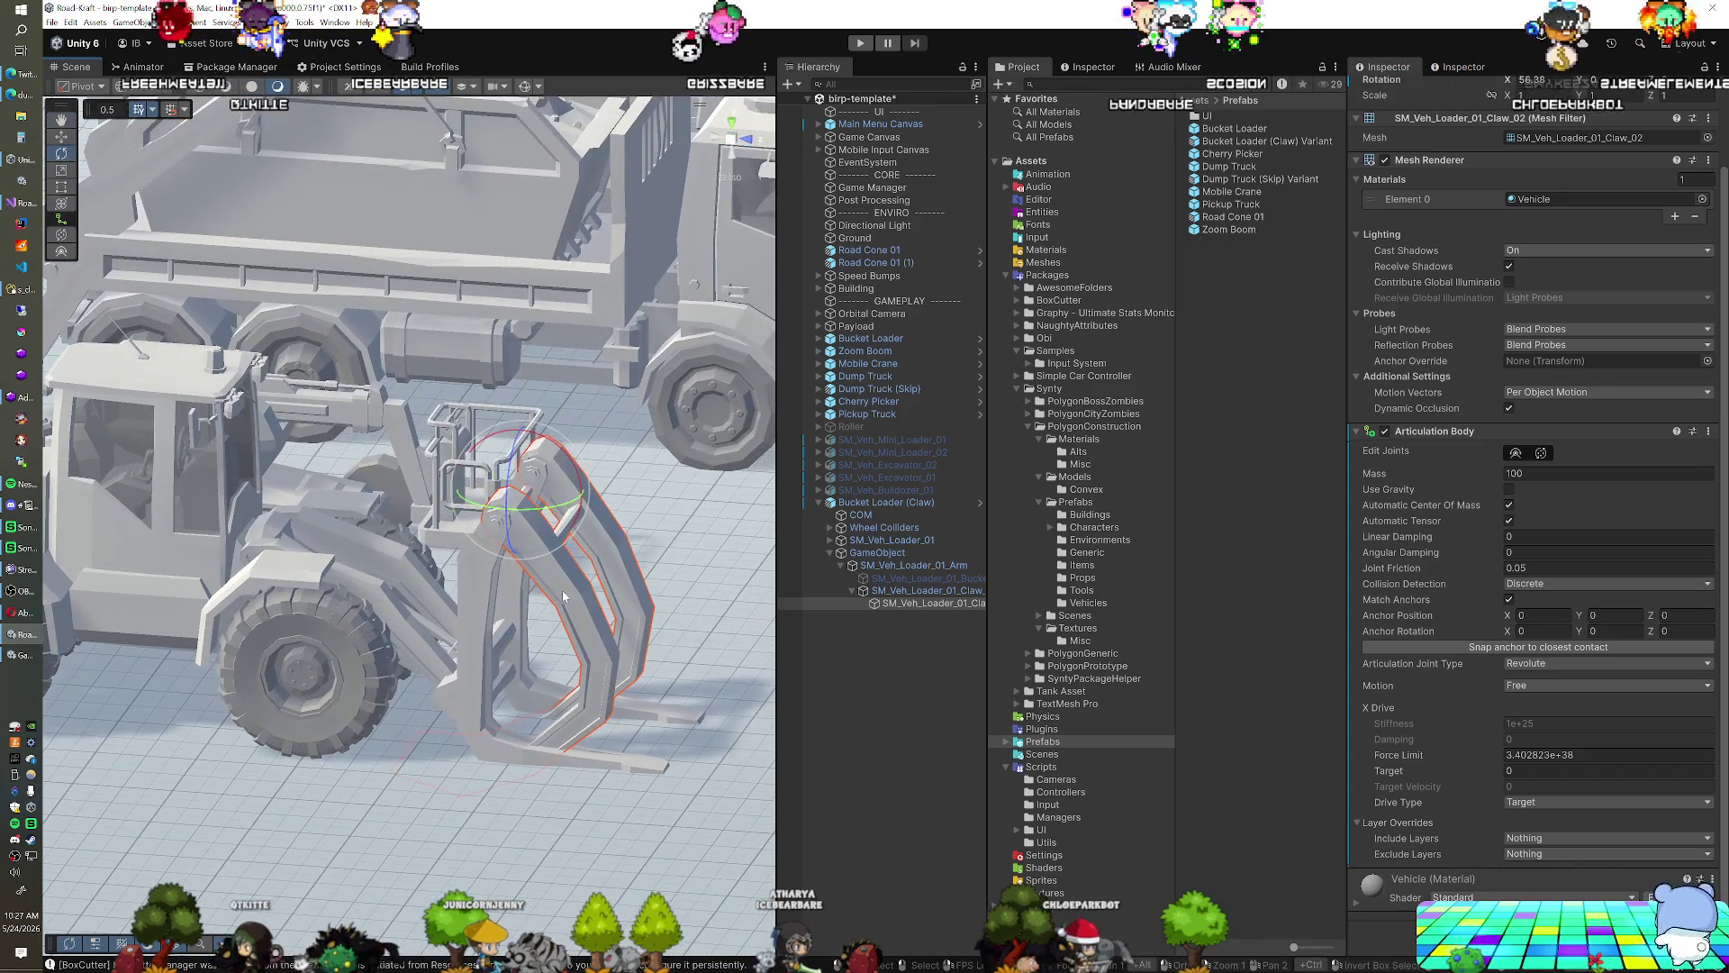
drag(577, 495, 477, 666)
drag(541, 525, 510, 404)
mouse_move(636, 721)
mouse_down()
mouse_move(459, 615)
mouse_move(396, 601)
mouse_move(526, 661)
mouse_move(470, 476)
mouse_move(728, 764)
mouse_move(652, 637)
mouse_move(439, 643)
mouse_move(432, 709)
mouse_move(345, 665)
mouse_move(381, 587)
mouse_move(375, 549)
mouse_up()
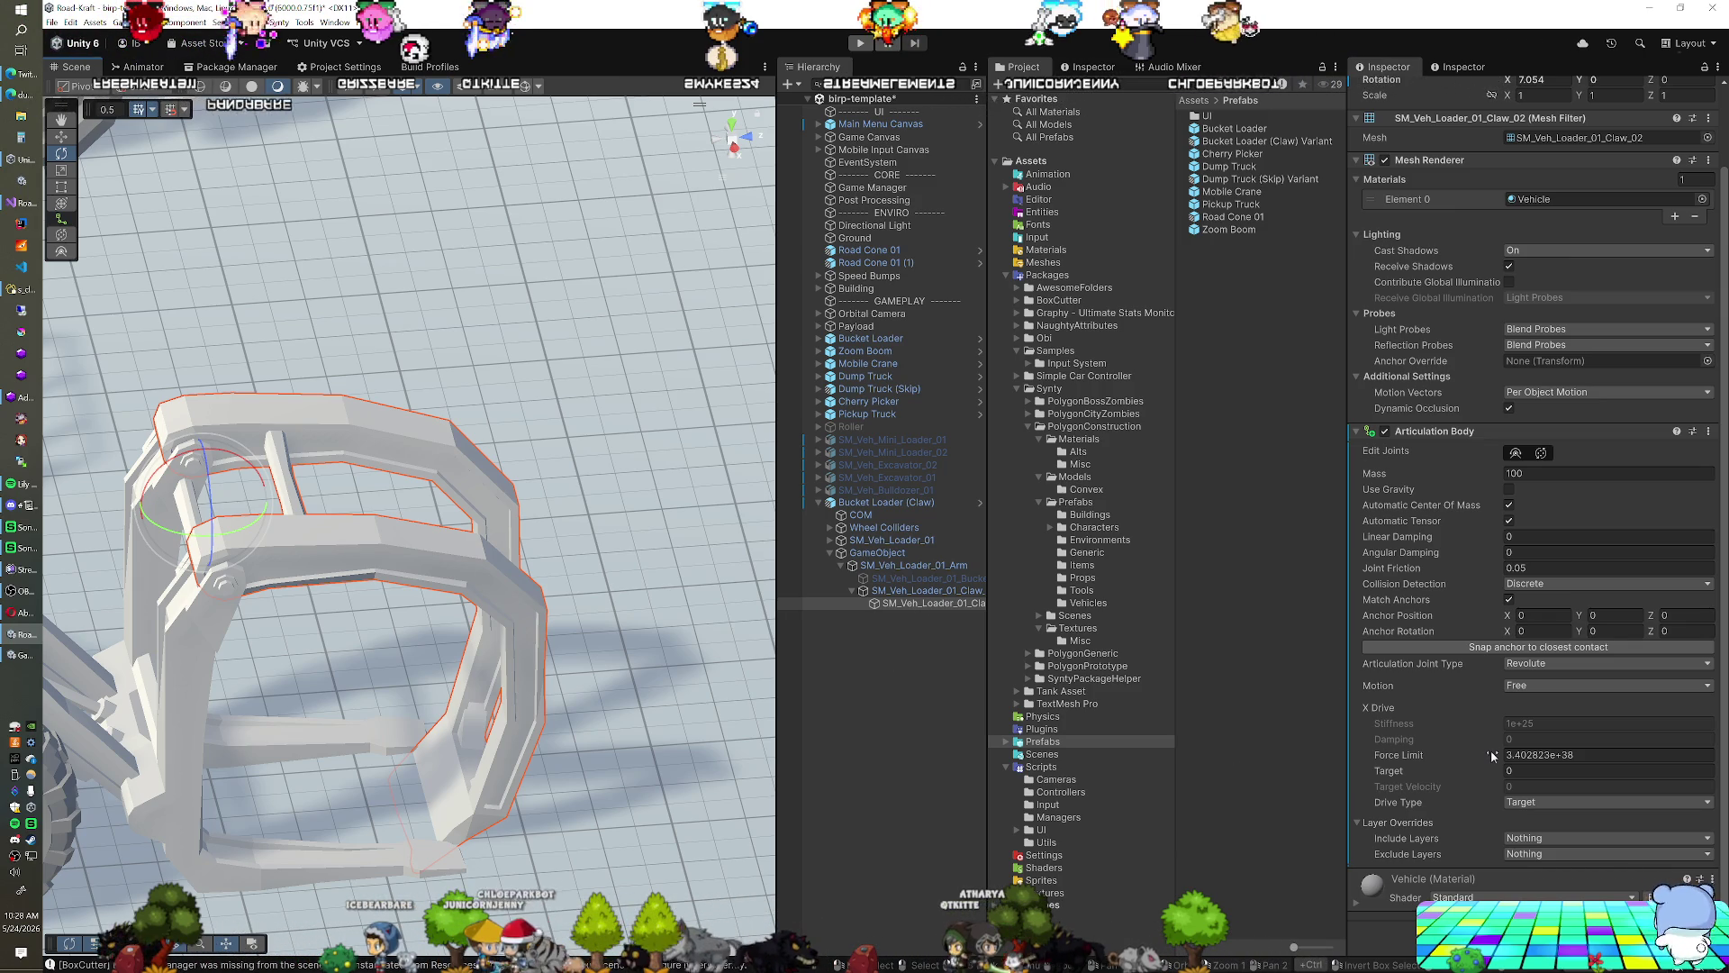
Set Claw_02's joint motion to Limited with lower limit 0 and upper limit 7
scroll(1494, 563, up, 2)
scroll(1493, 563, down, 2)
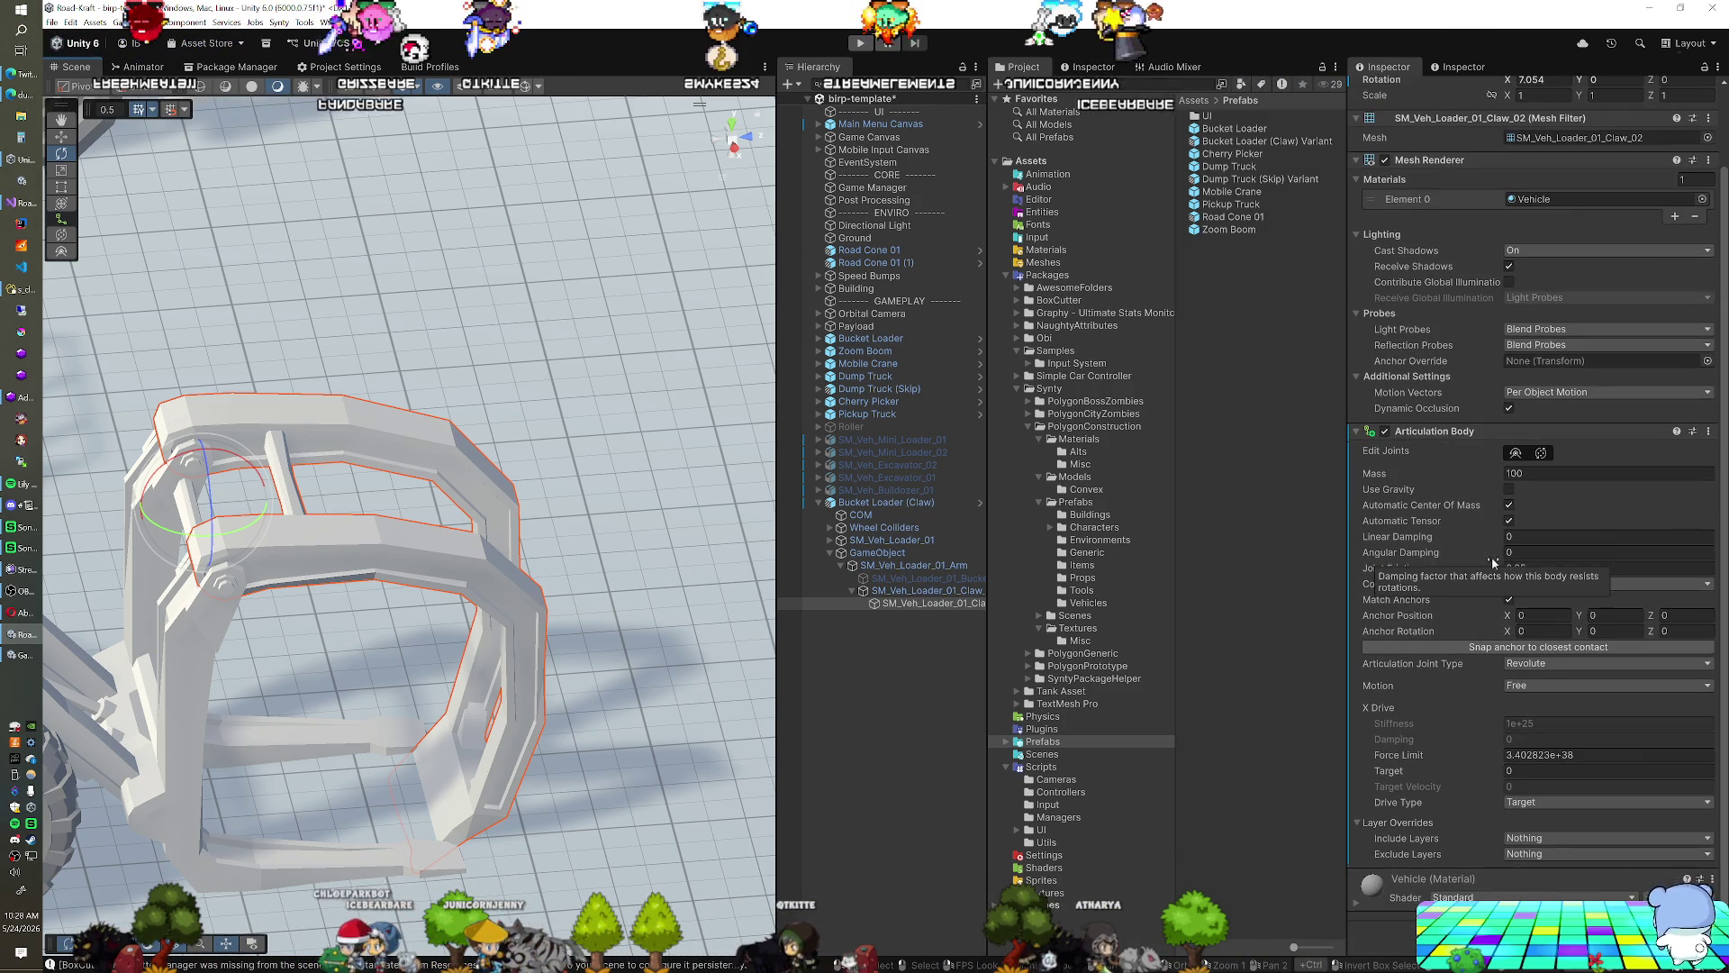
click(1543, 686)
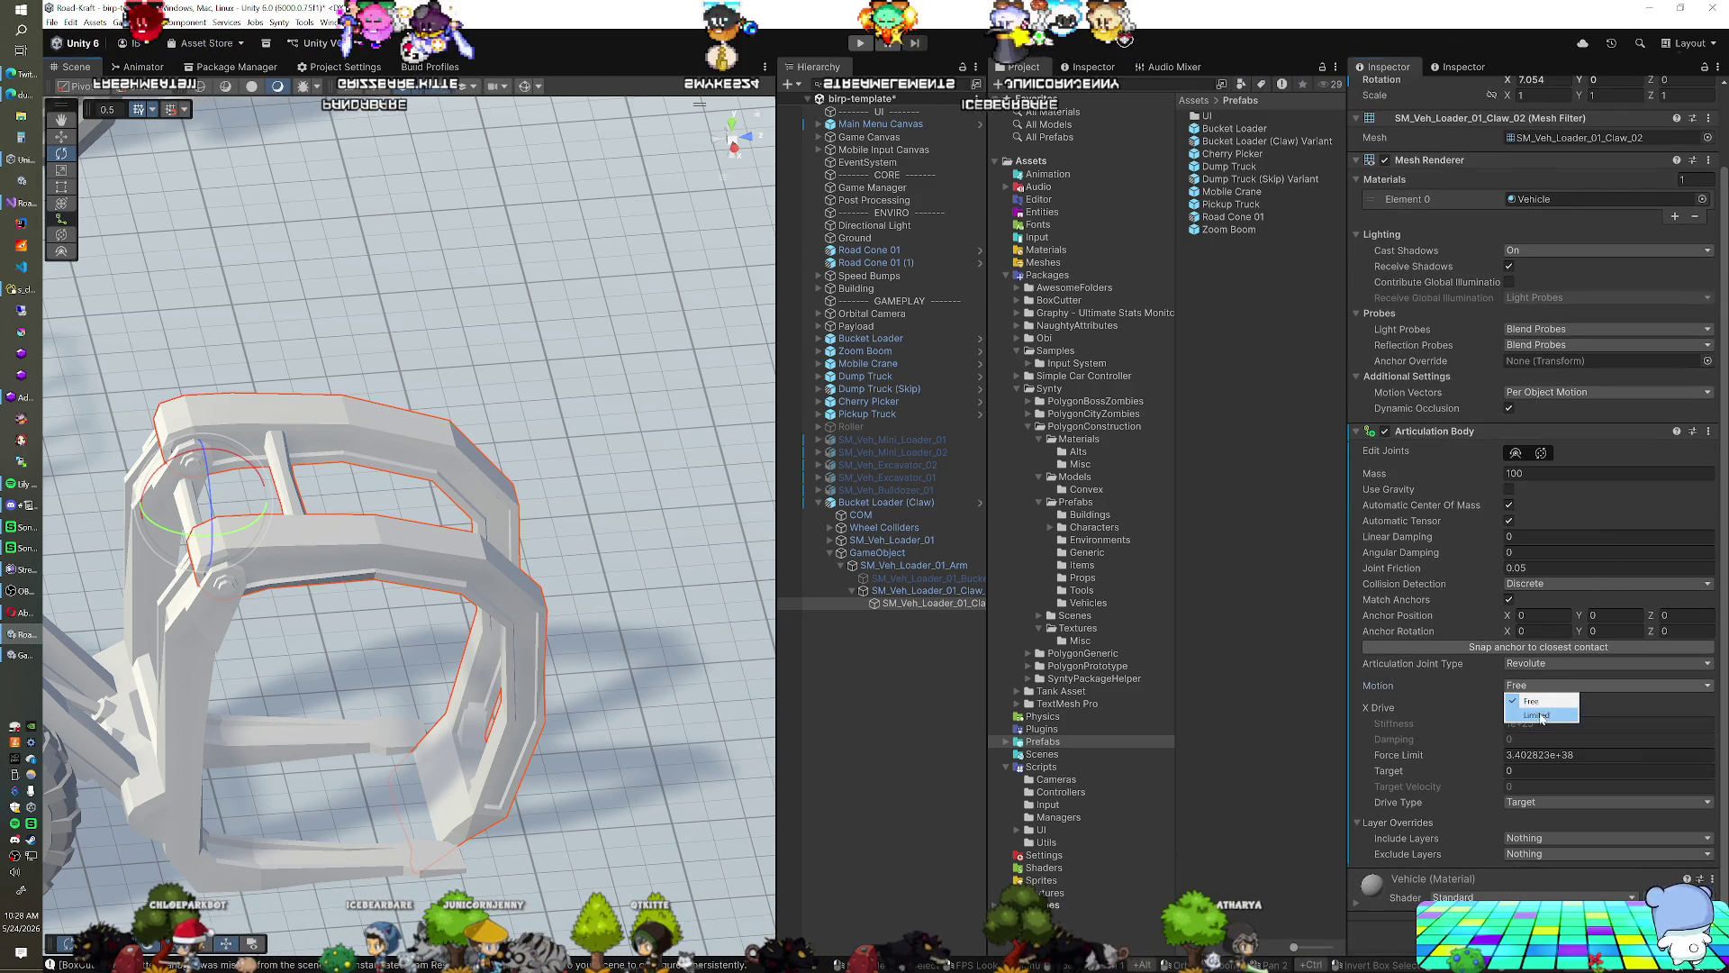
click(1541, 716)
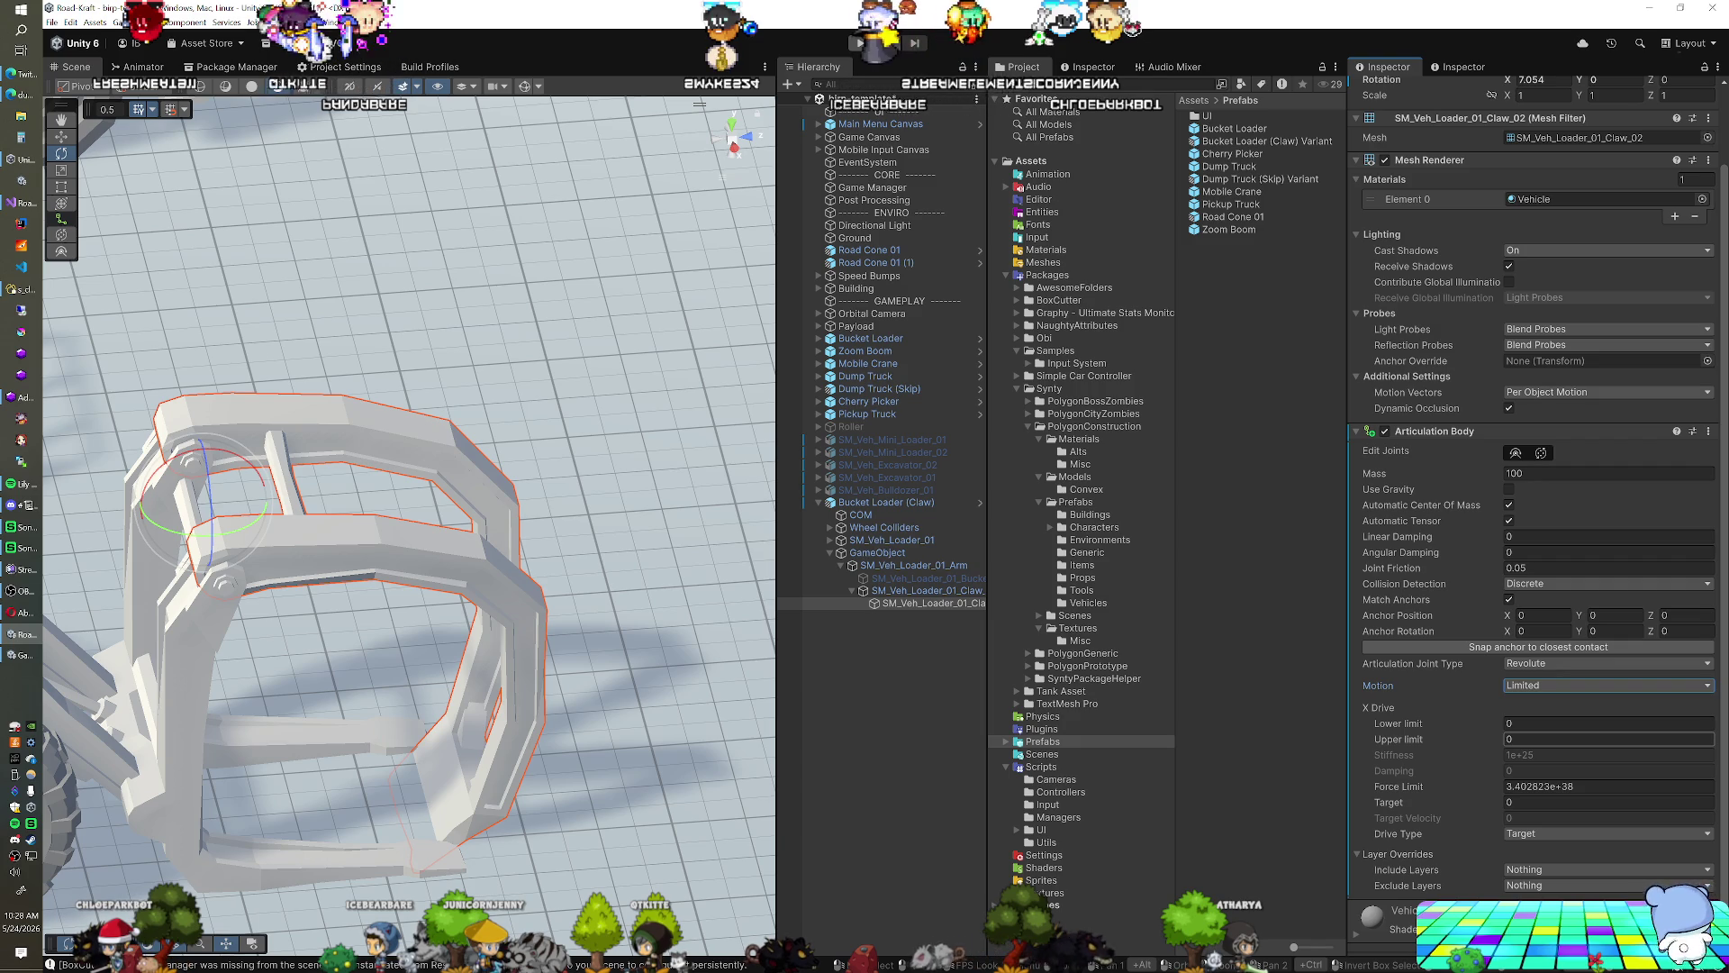
click(1524, 723)
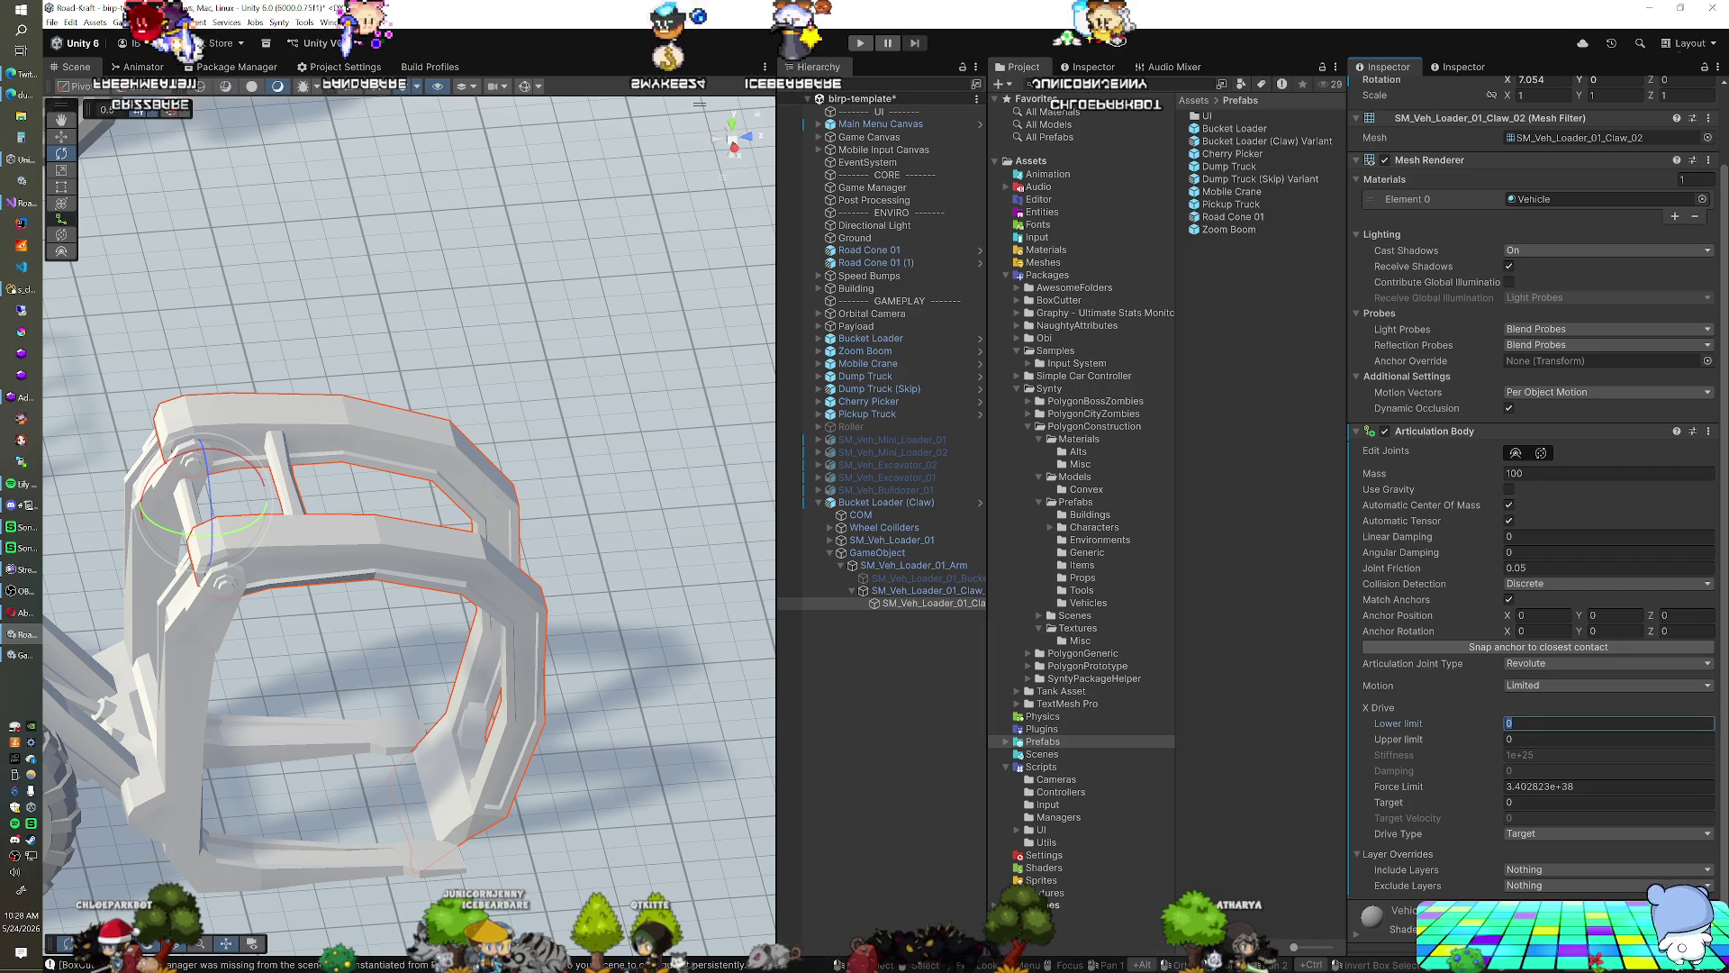
click(1608, 739)
text(7)
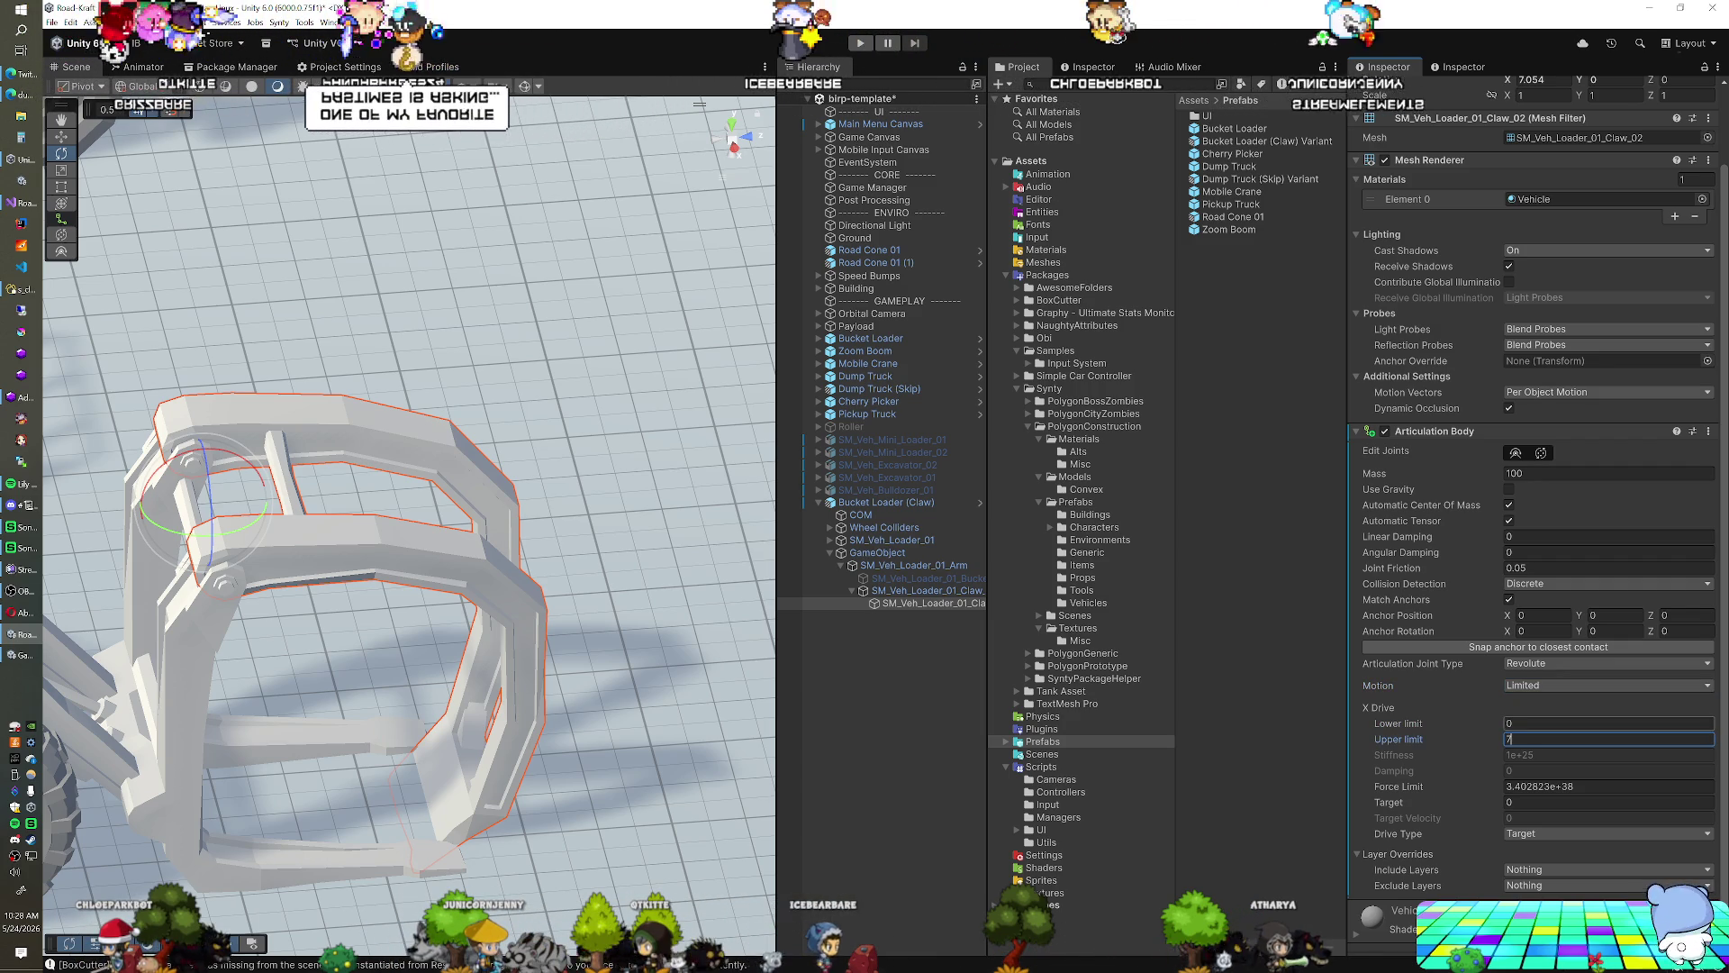
key(shift+Tab)
Test-swing the claw, undo the rotation, and select the Bucket Loader (Claw) root
scroll(405, 523, down, 3)
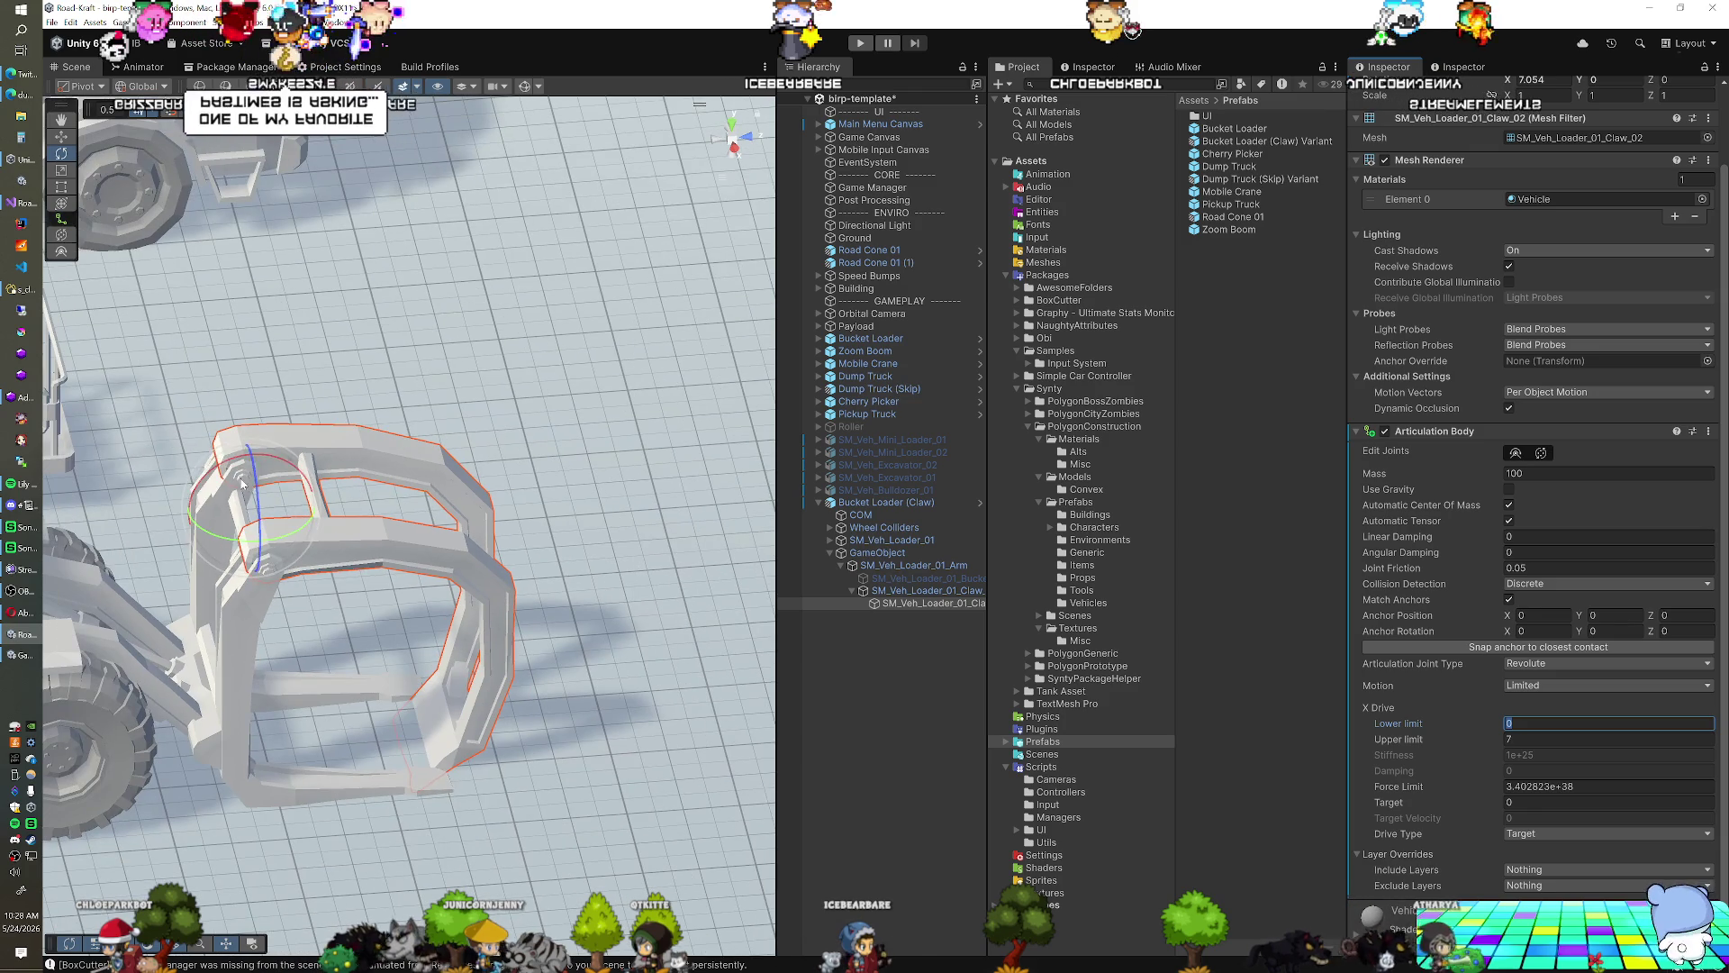
mouse_move(225, 469)
mouse_down()
mouse_move(63, 541)
mouse_move(1662, 634)
mouse_move(1612, 675)
mouse_up()
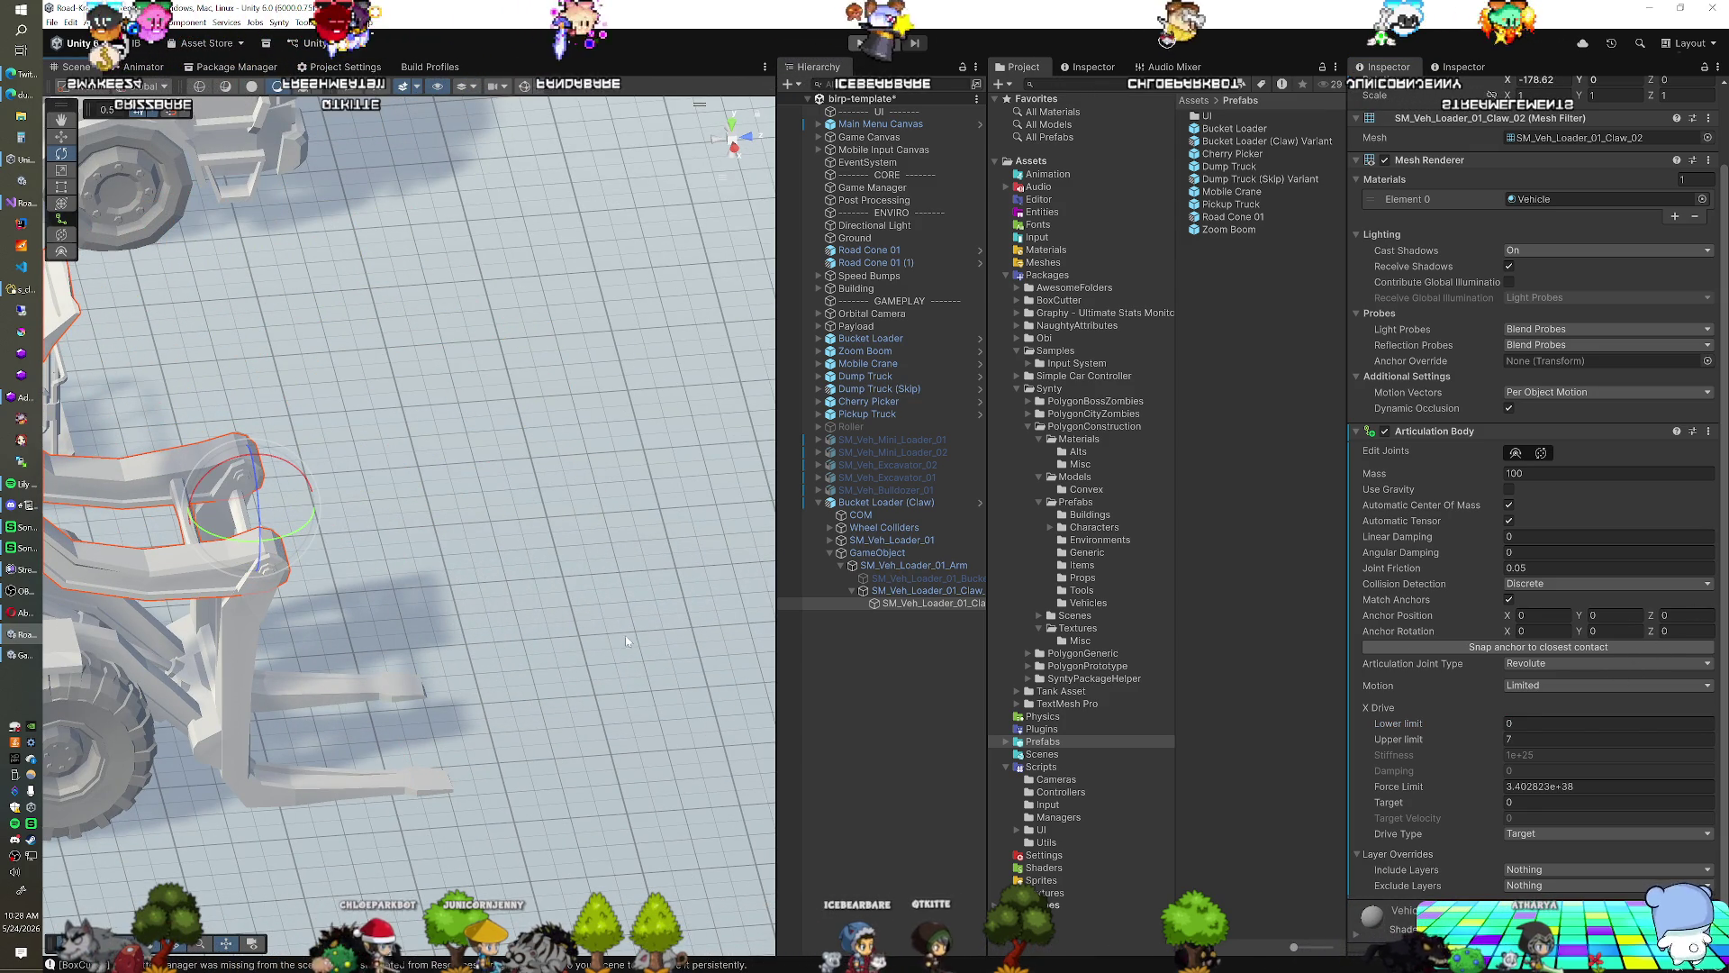
key(ctrl+z)
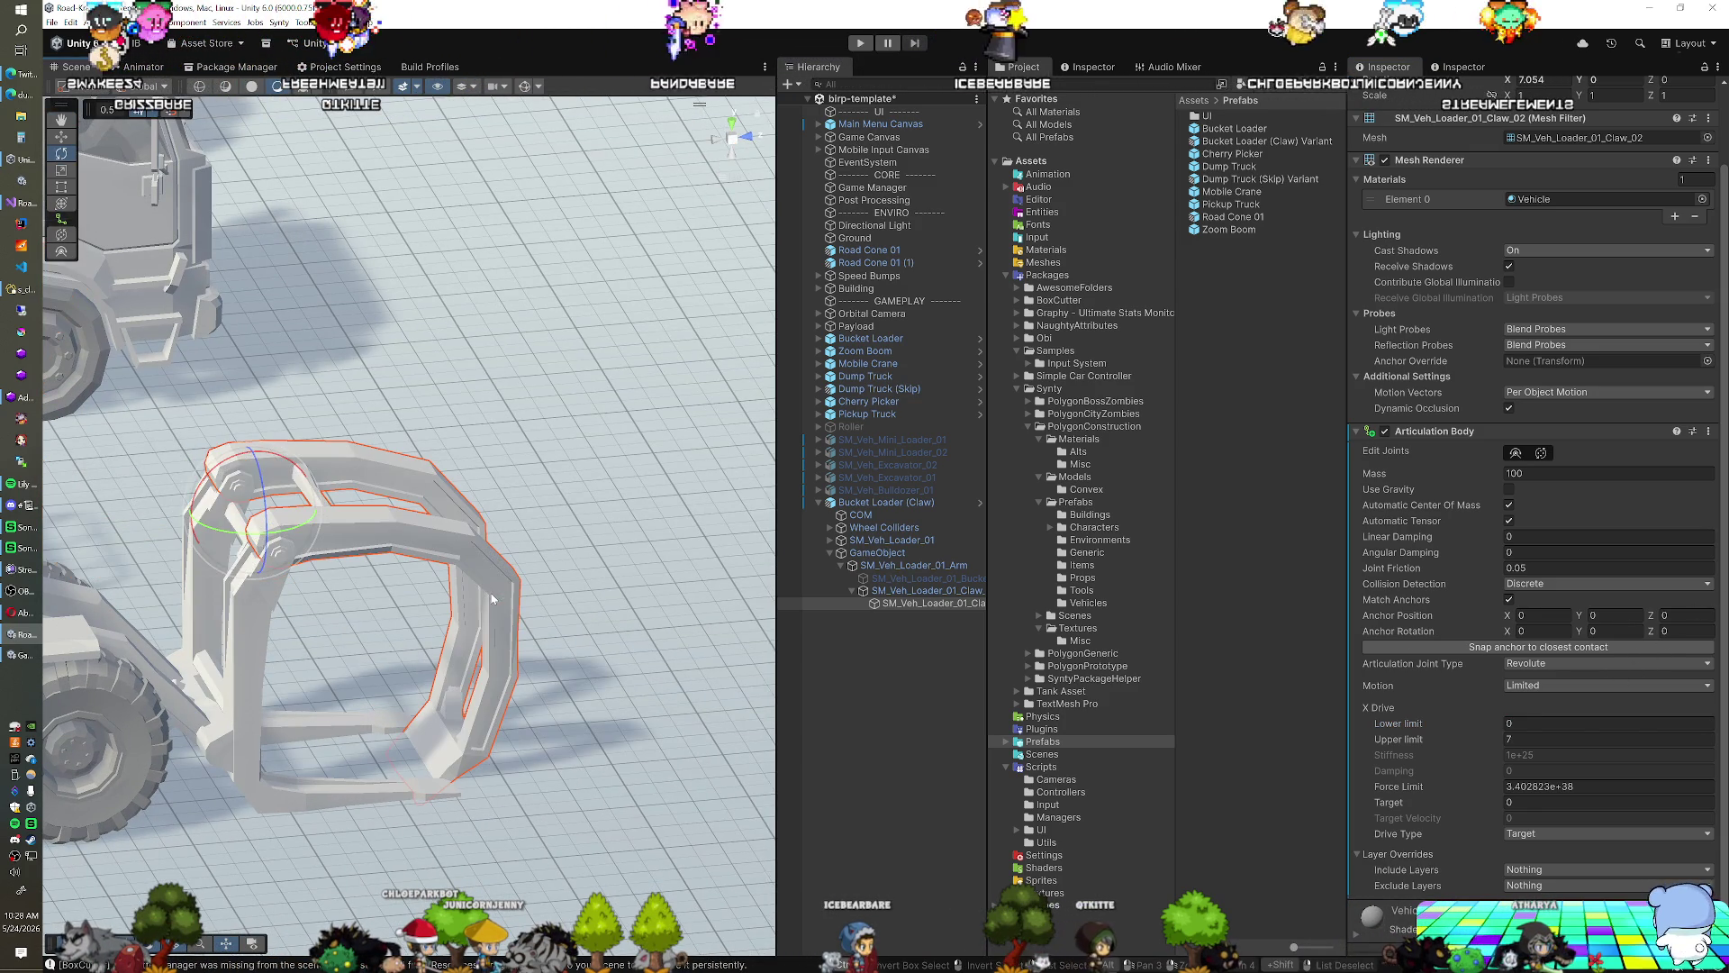
click(85, 626)
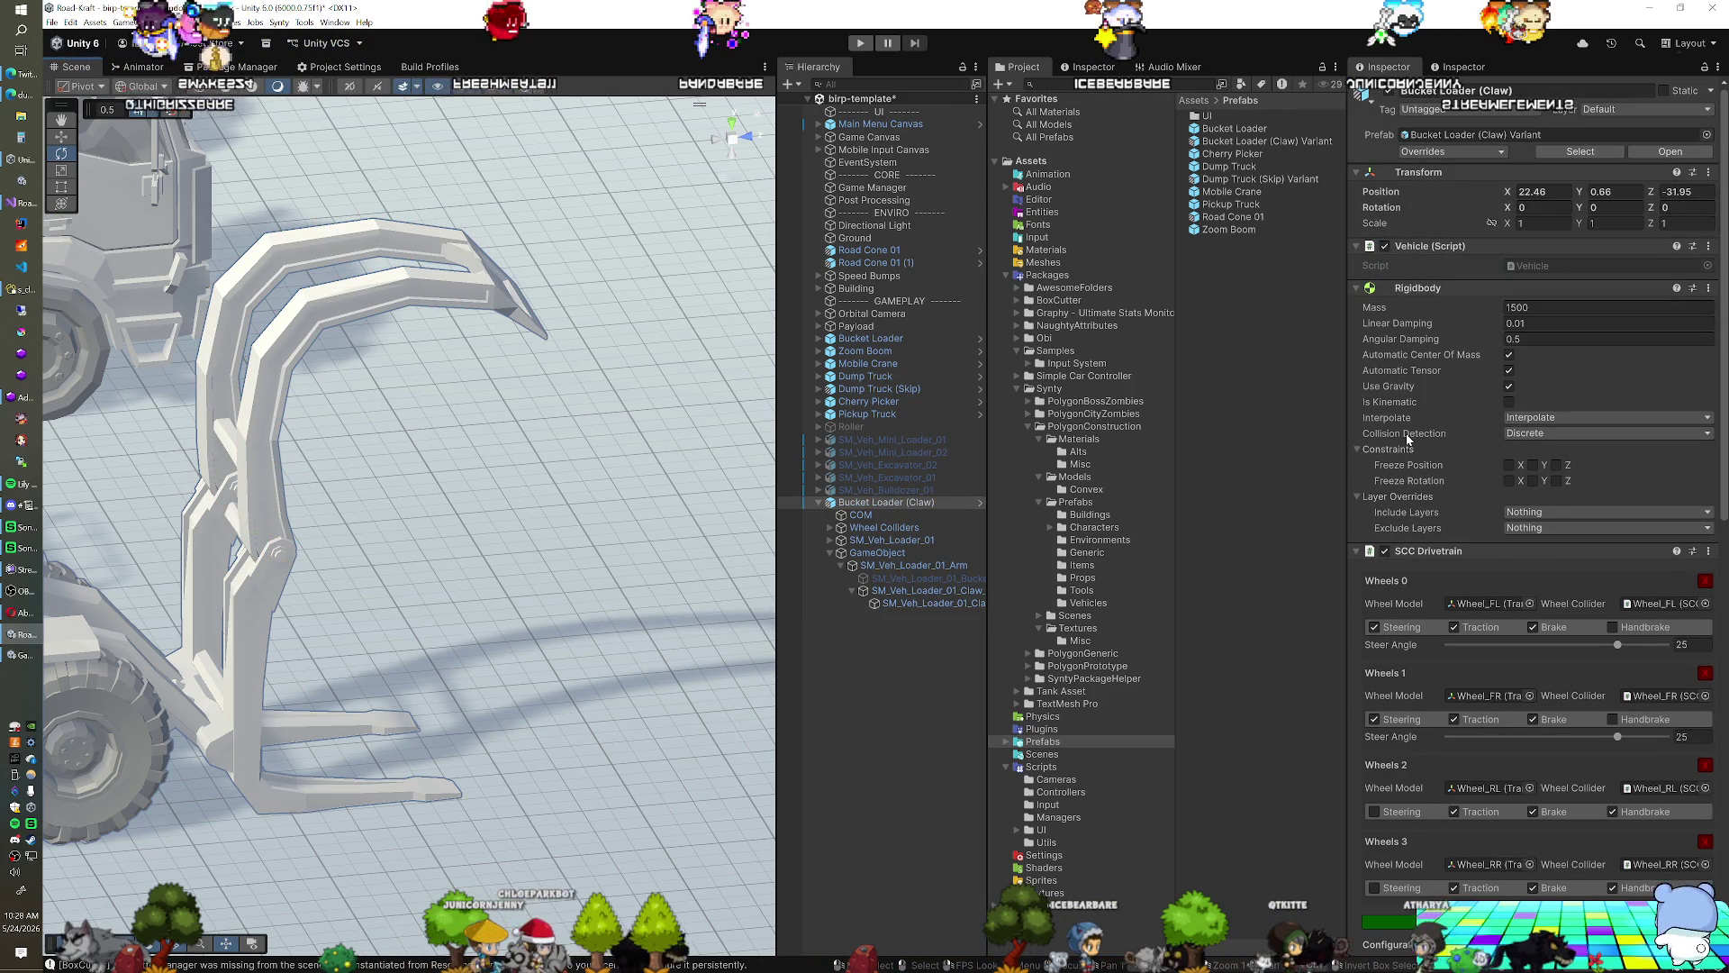
Reselect the claw piece and rotate it upward about its pivot to check
scroll(1441, 504, down, 5)
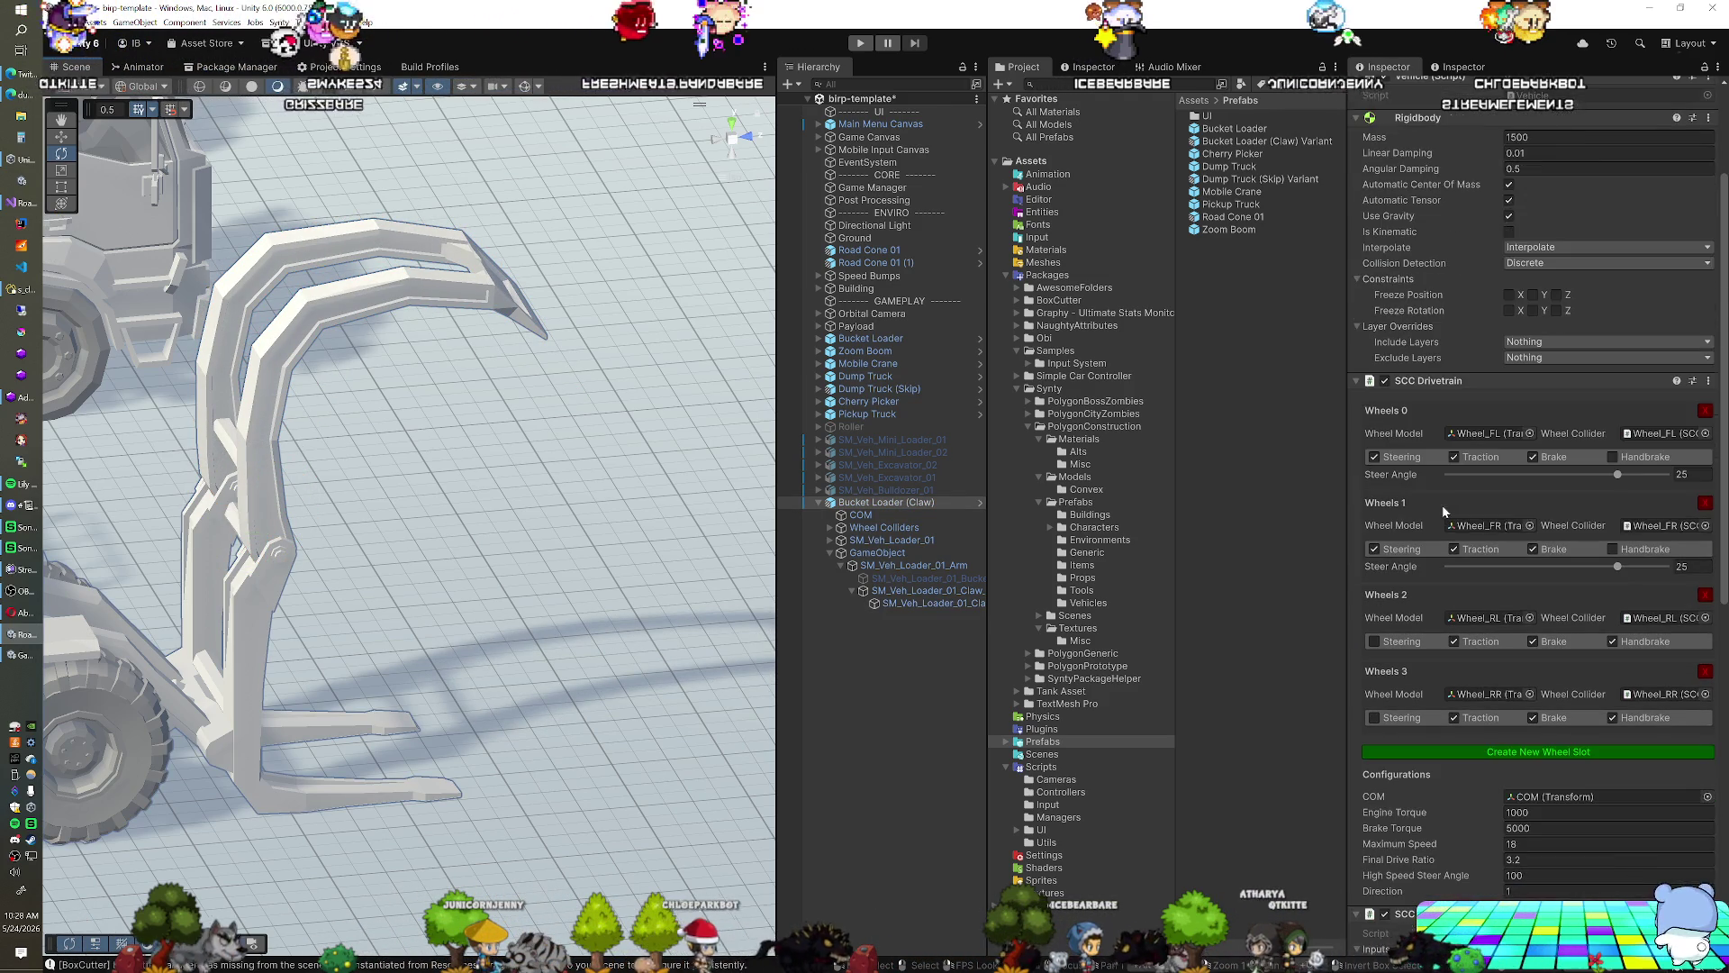
click(932, 602)
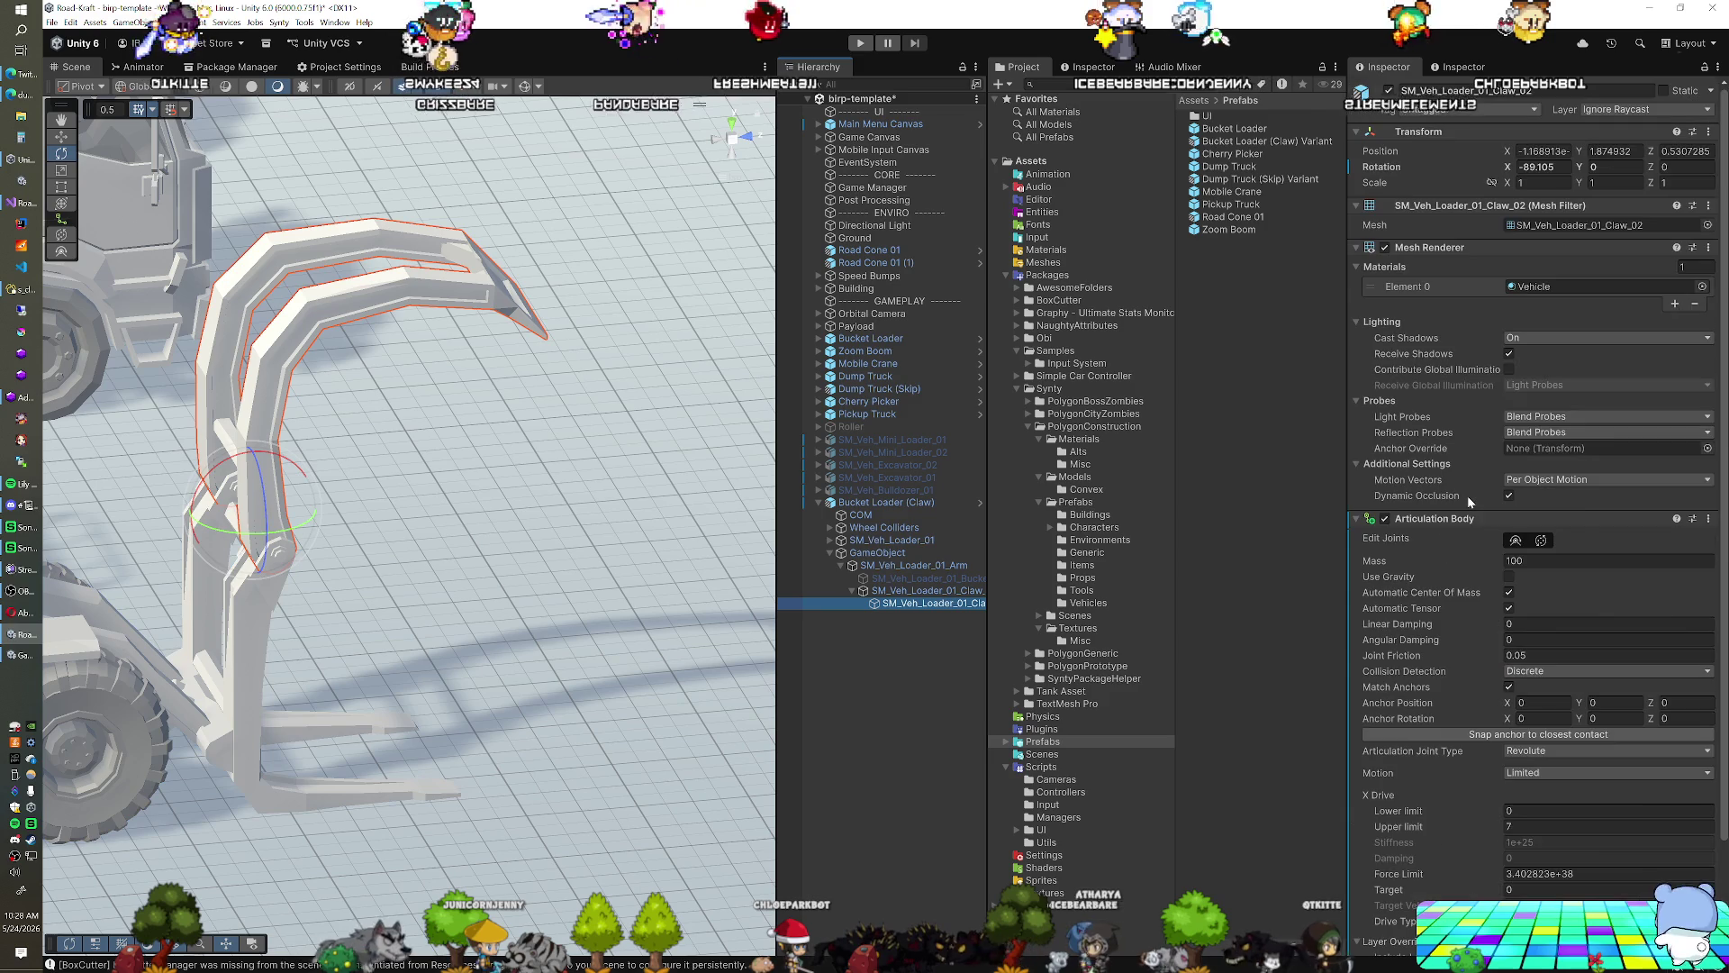
scroll(1467, 495, down, 3)
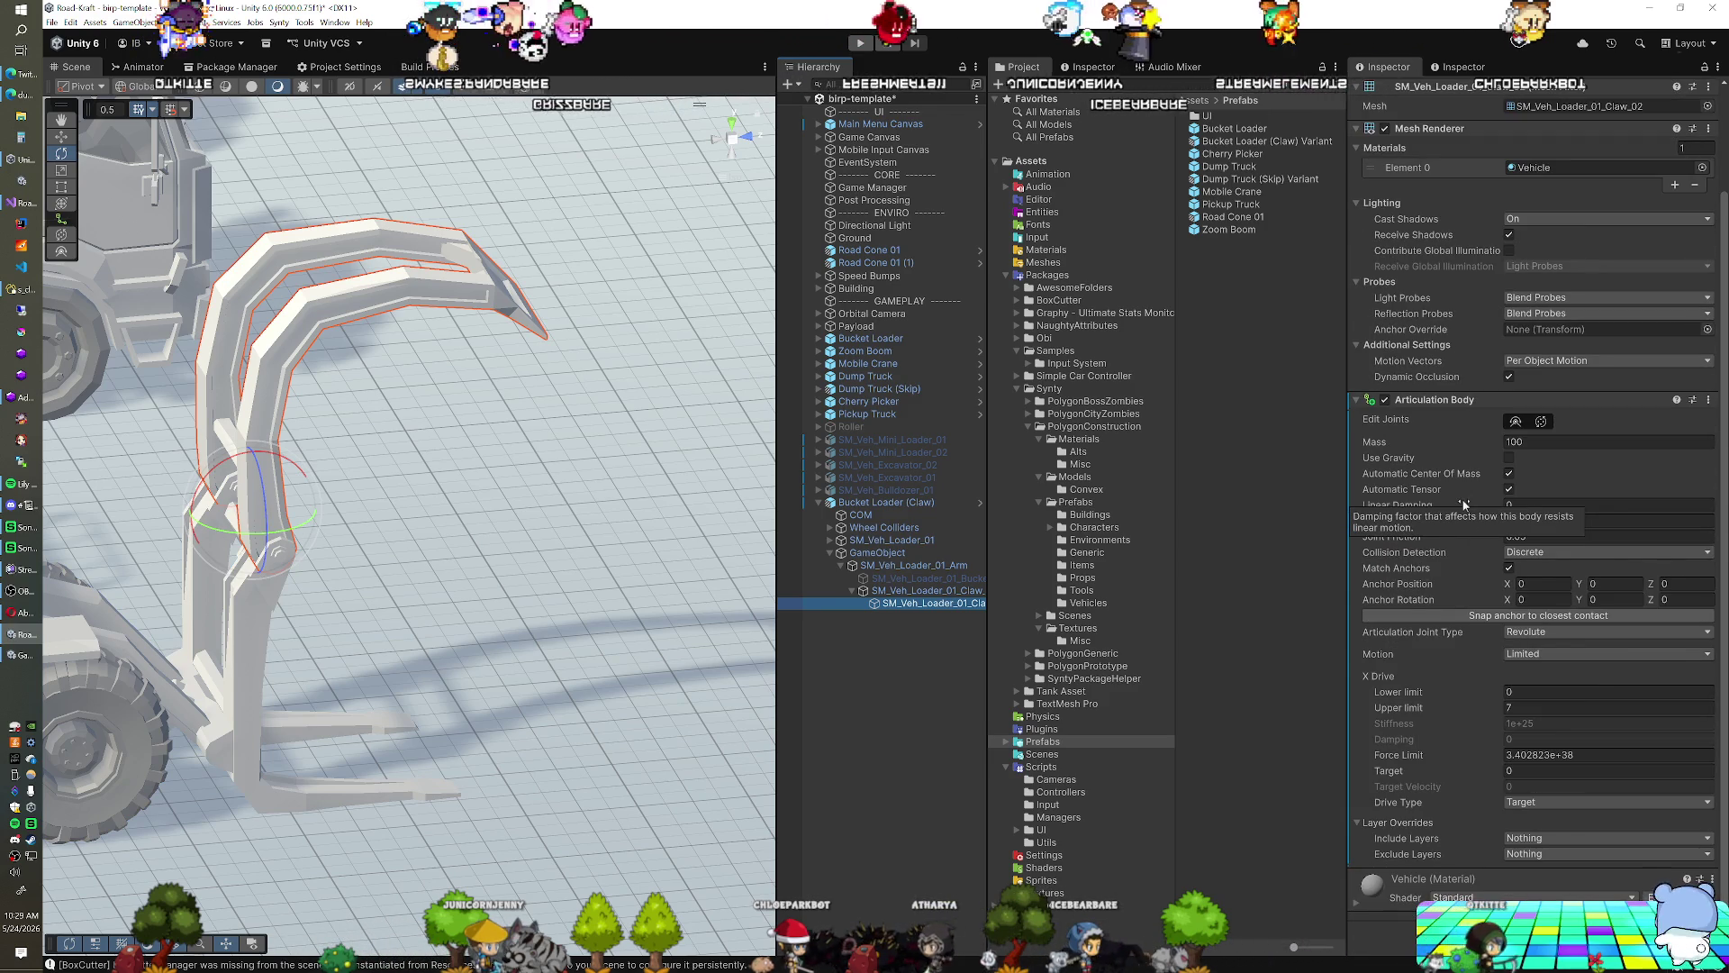
drag(255, 453, 265, 463)
scroll(1628, 501, up, 3)
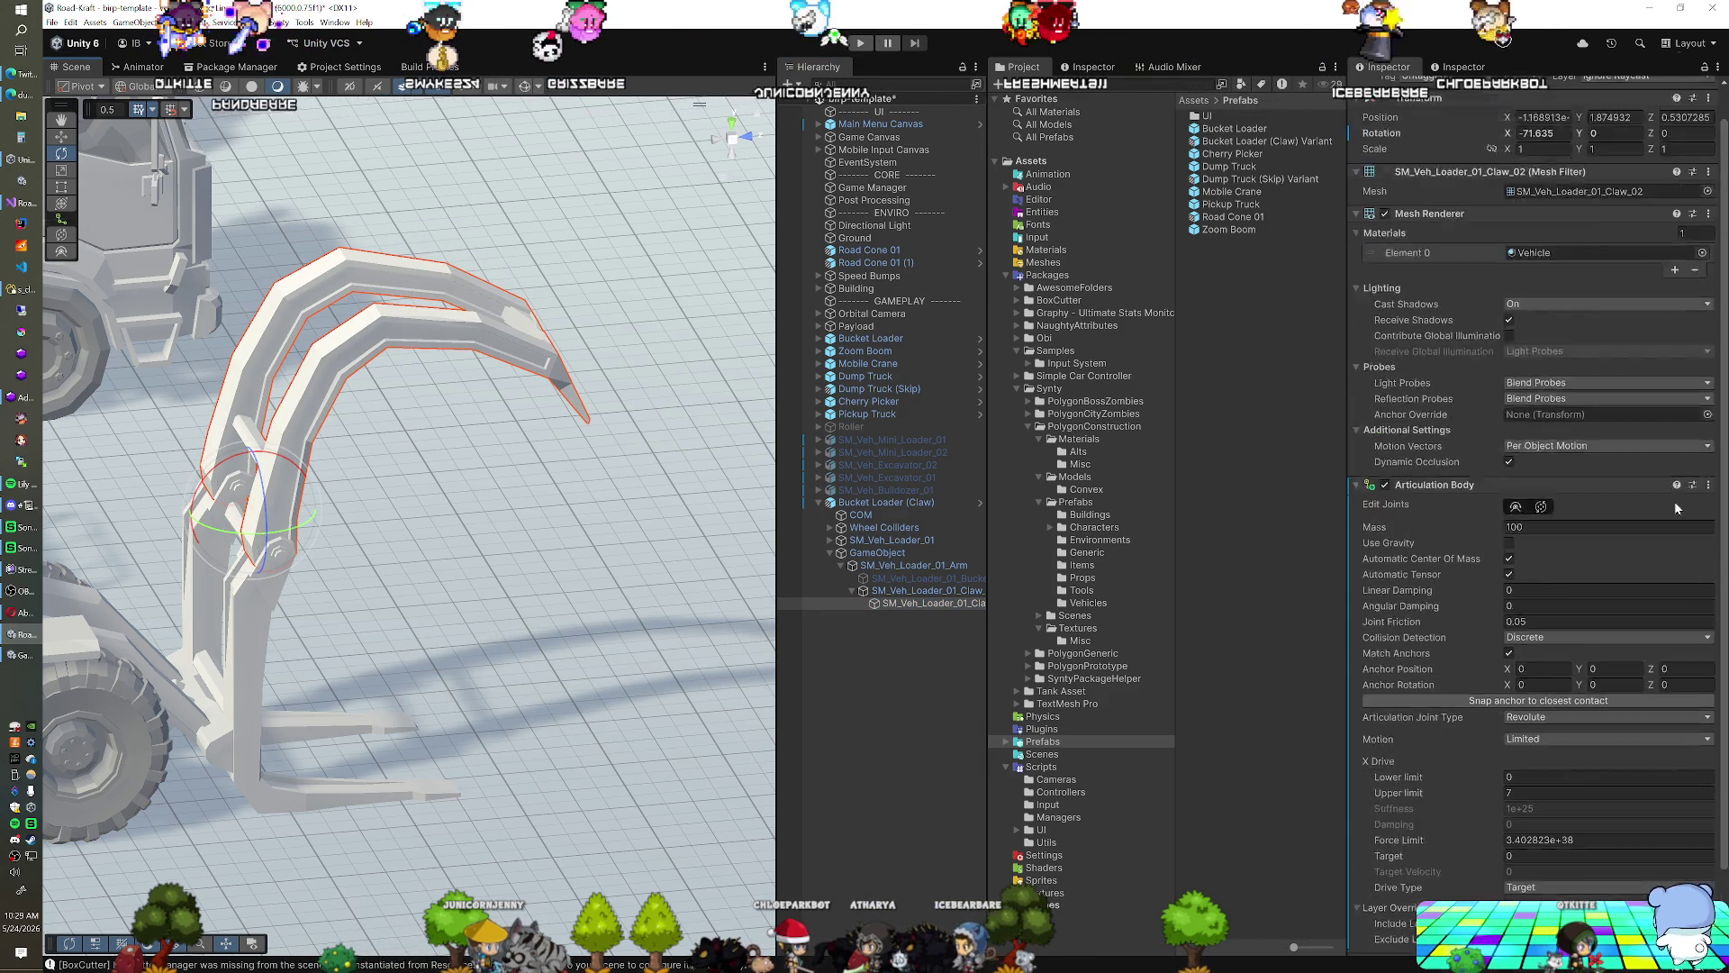
scroll(1628, 502, down, 3)
Set the joint's lower limit to -70 and Transform Rotation X to 0
click(1608, 691)
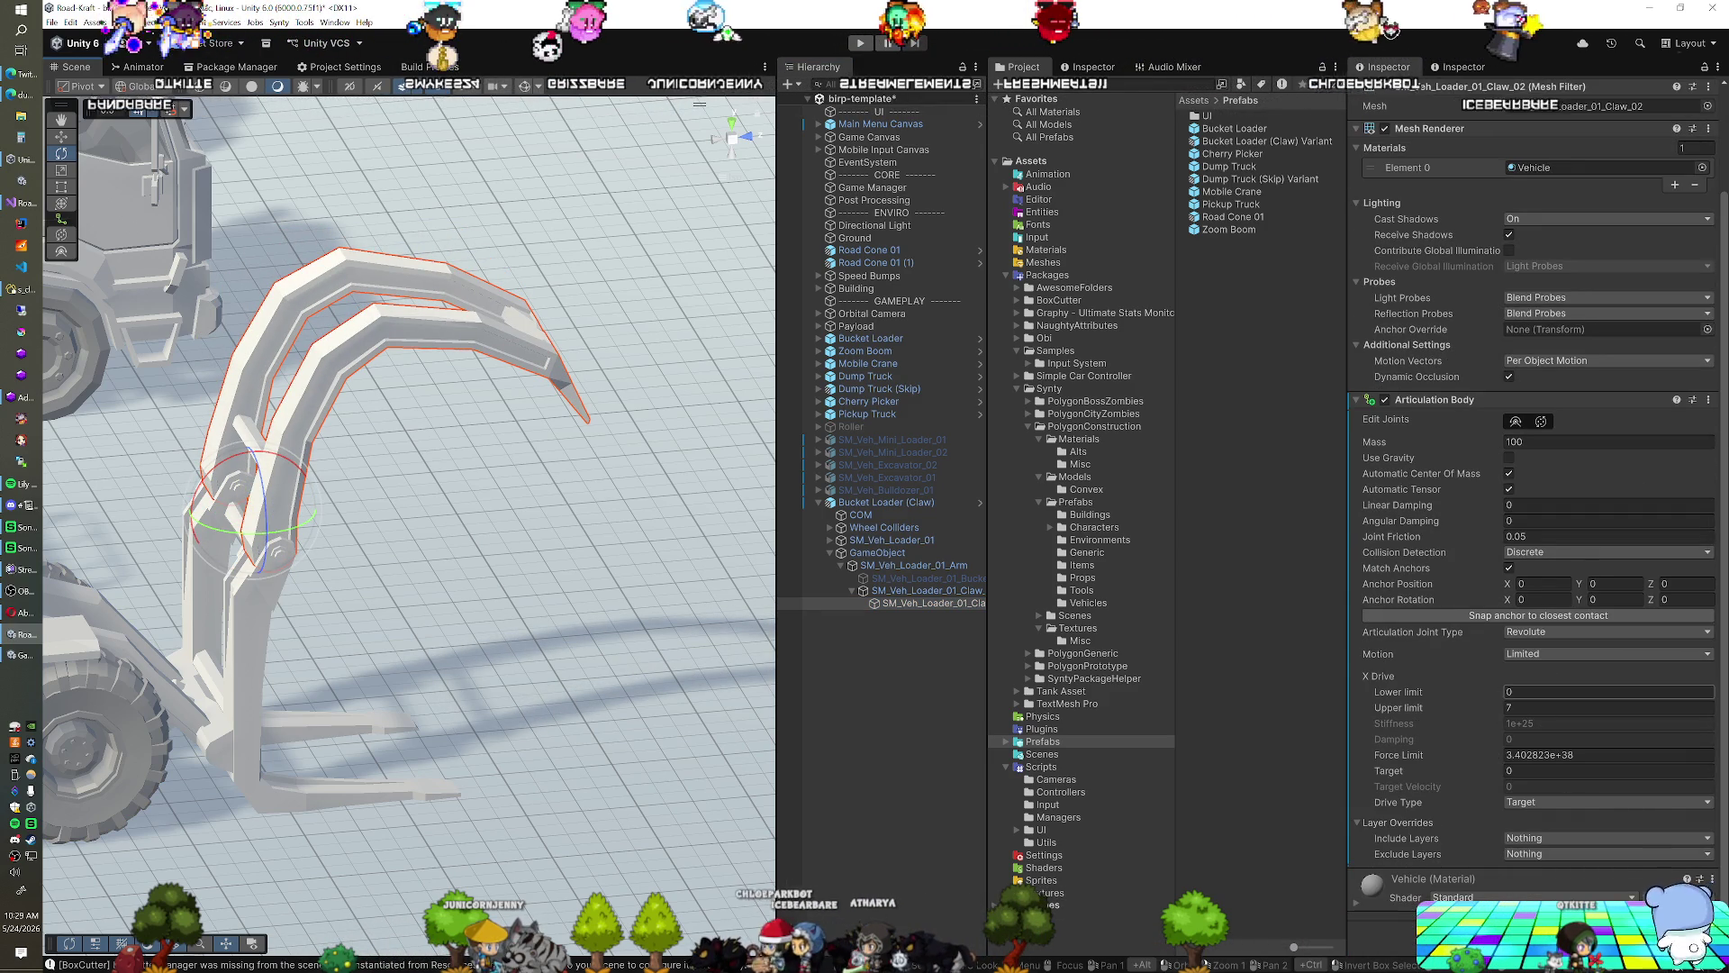
text(-70)
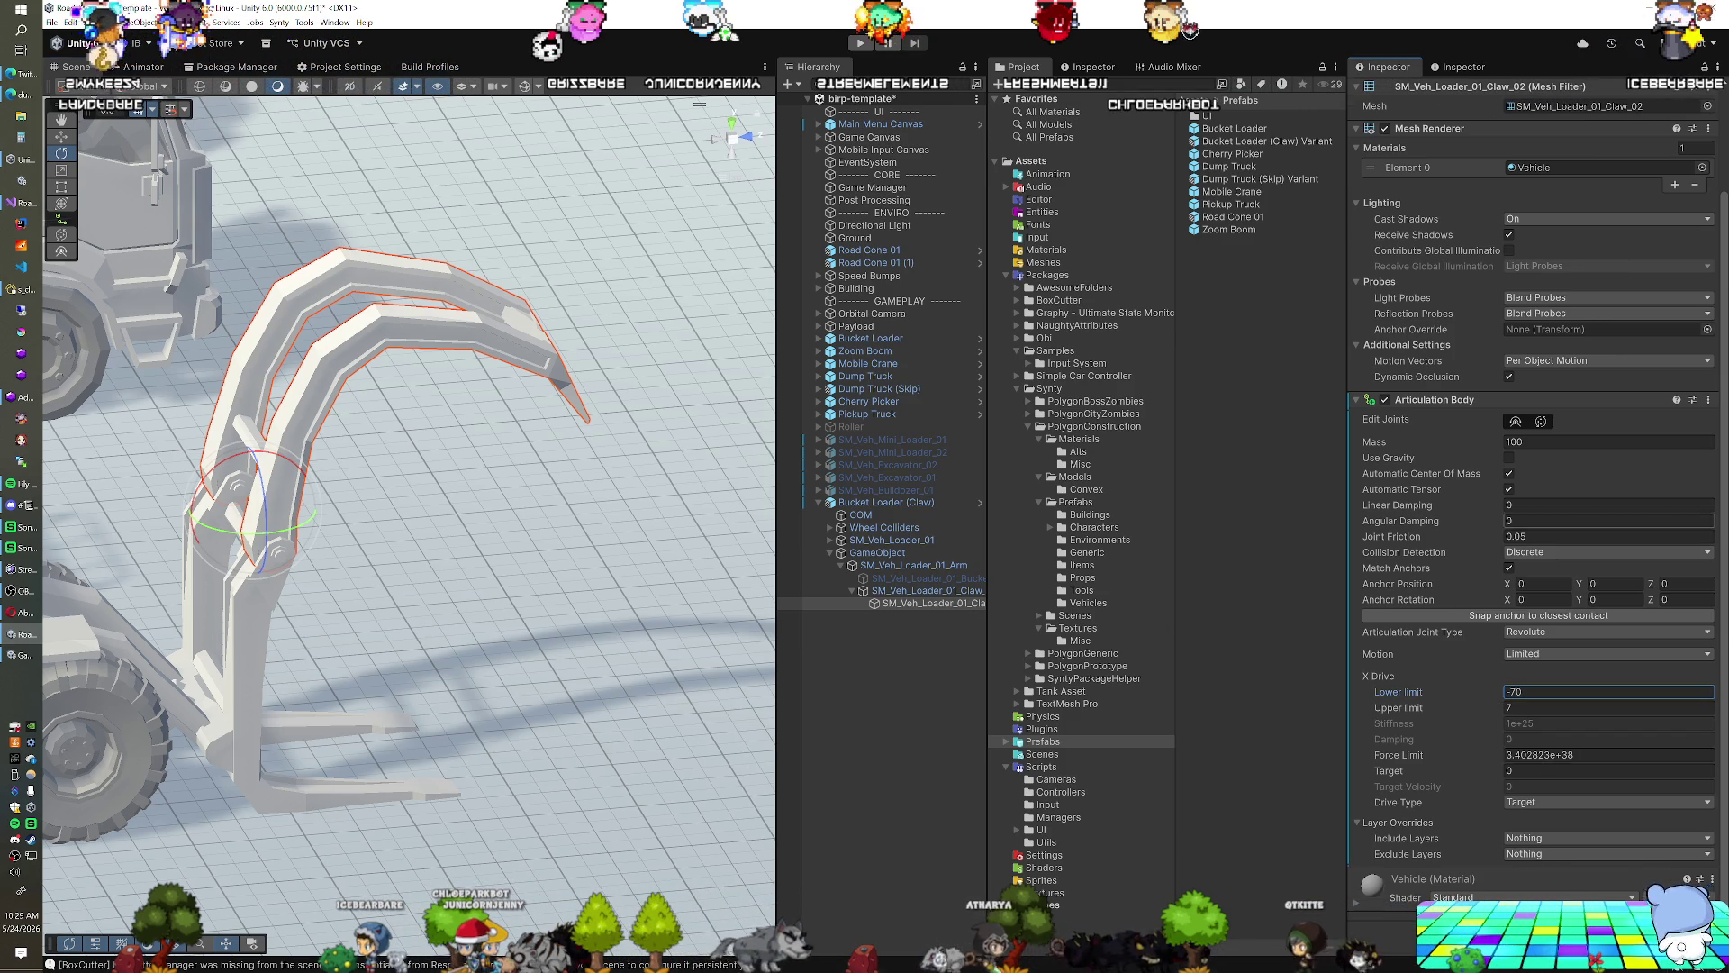
scroll(1549, 354, up, 3)
text(0)
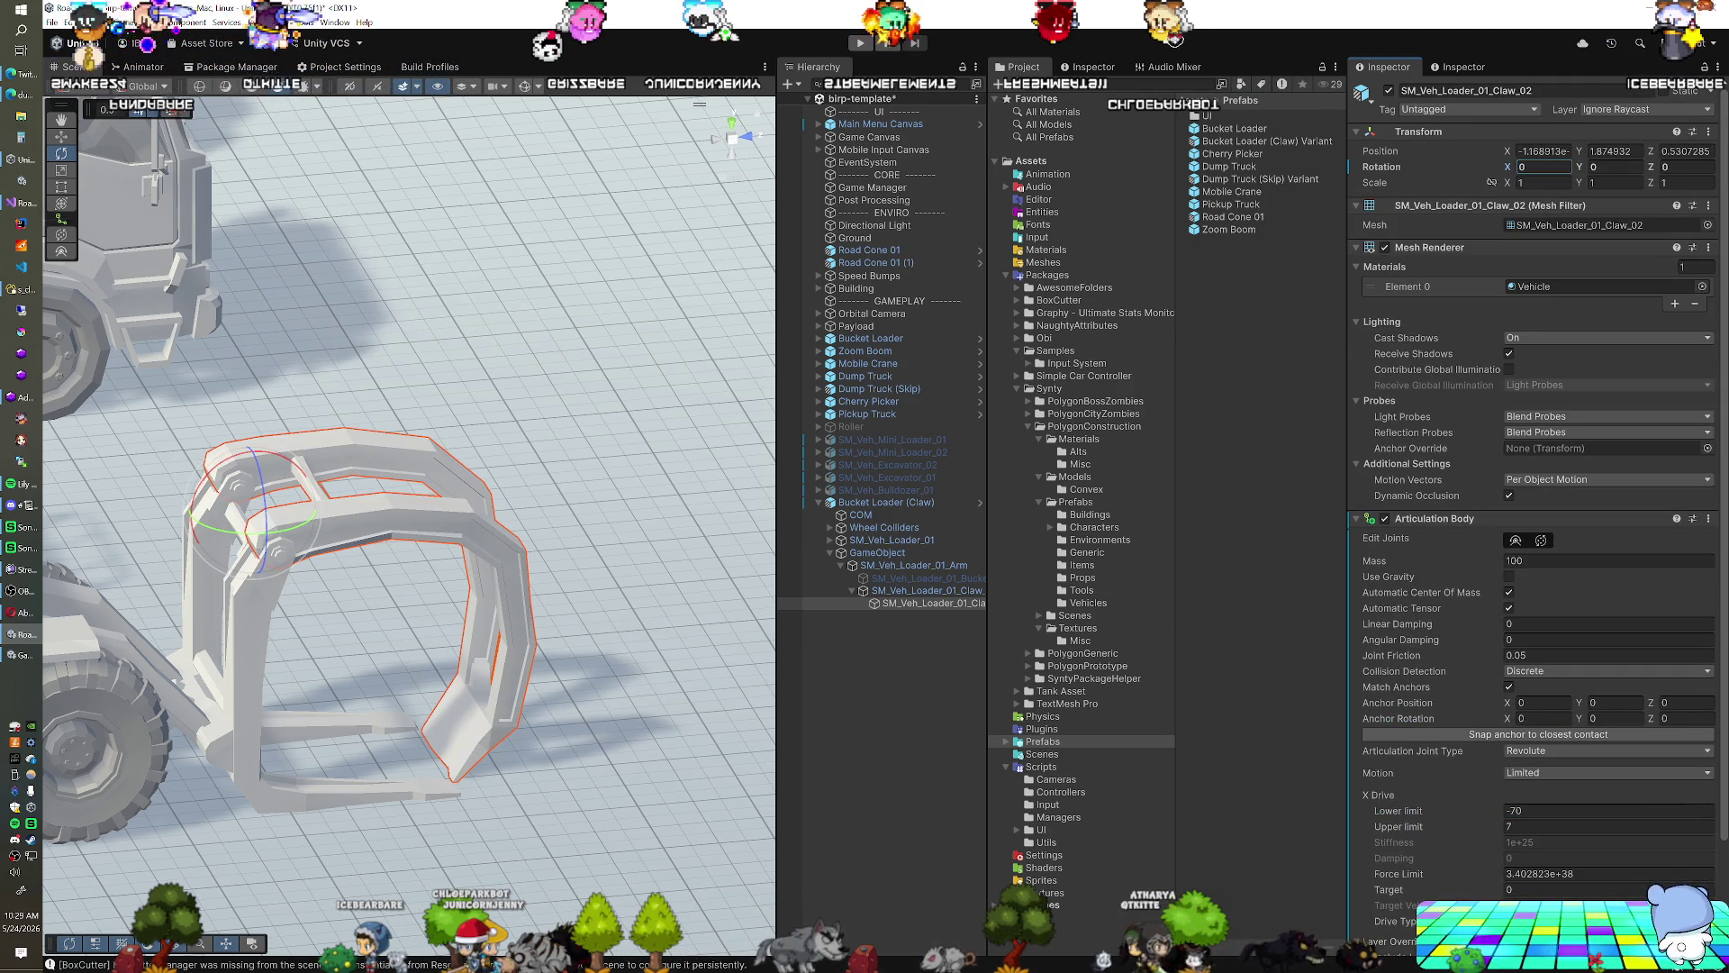
click(928, 589)
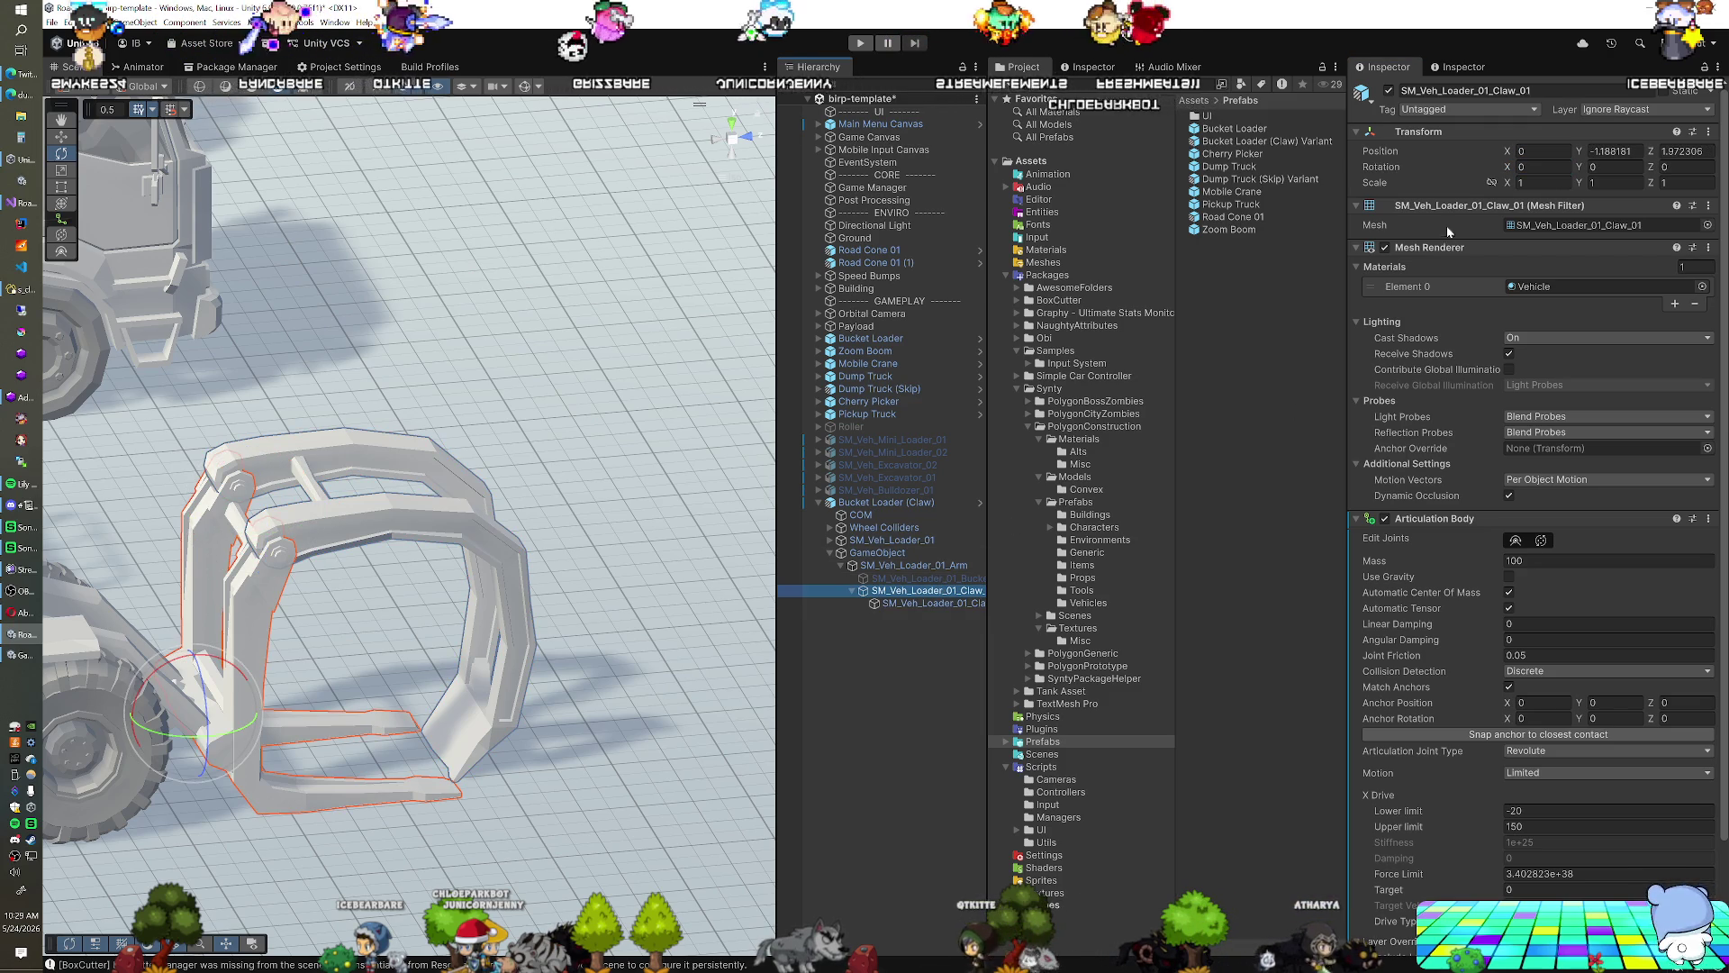
Add Articulation Mechanism and Mechanism Input components to SM_Veh_Loader_01_Claw_01
scroll(1533, 254, down, 3)
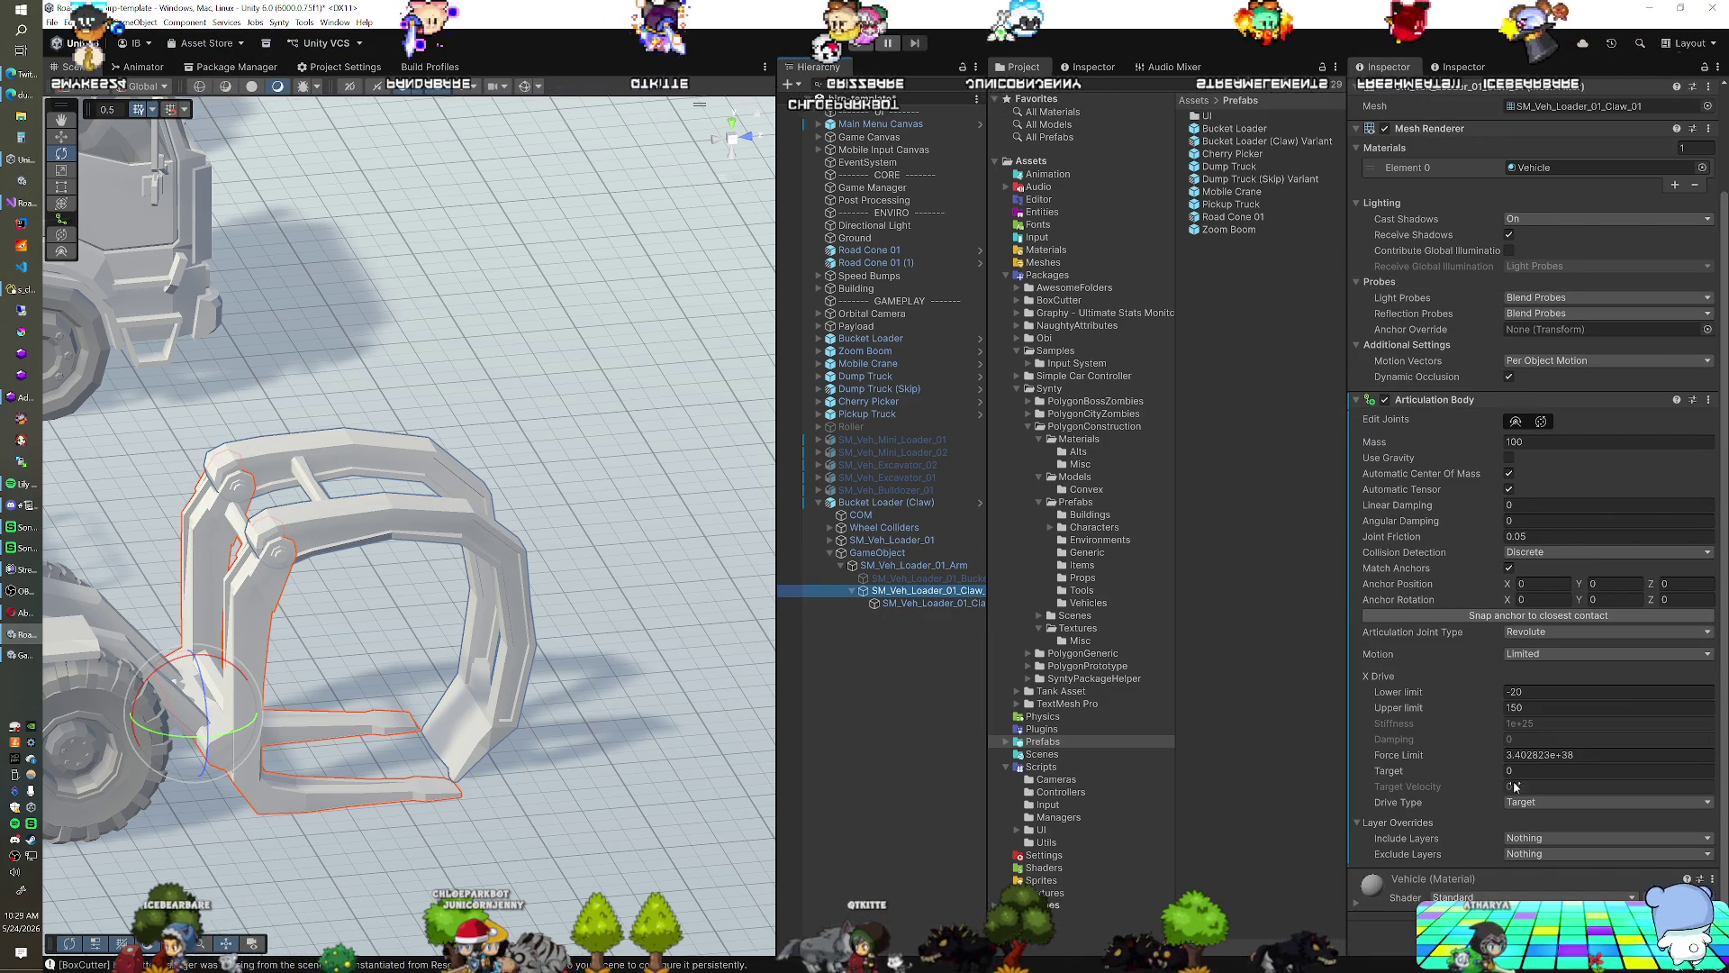
click(1533, 932)
text(mech)
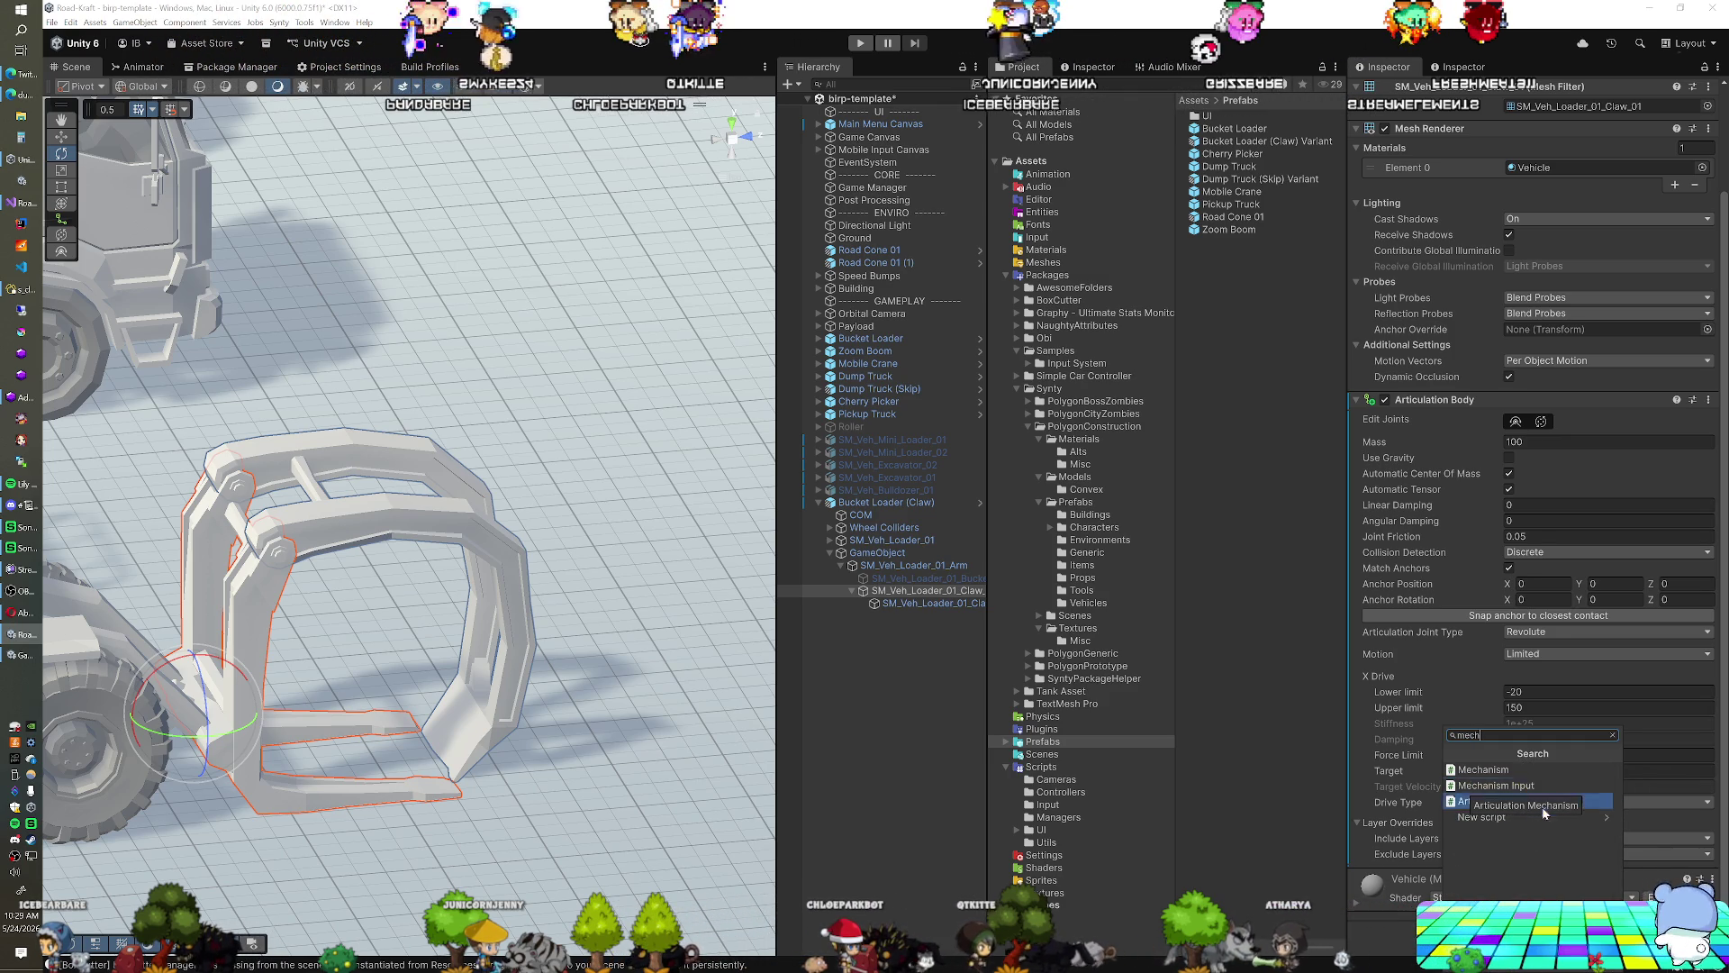
click(1515, 805)
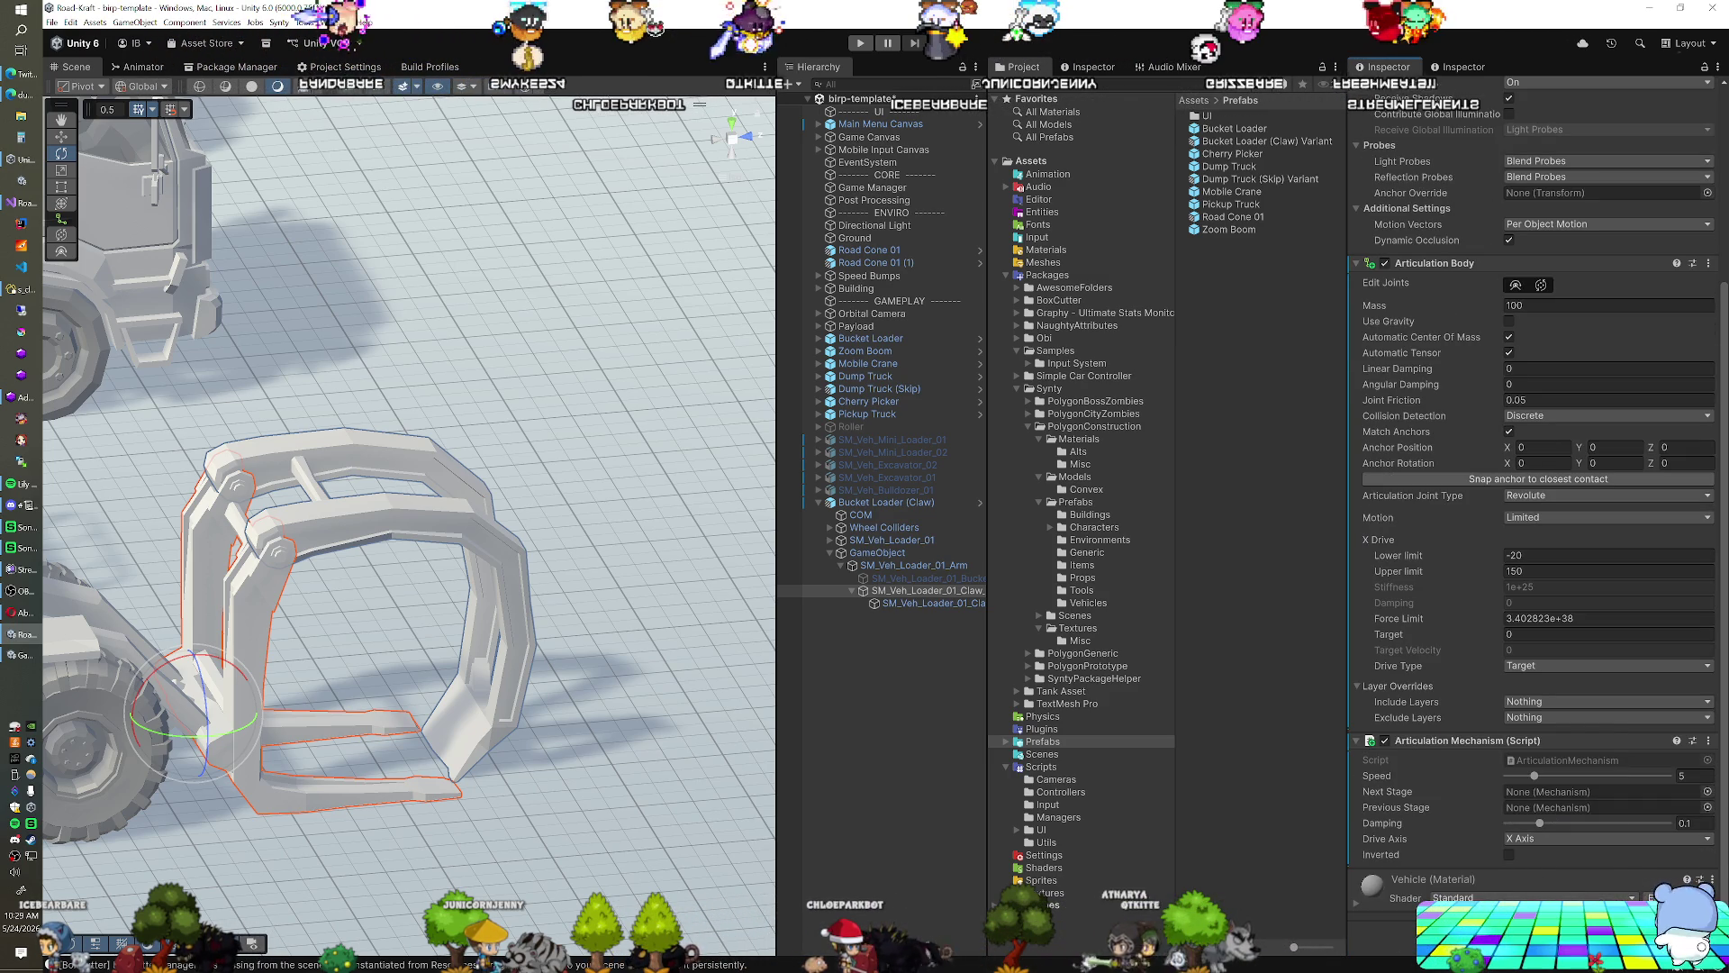
click(1539, 926)
click(1528, 788)
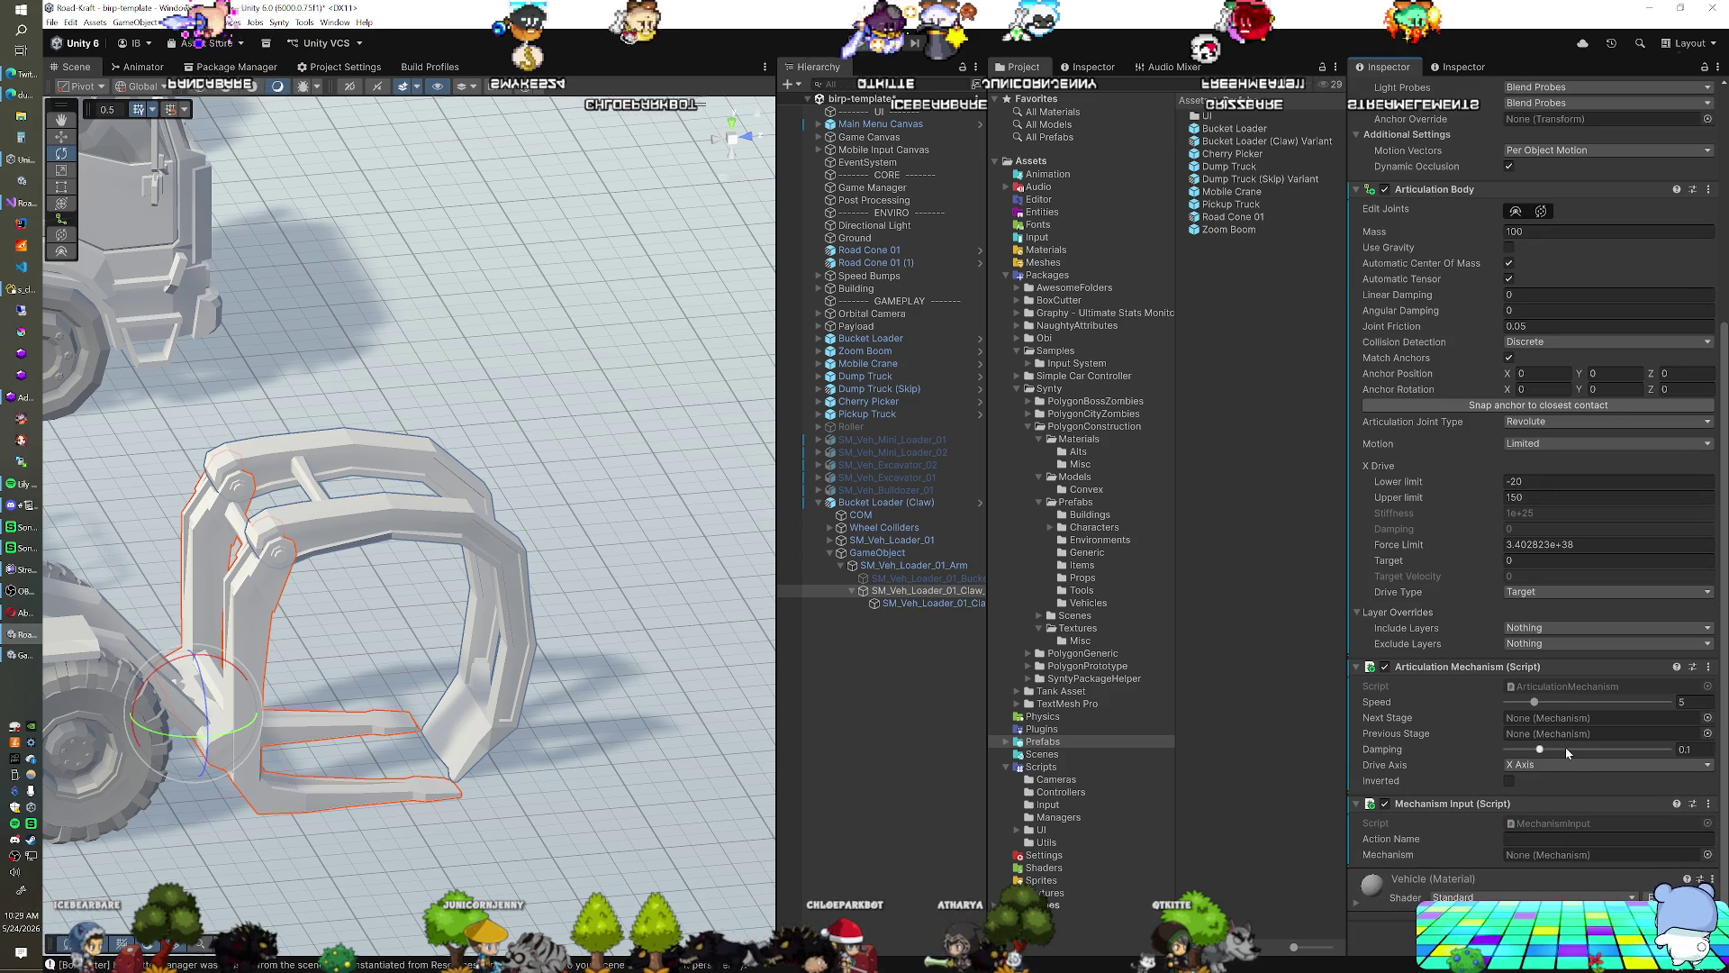
Set the mechanism speed to 15 and tick Inverted
click(1682, 702)
text(15)
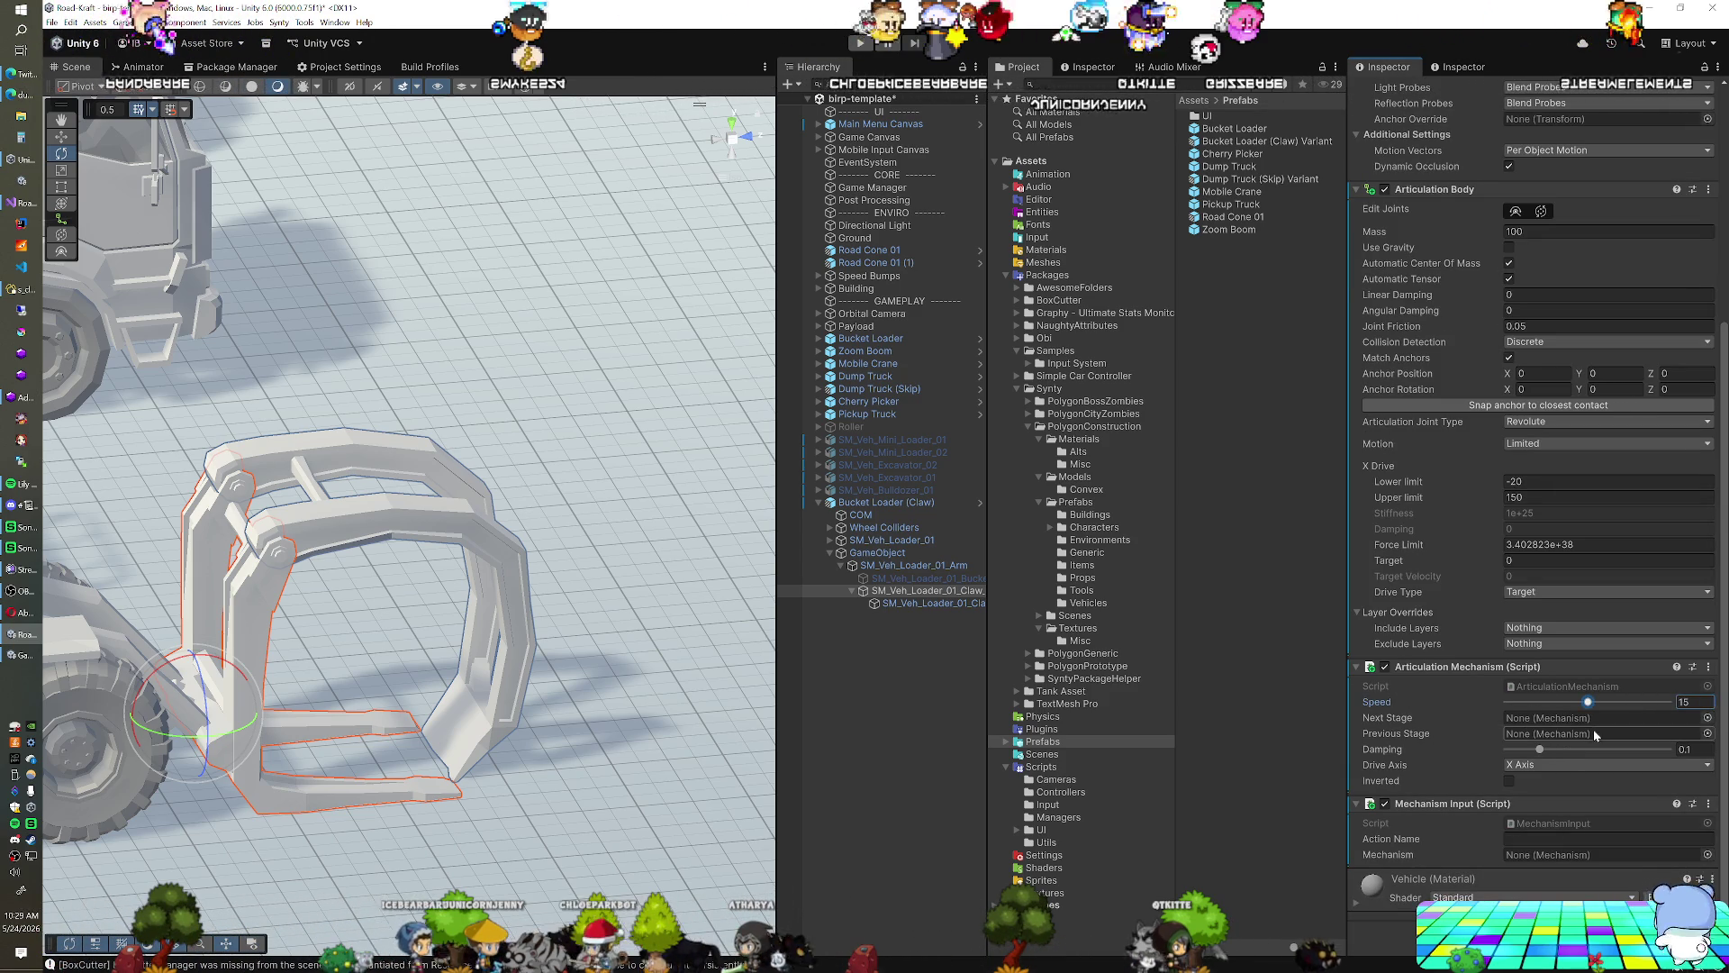
click(1510, 781)
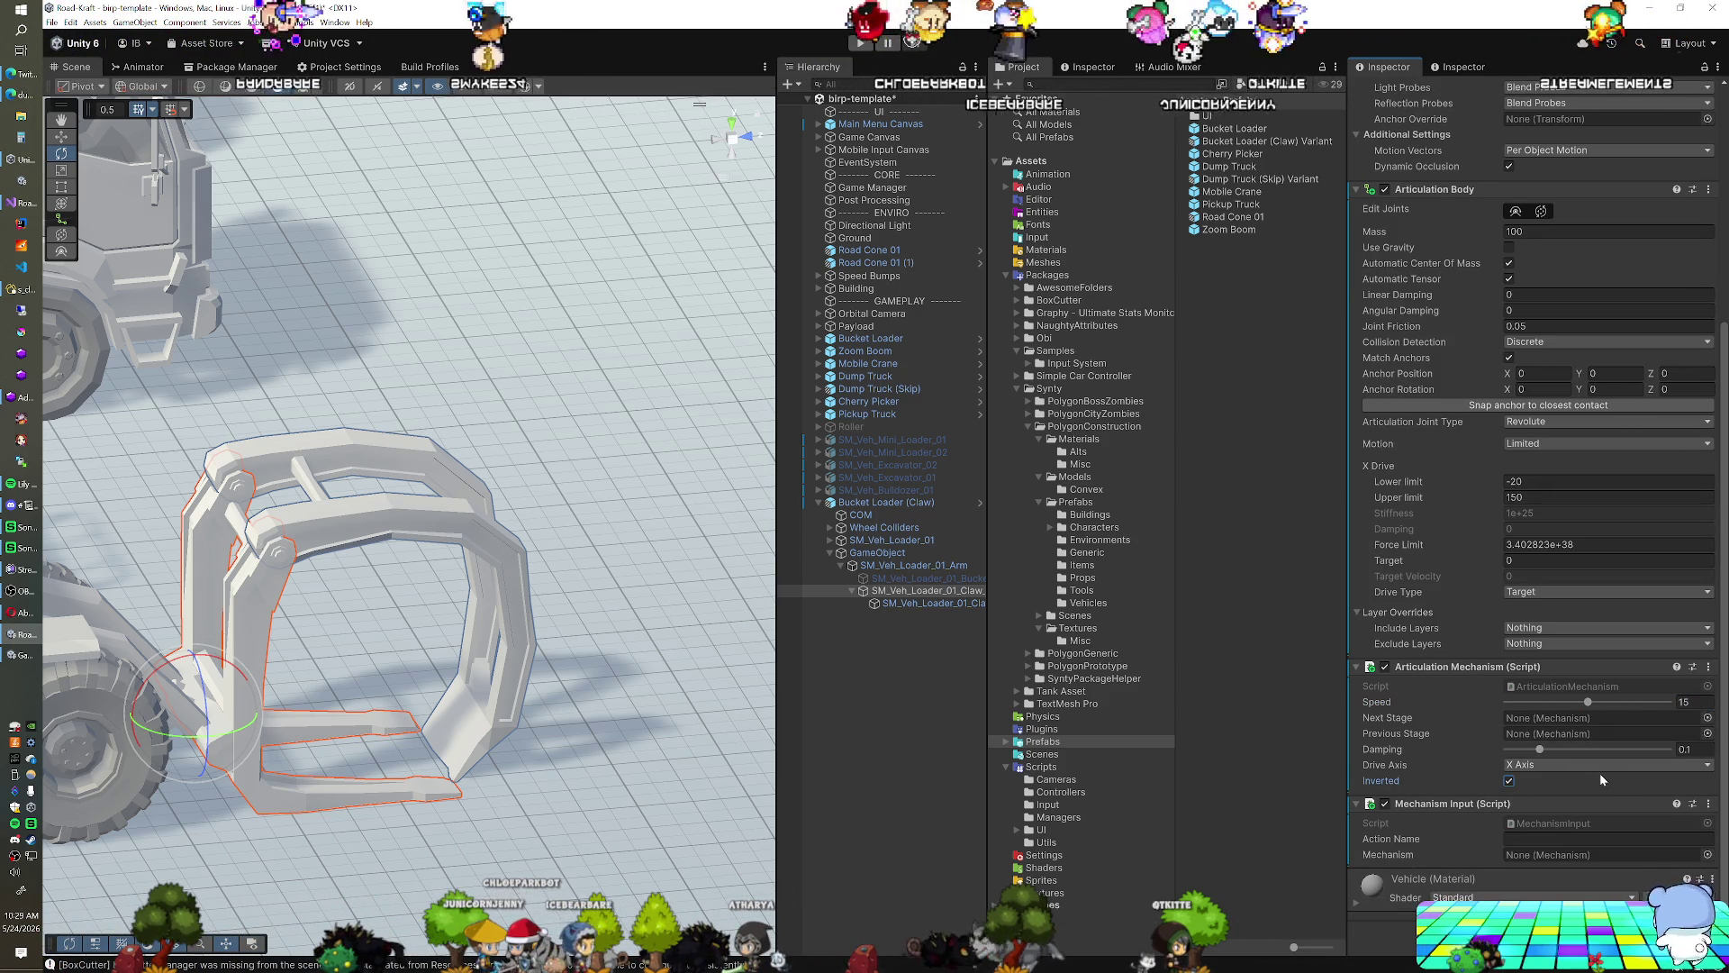
Set the Mechanism Input action name to 'Mechanism 1' after checking the loader arm's settings
click(1571, 838)
text(Mechanism 2)
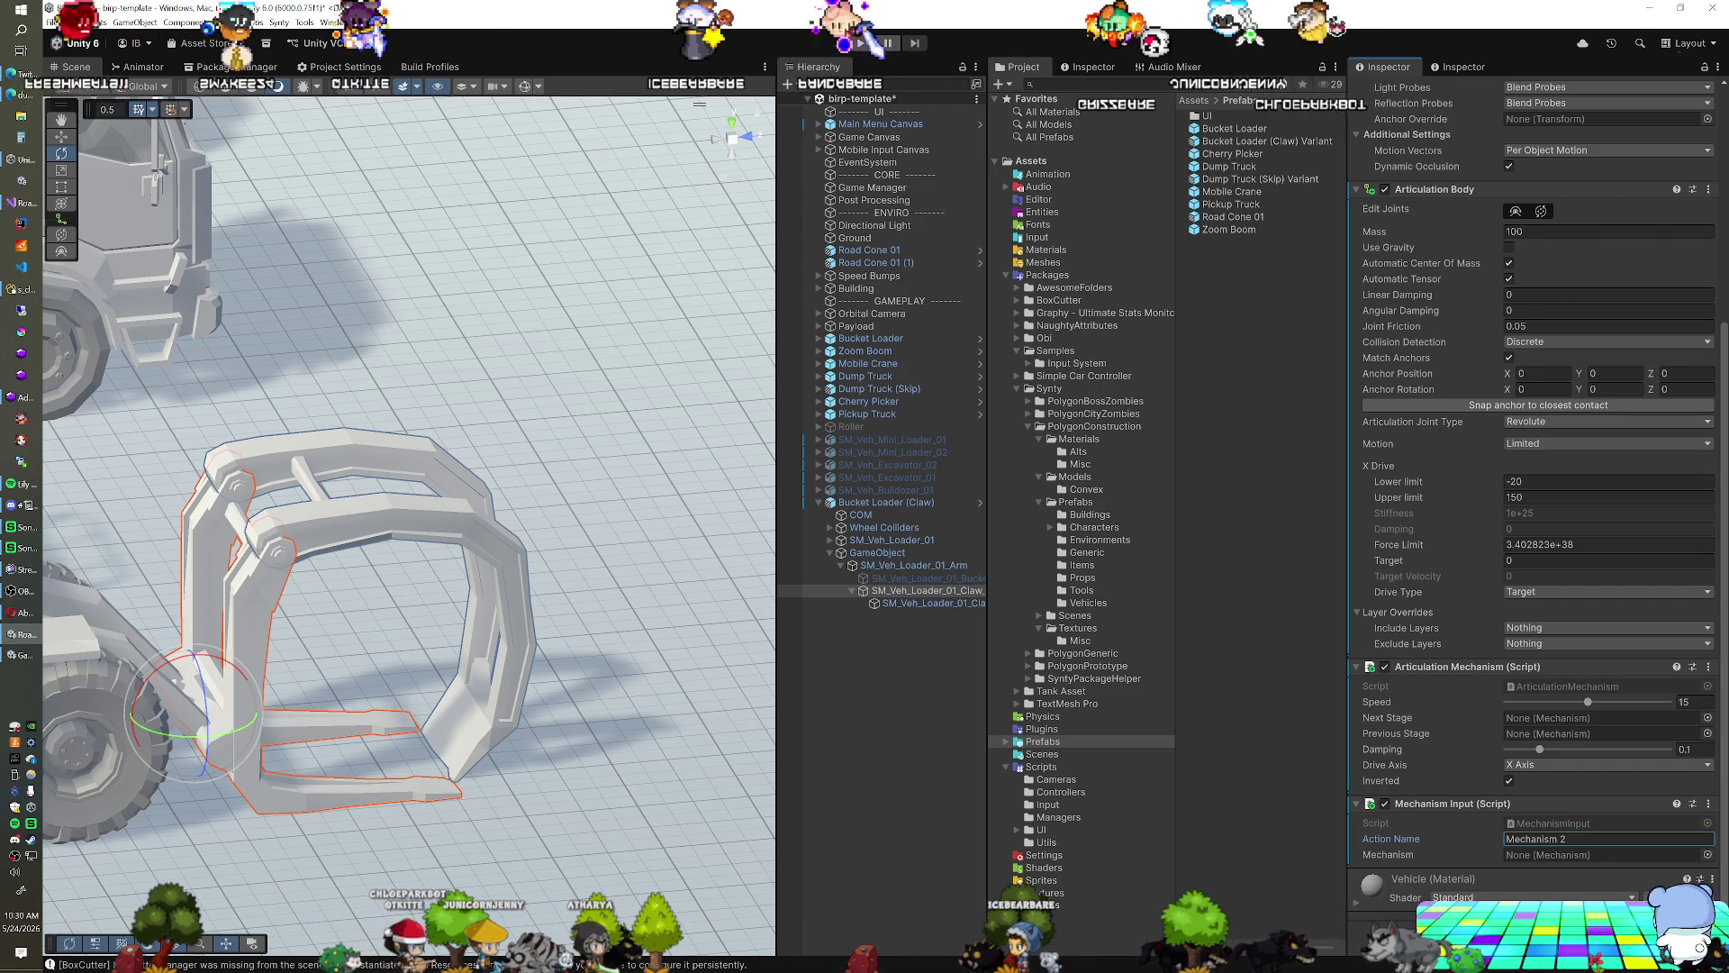
click(953, 591)
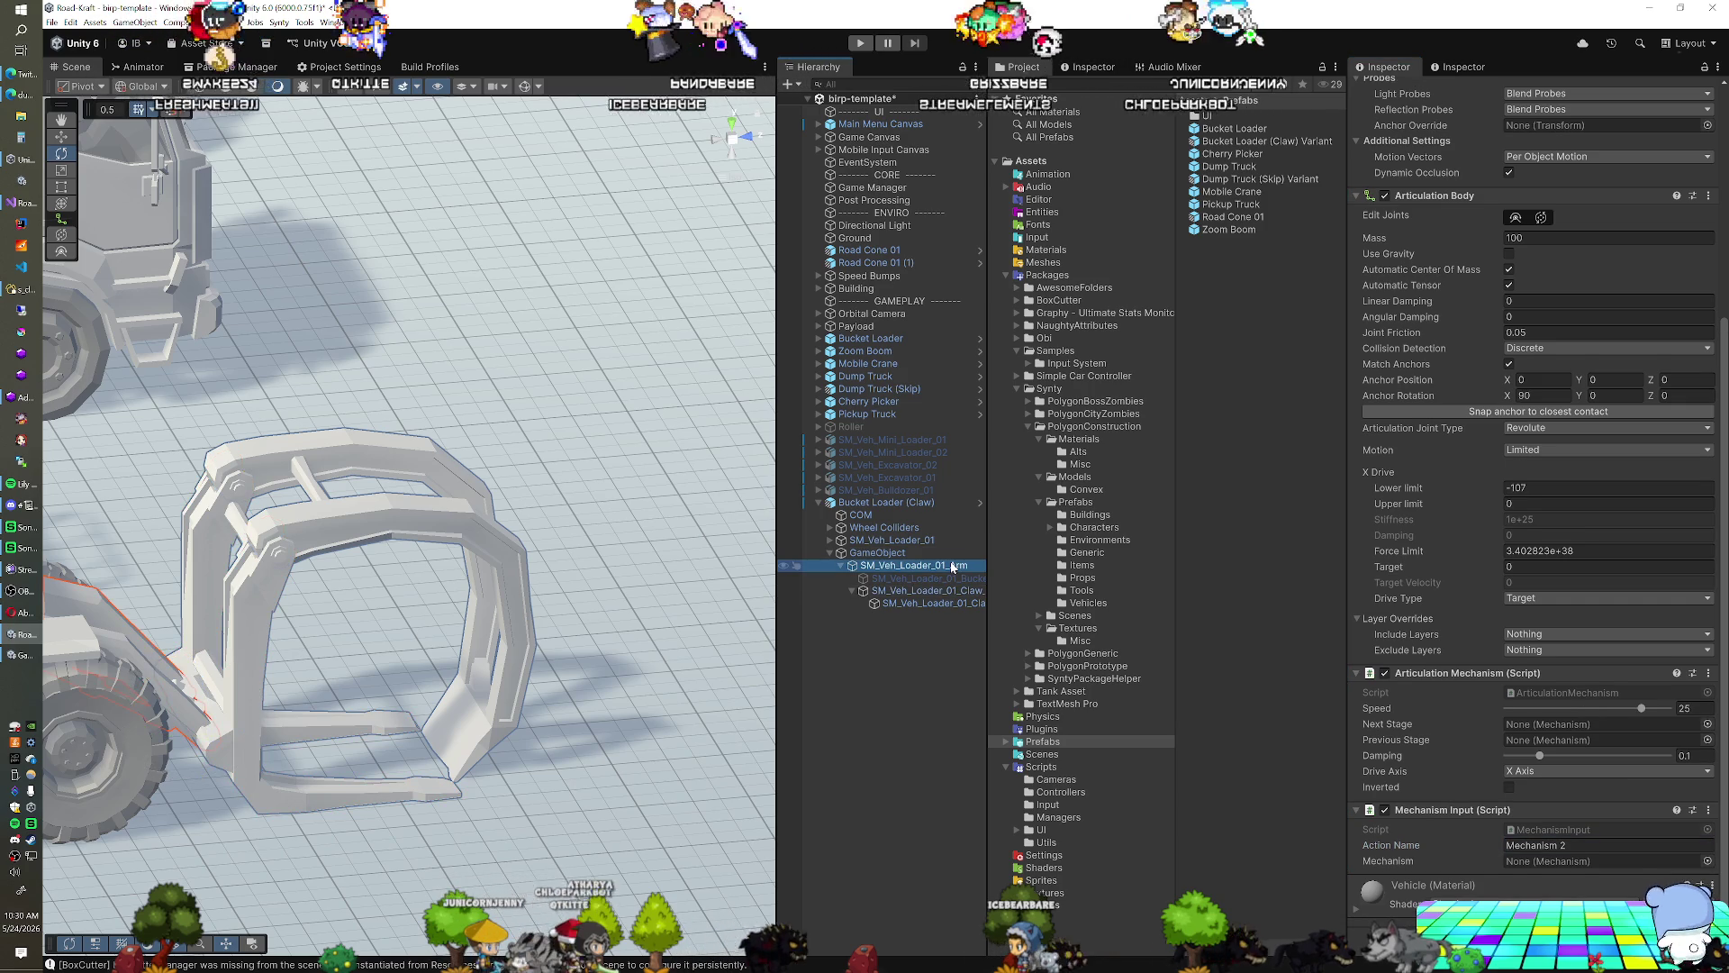
click(1603, 845)
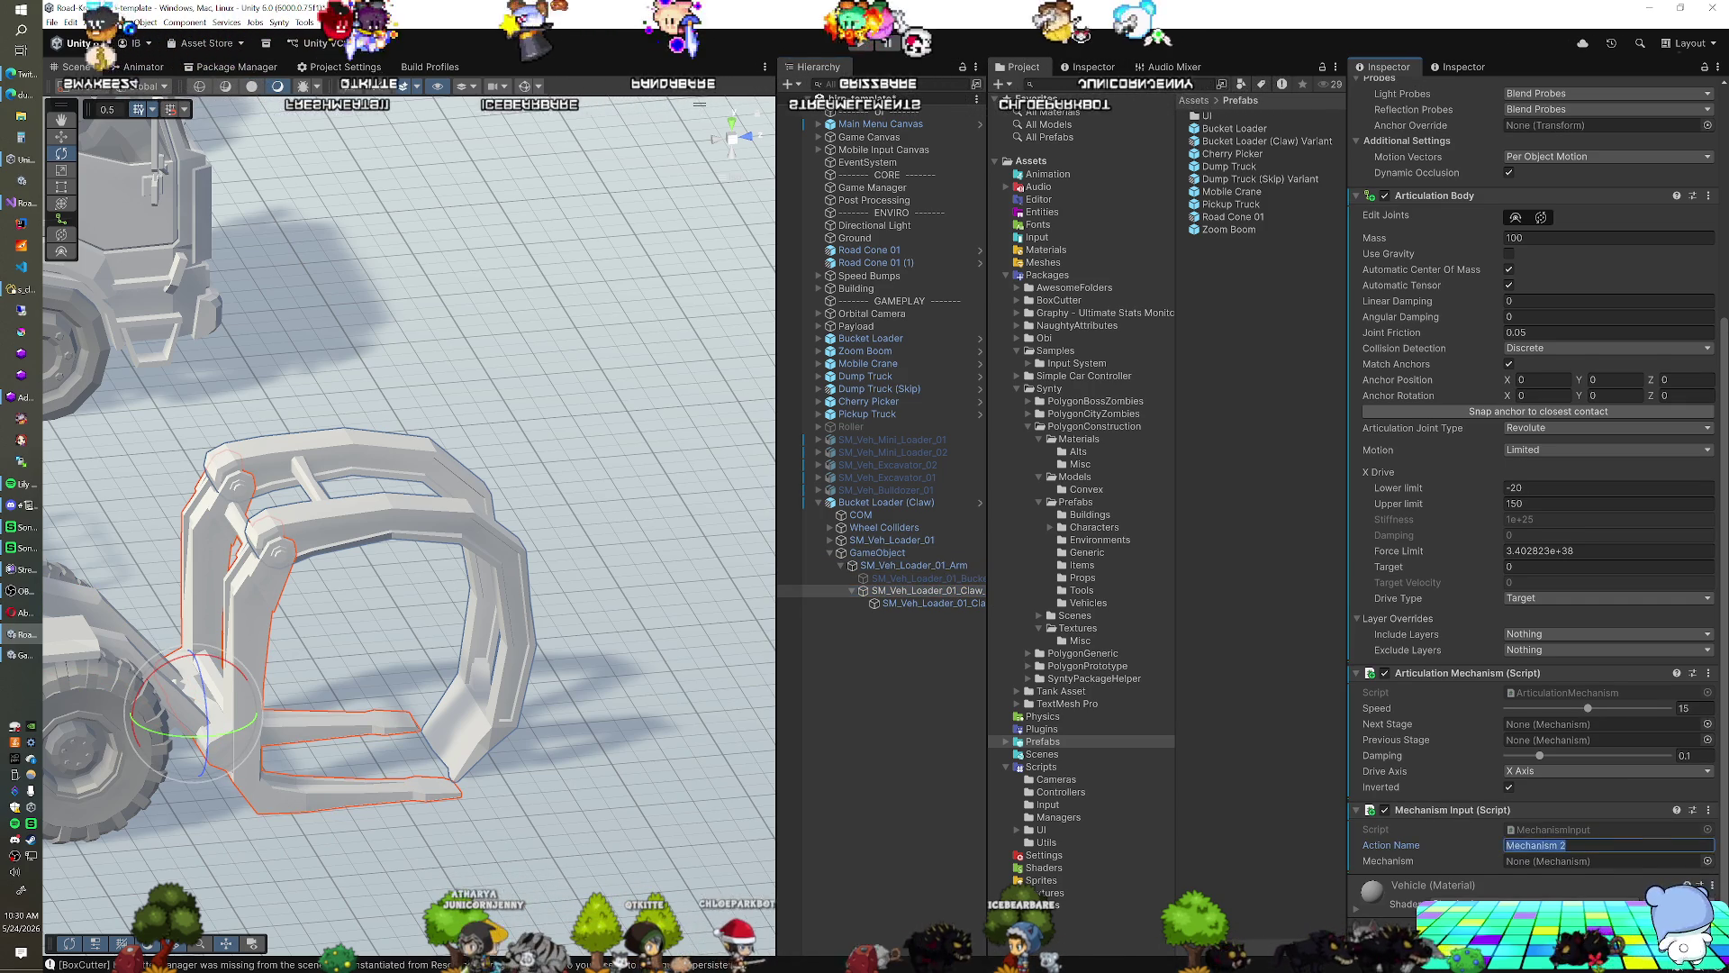
key(BackSpace)
text(1)
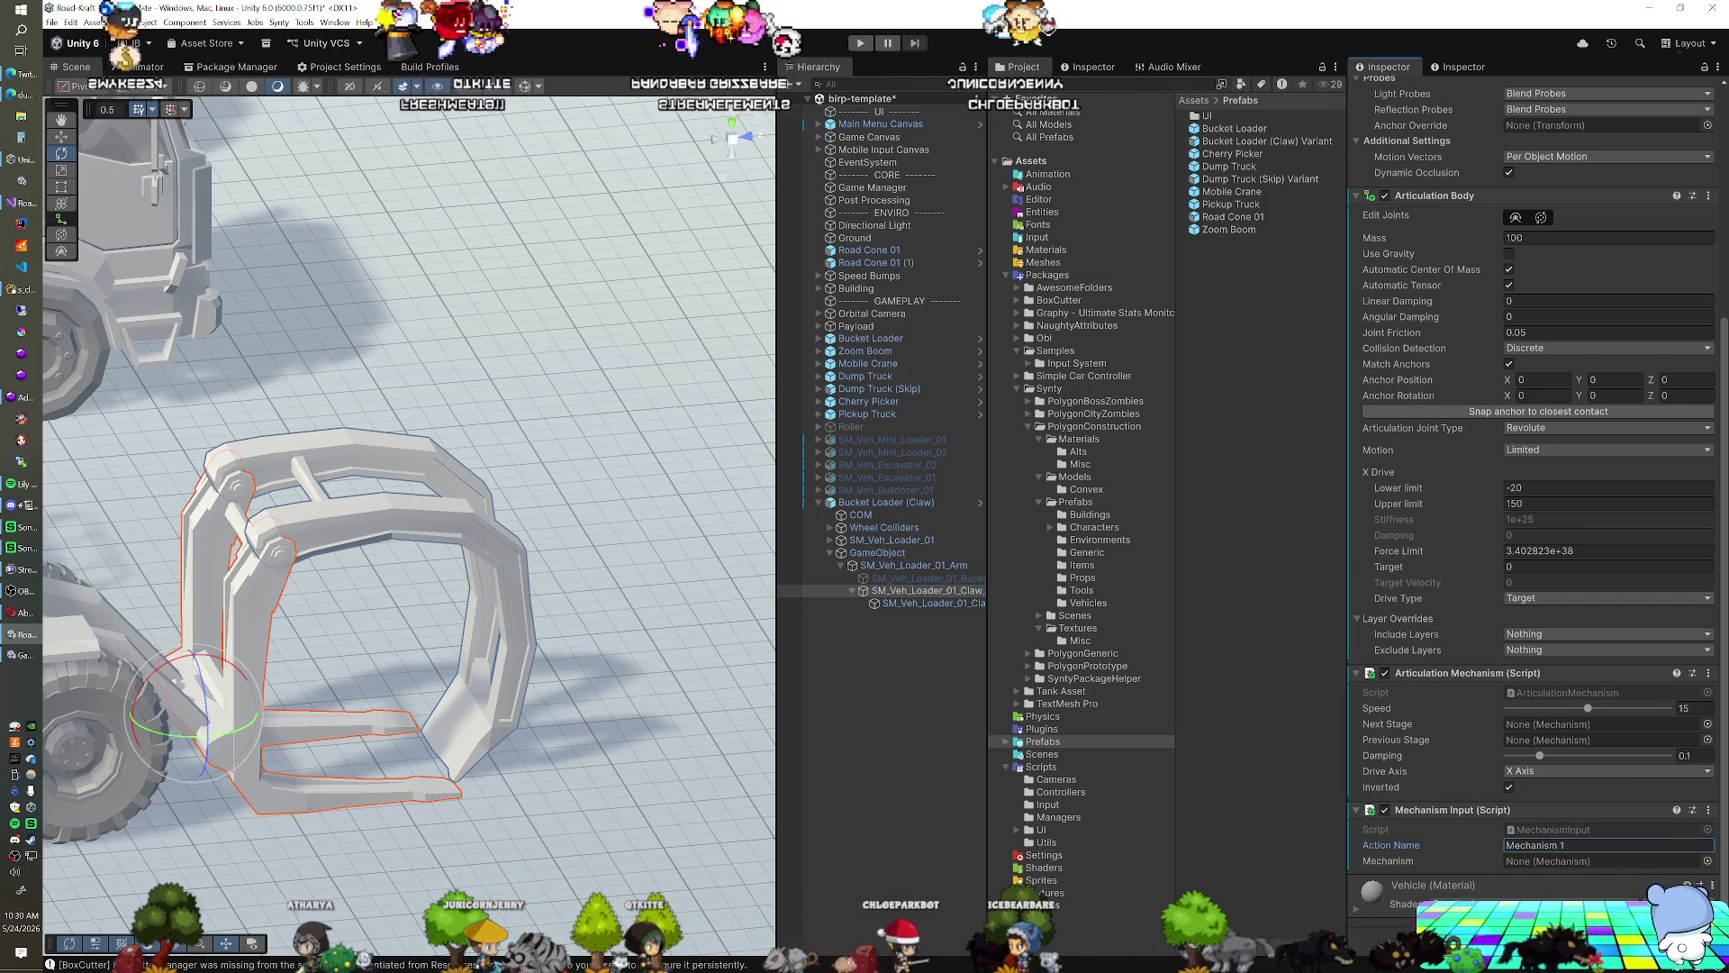
click(959, 605)
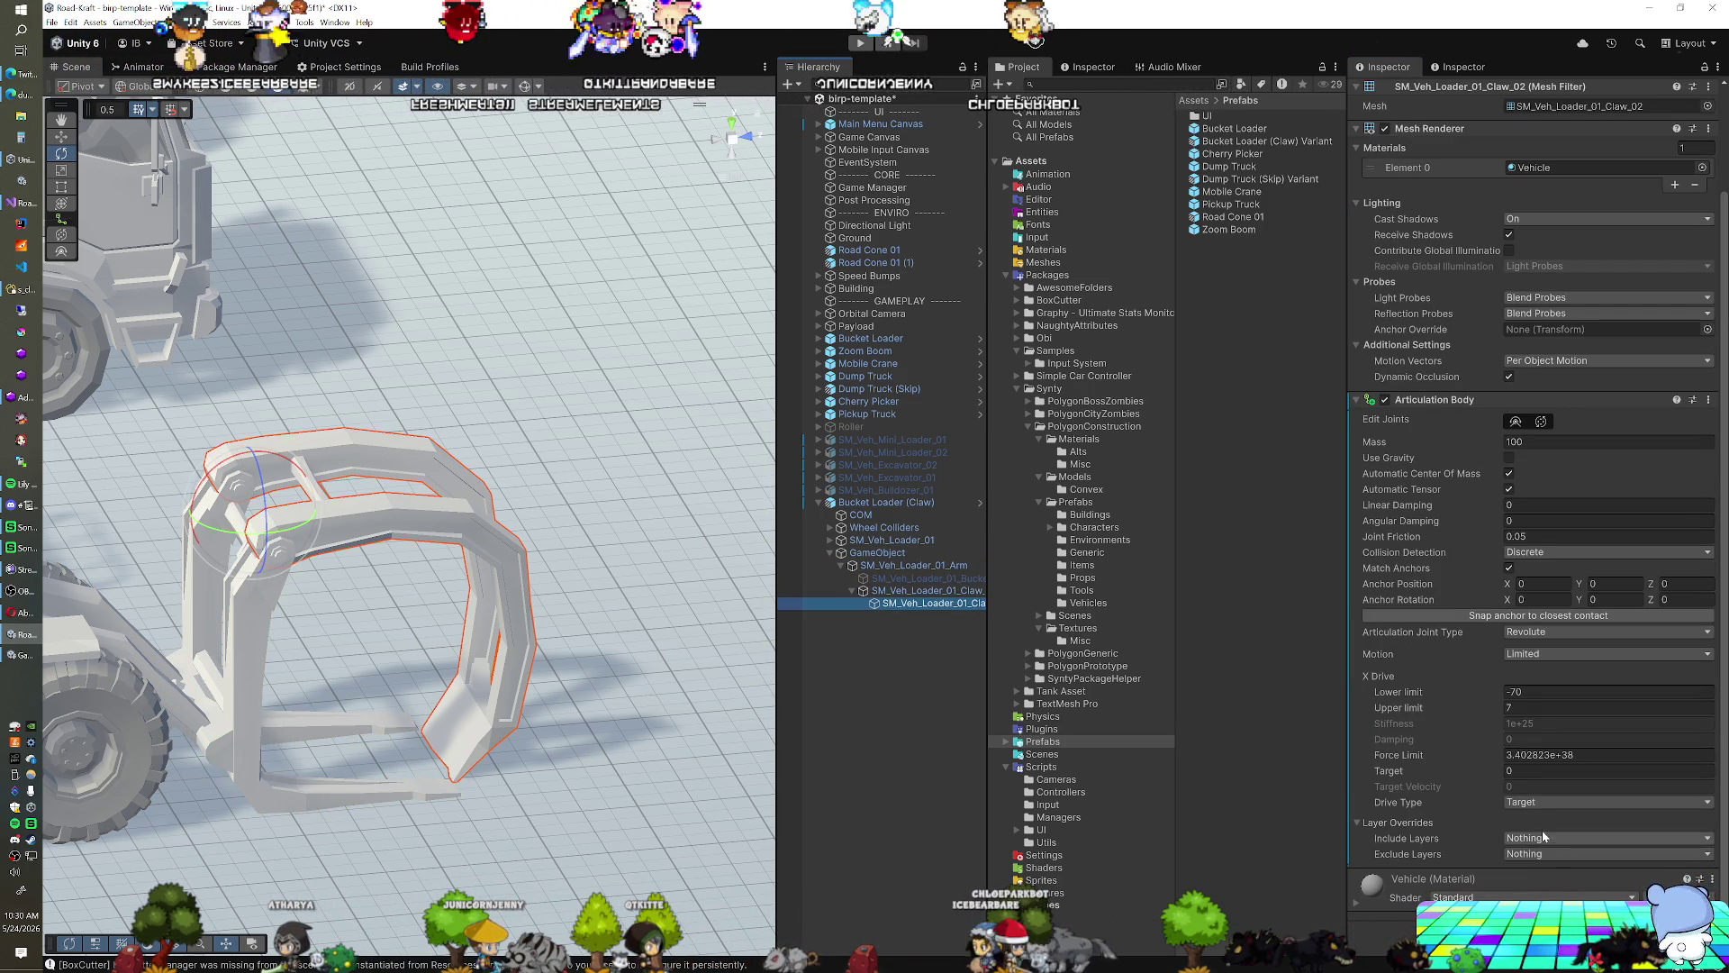
Add Articulation Mechanism and Mechanism Input scripts to the claw, naming the input Mechanism 3
click(1538, 932)
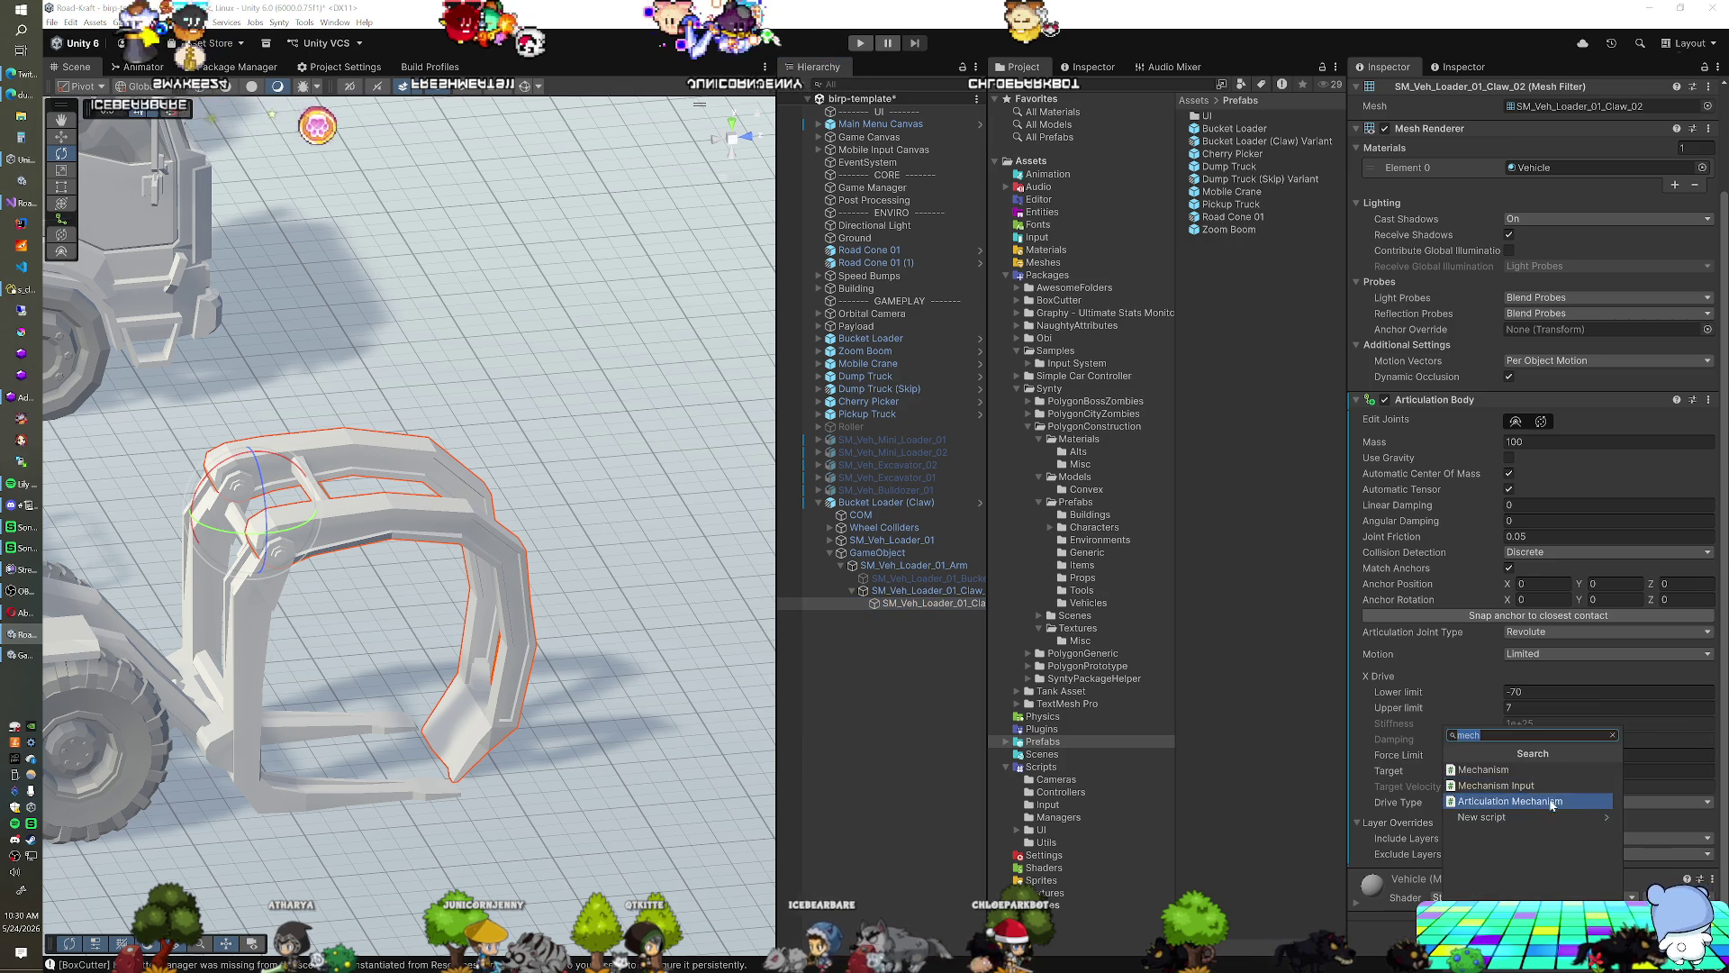
click(1536, 800)
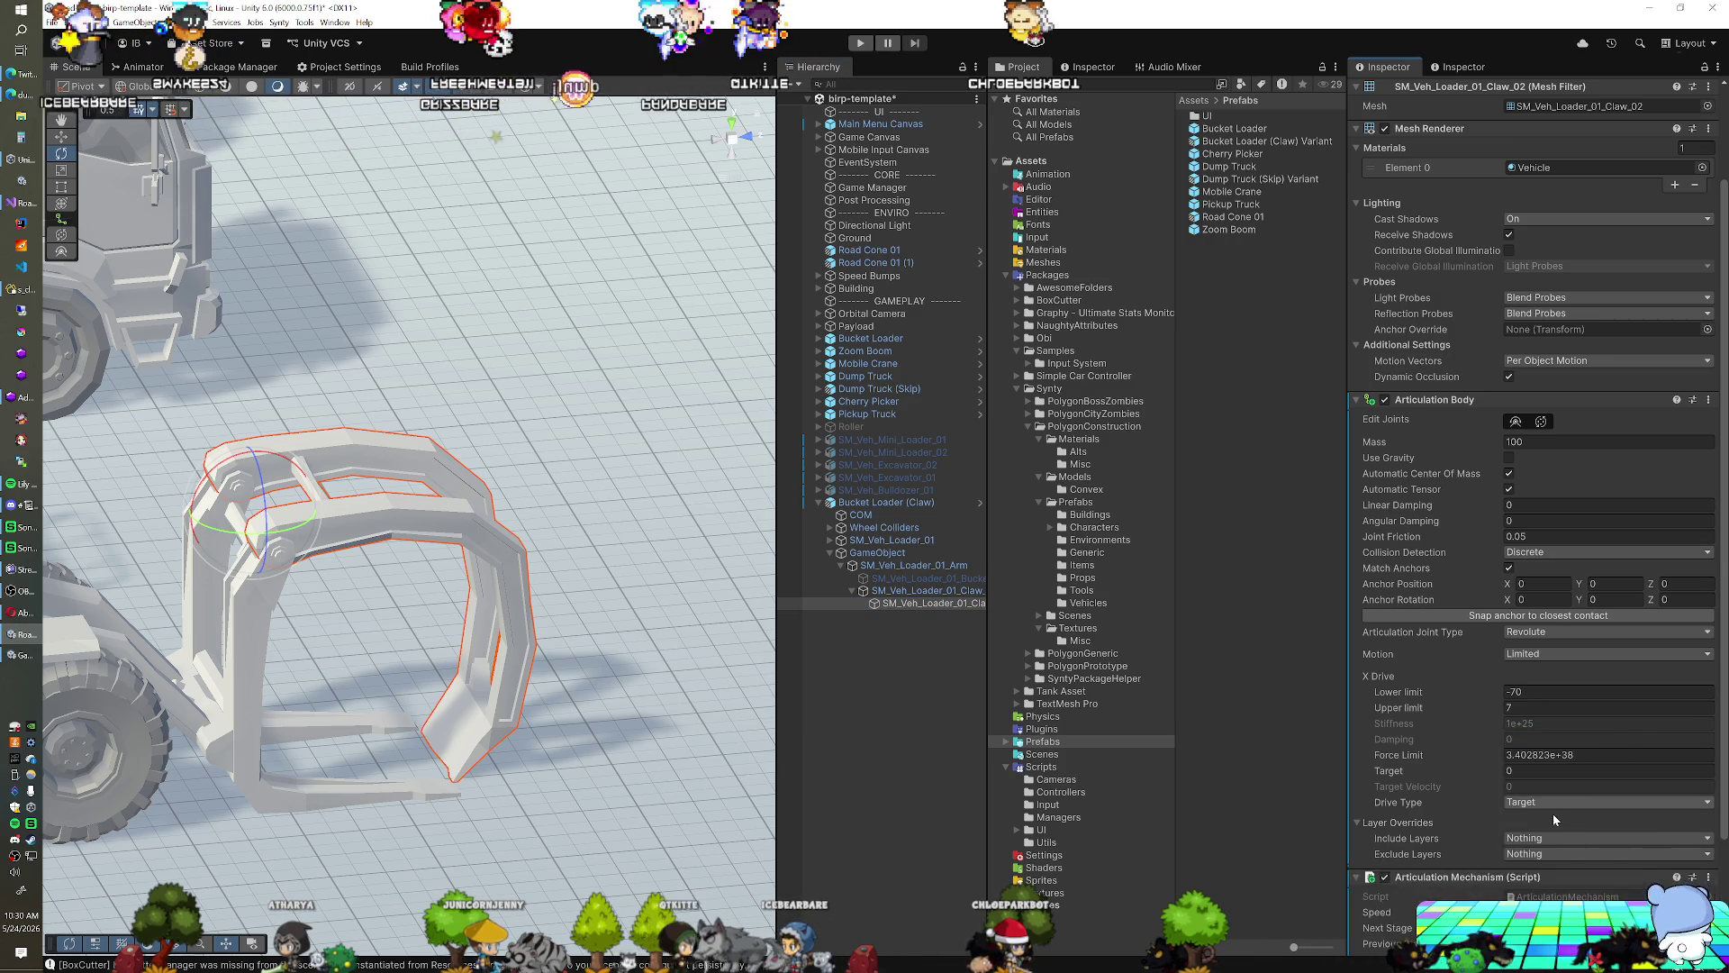
click(1539, 932)
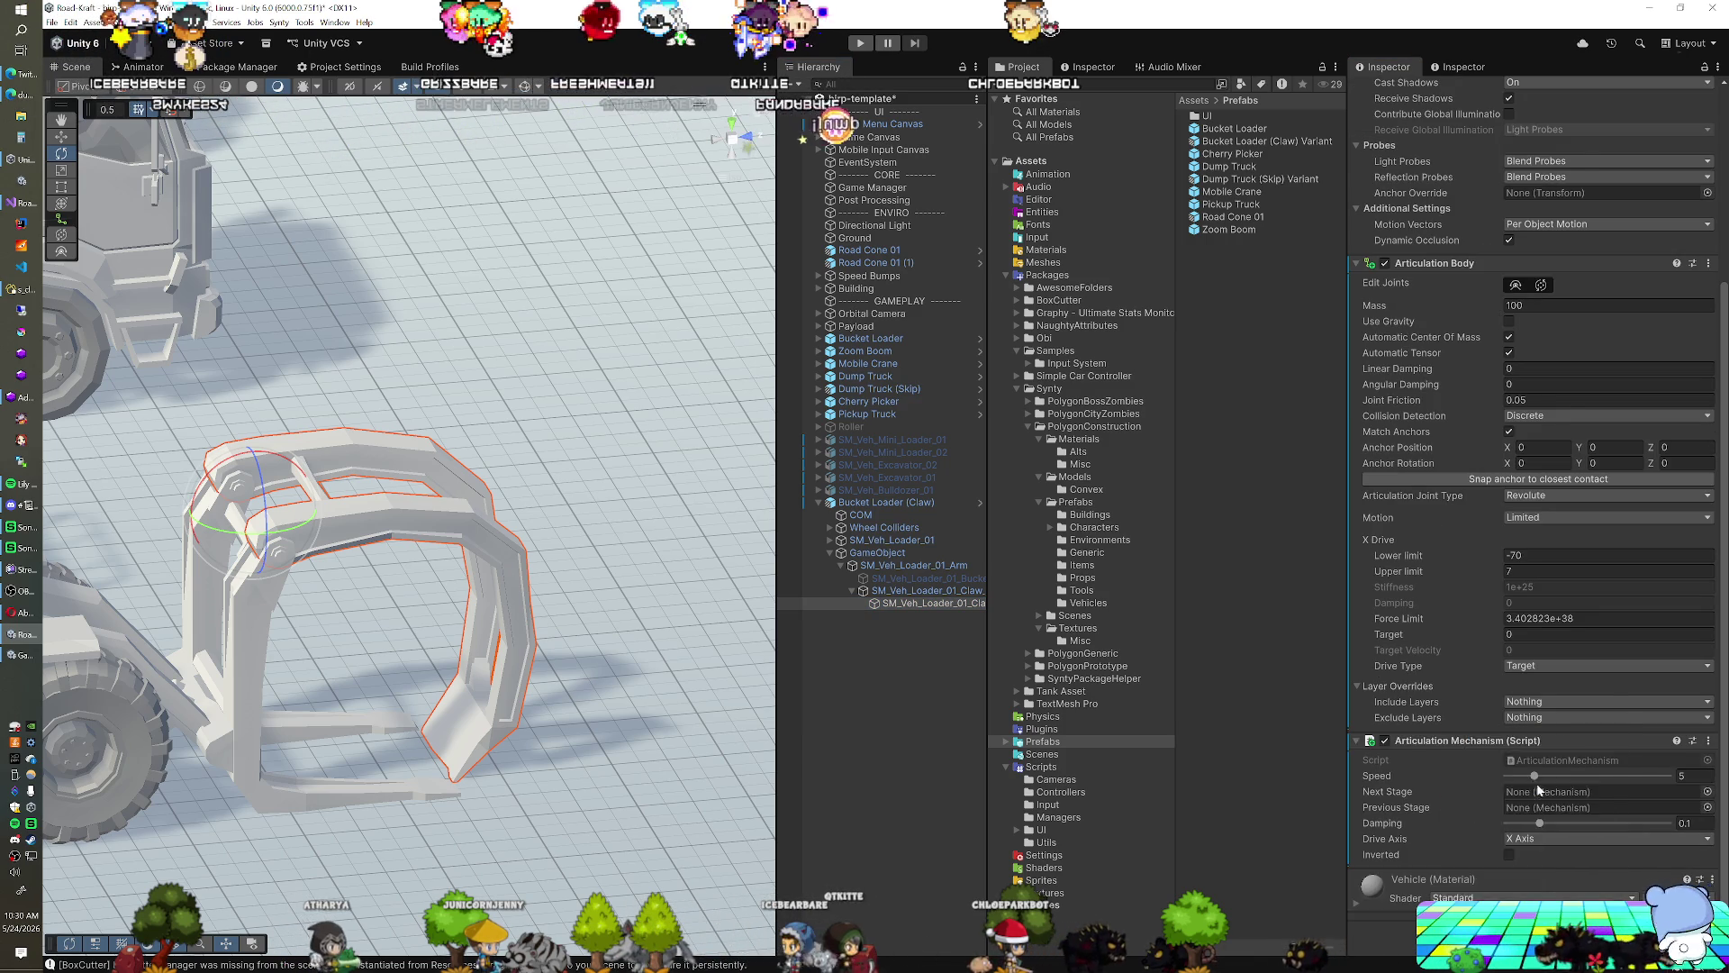
click(1538, 787)
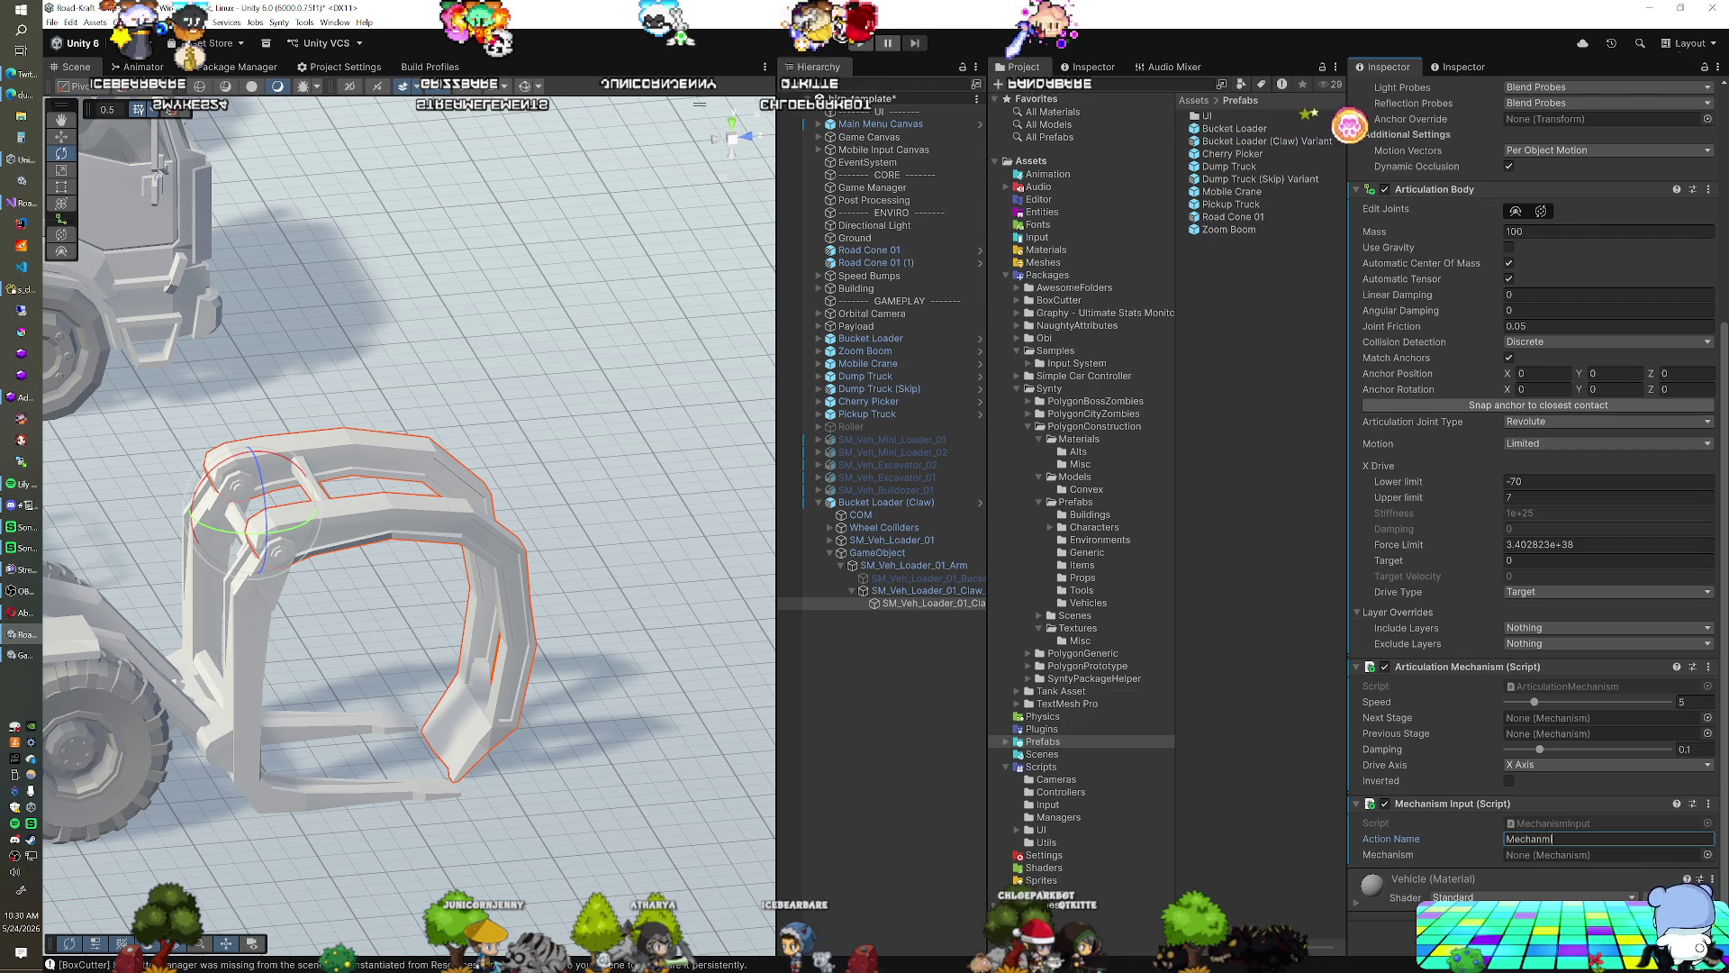
text(Mechanism)
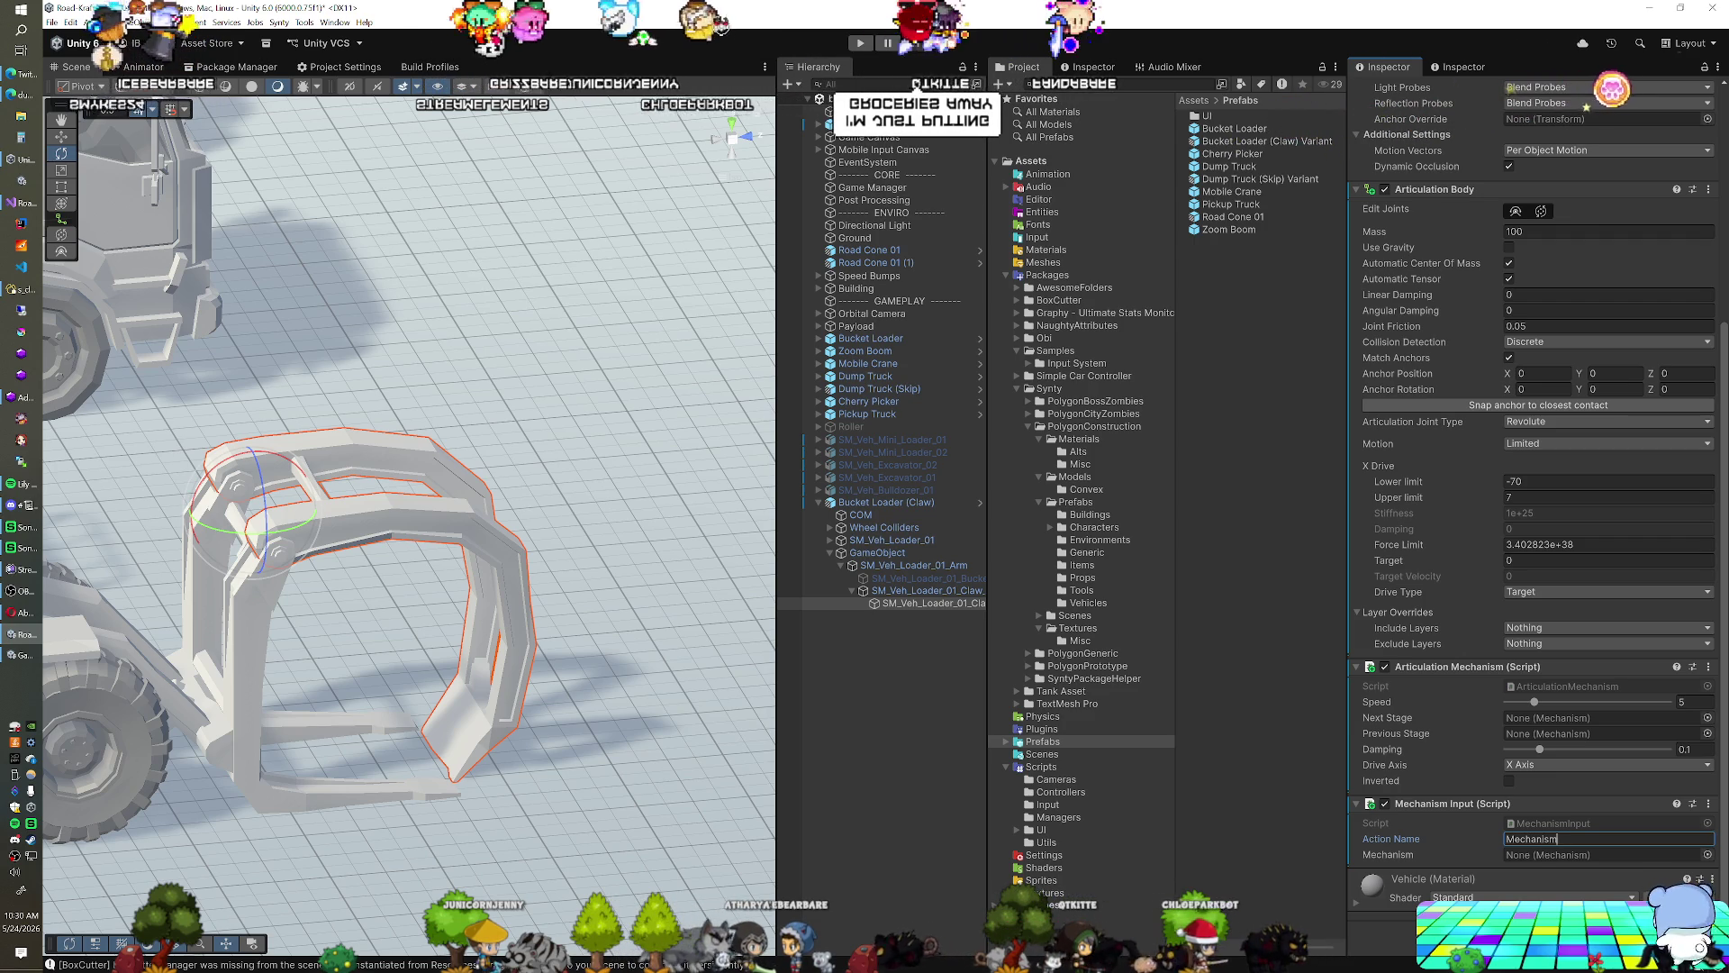
text( 3)
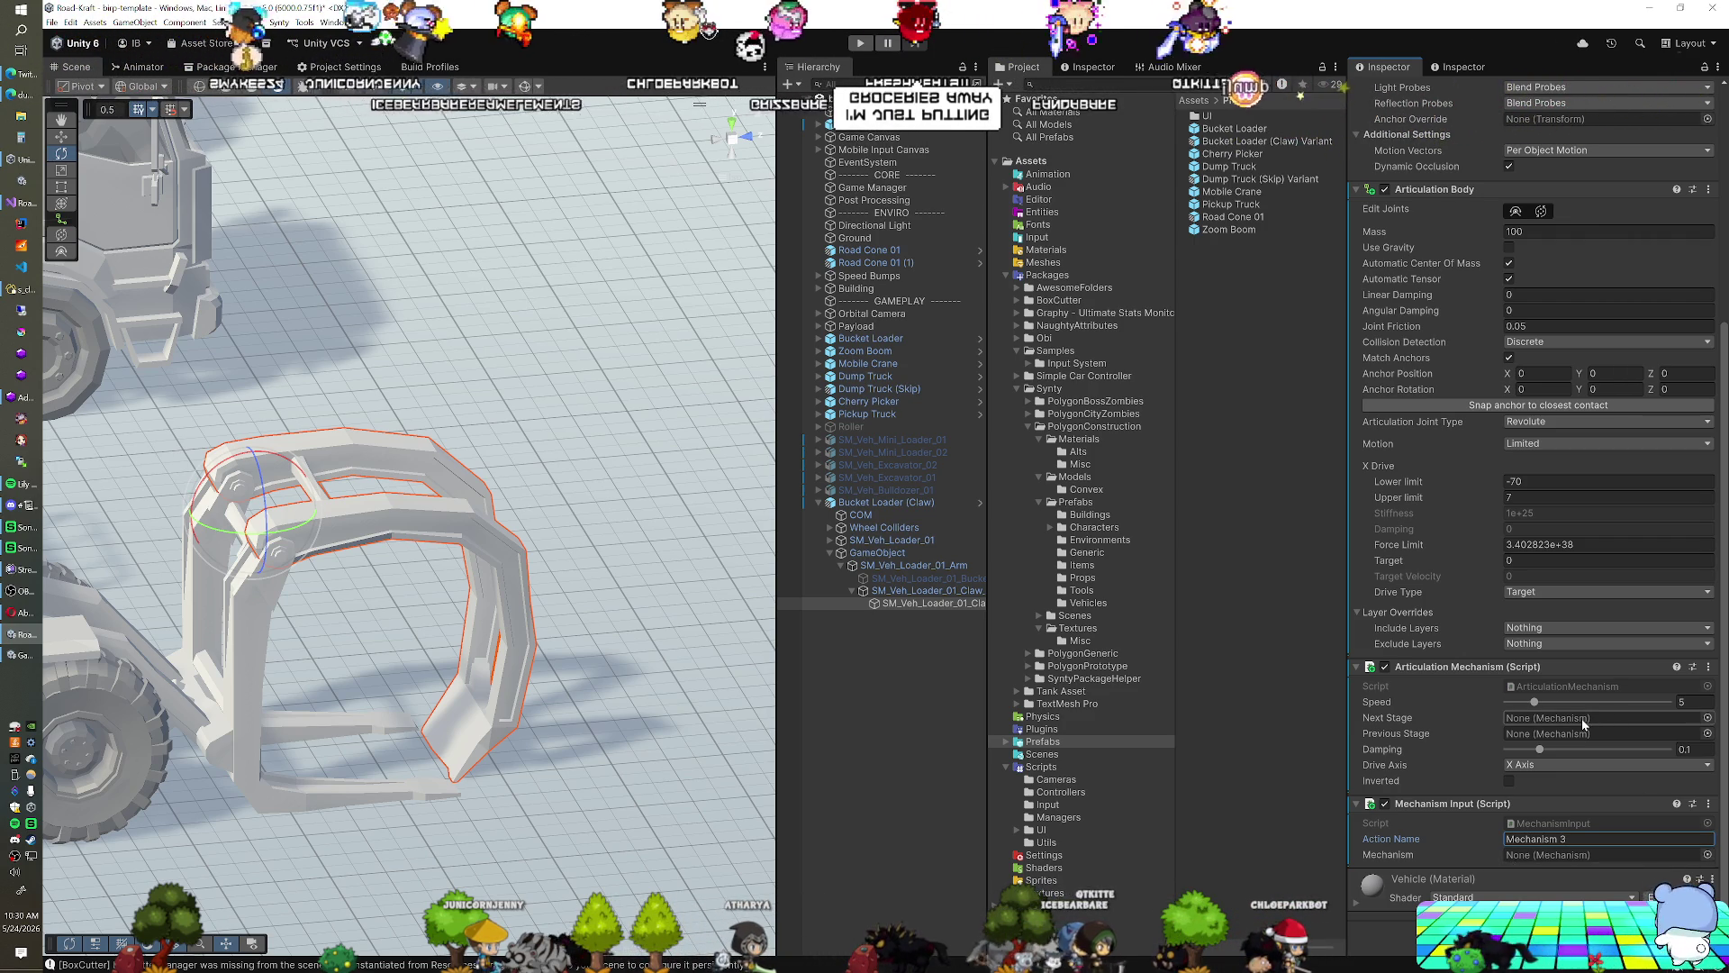
Invert the claw's mechanism at speed 15, then select Bucket Loader (Claw) and view it isometrically
click(1509, 780)
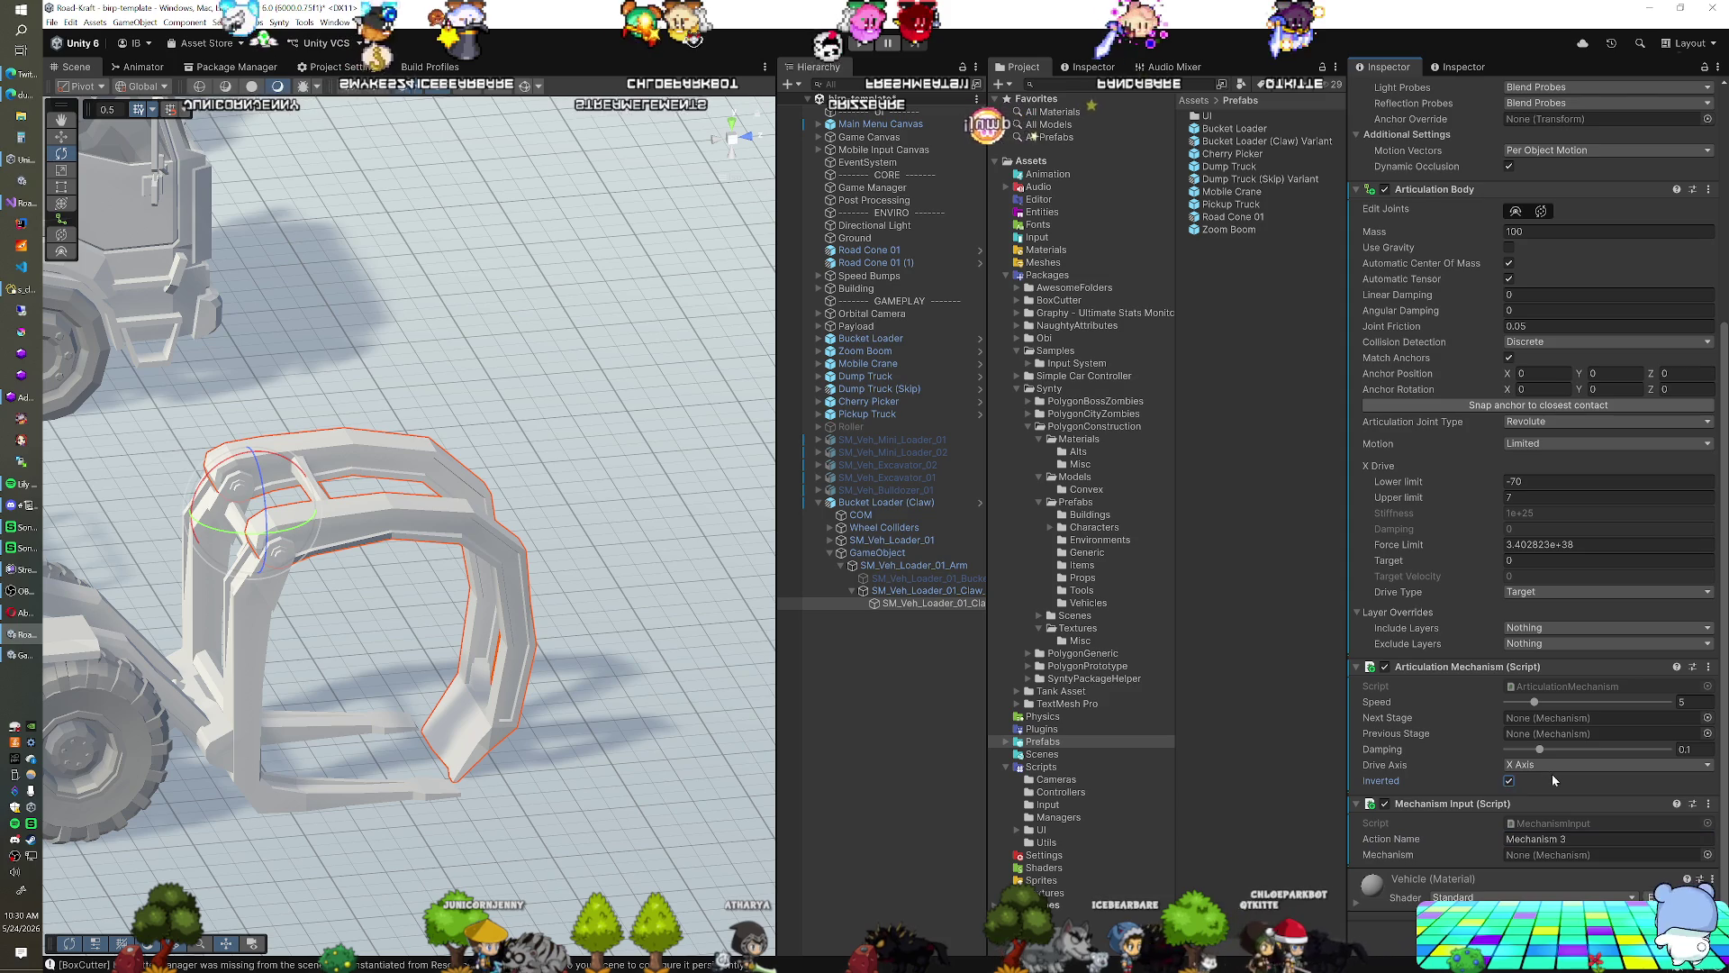
click(1682, 701)
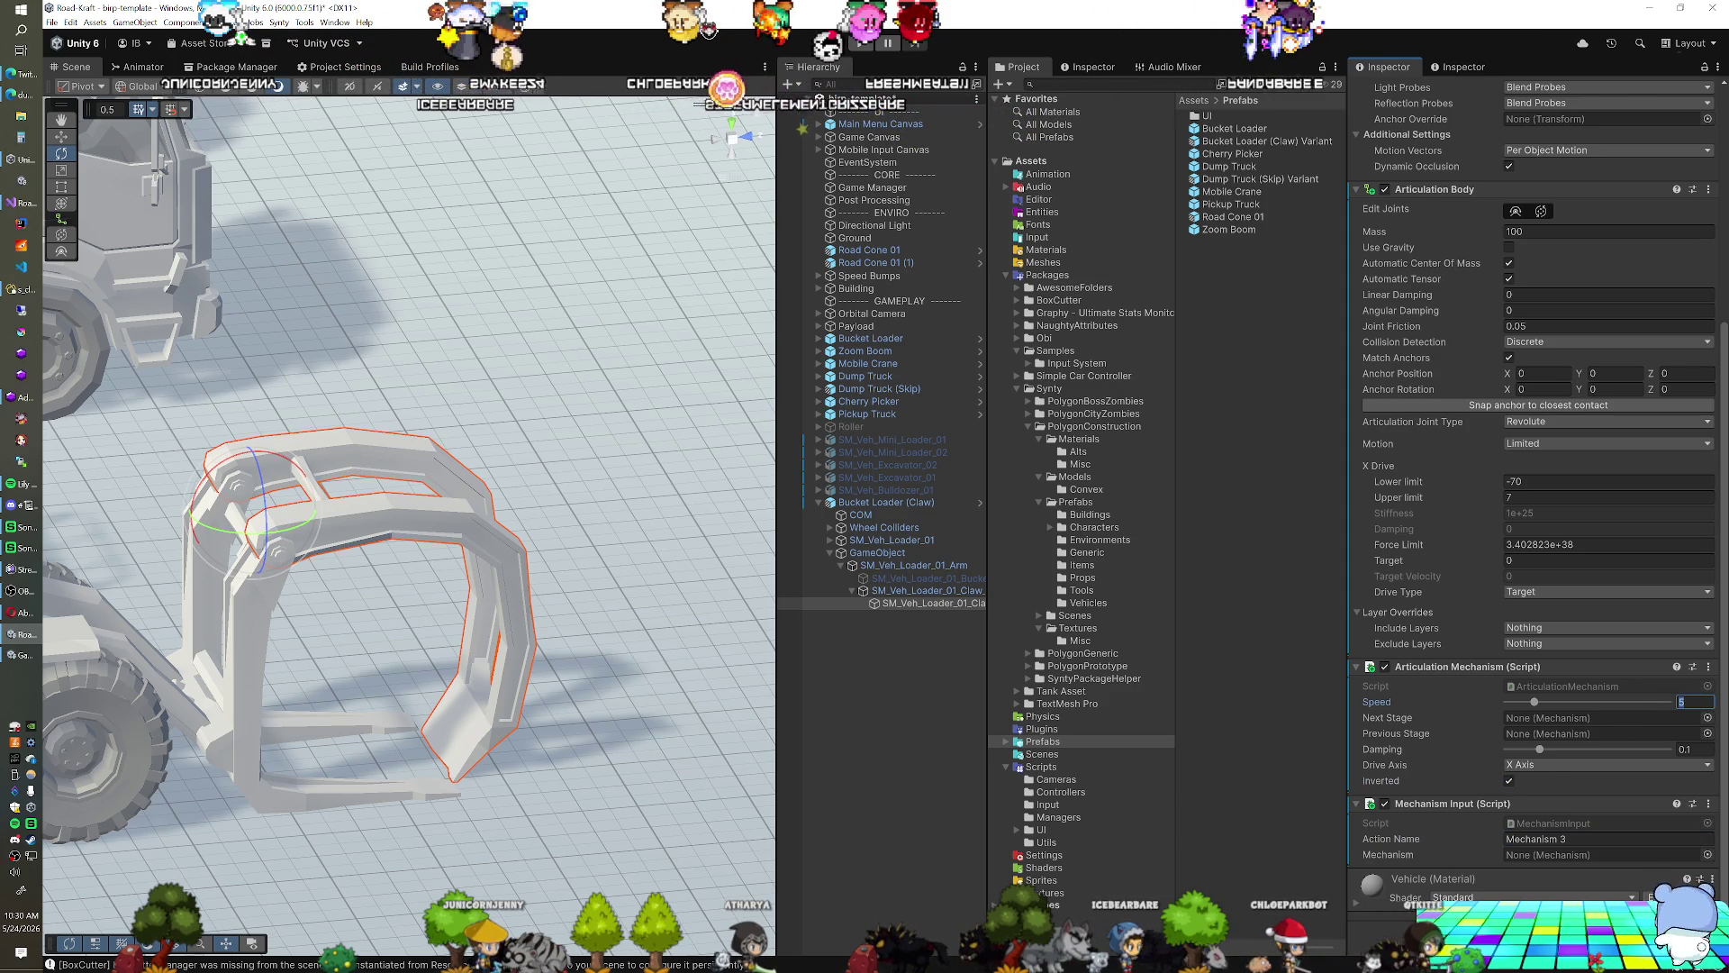
click(955, 604)
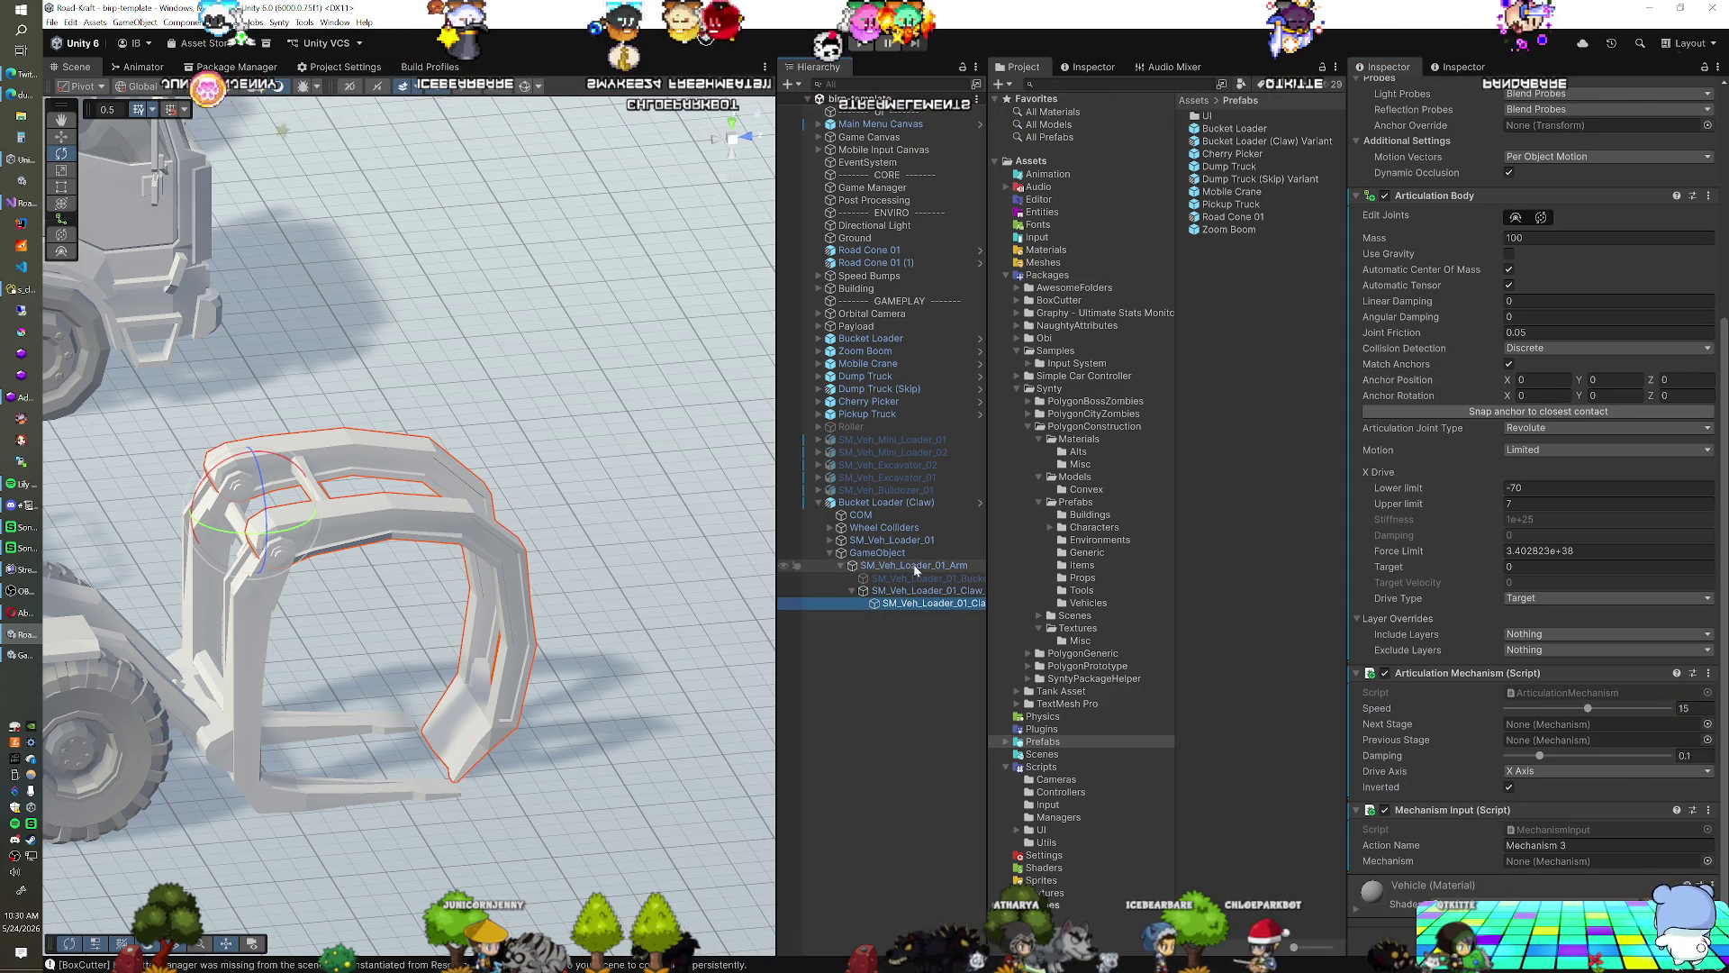
click(388, 552)
scroll(387, 554, down, 5)
drag(361, 571, 504, 531)
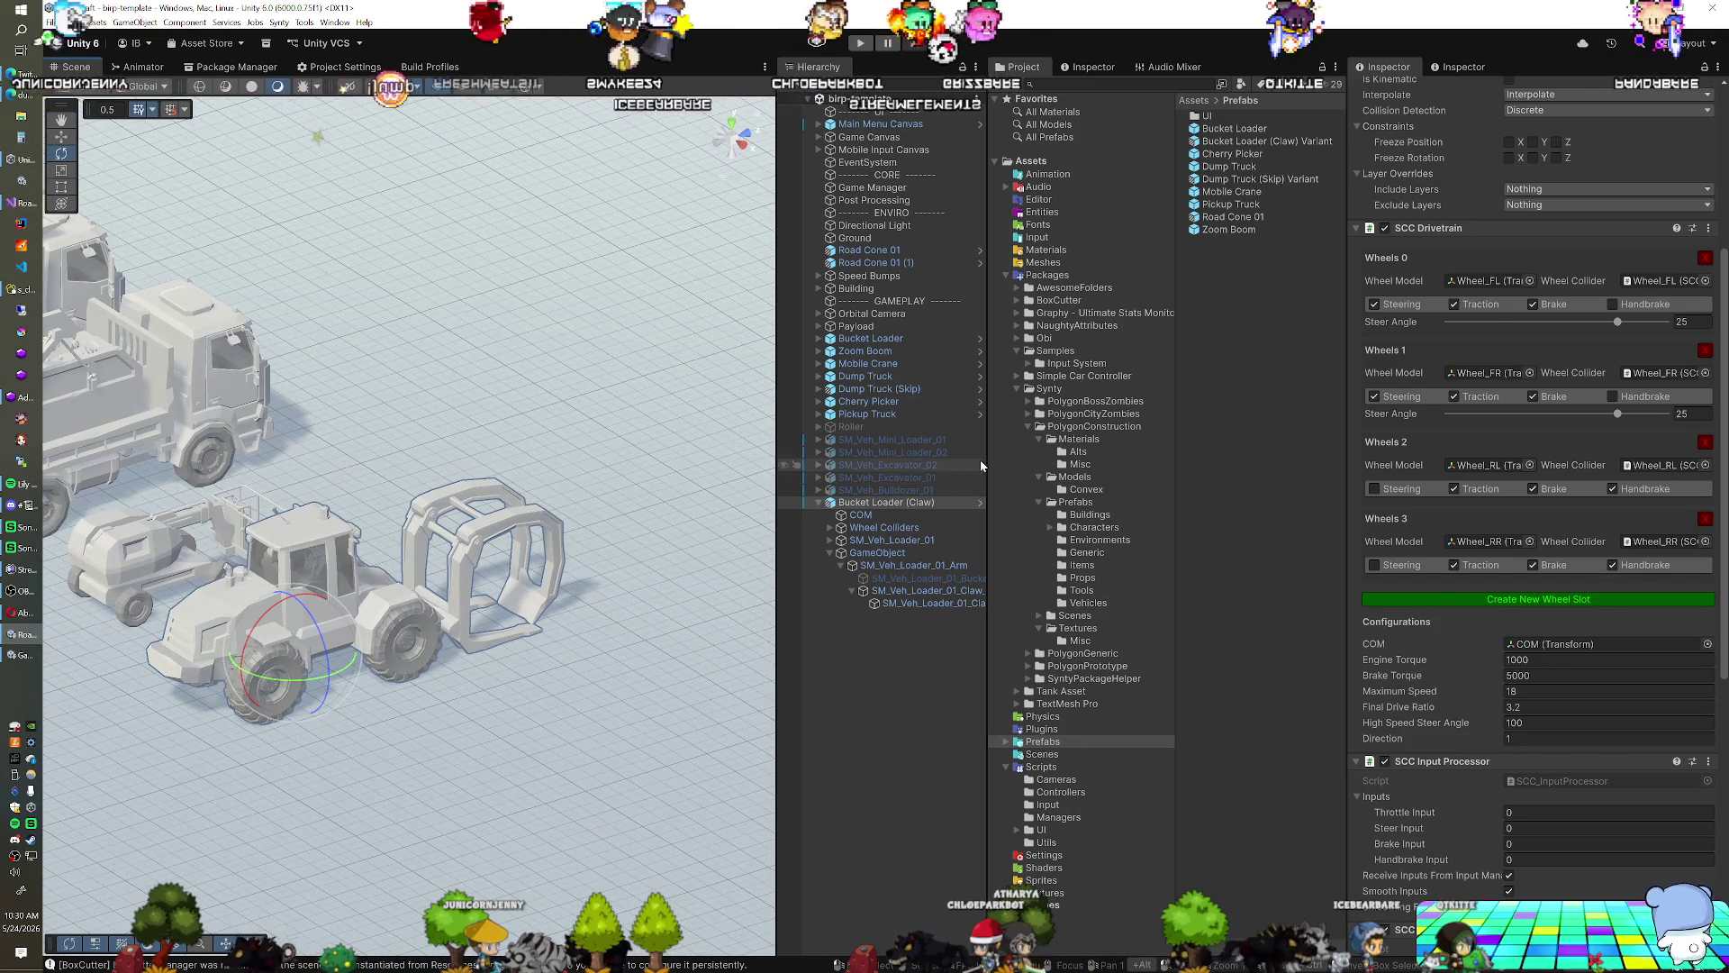
click(854, 45)
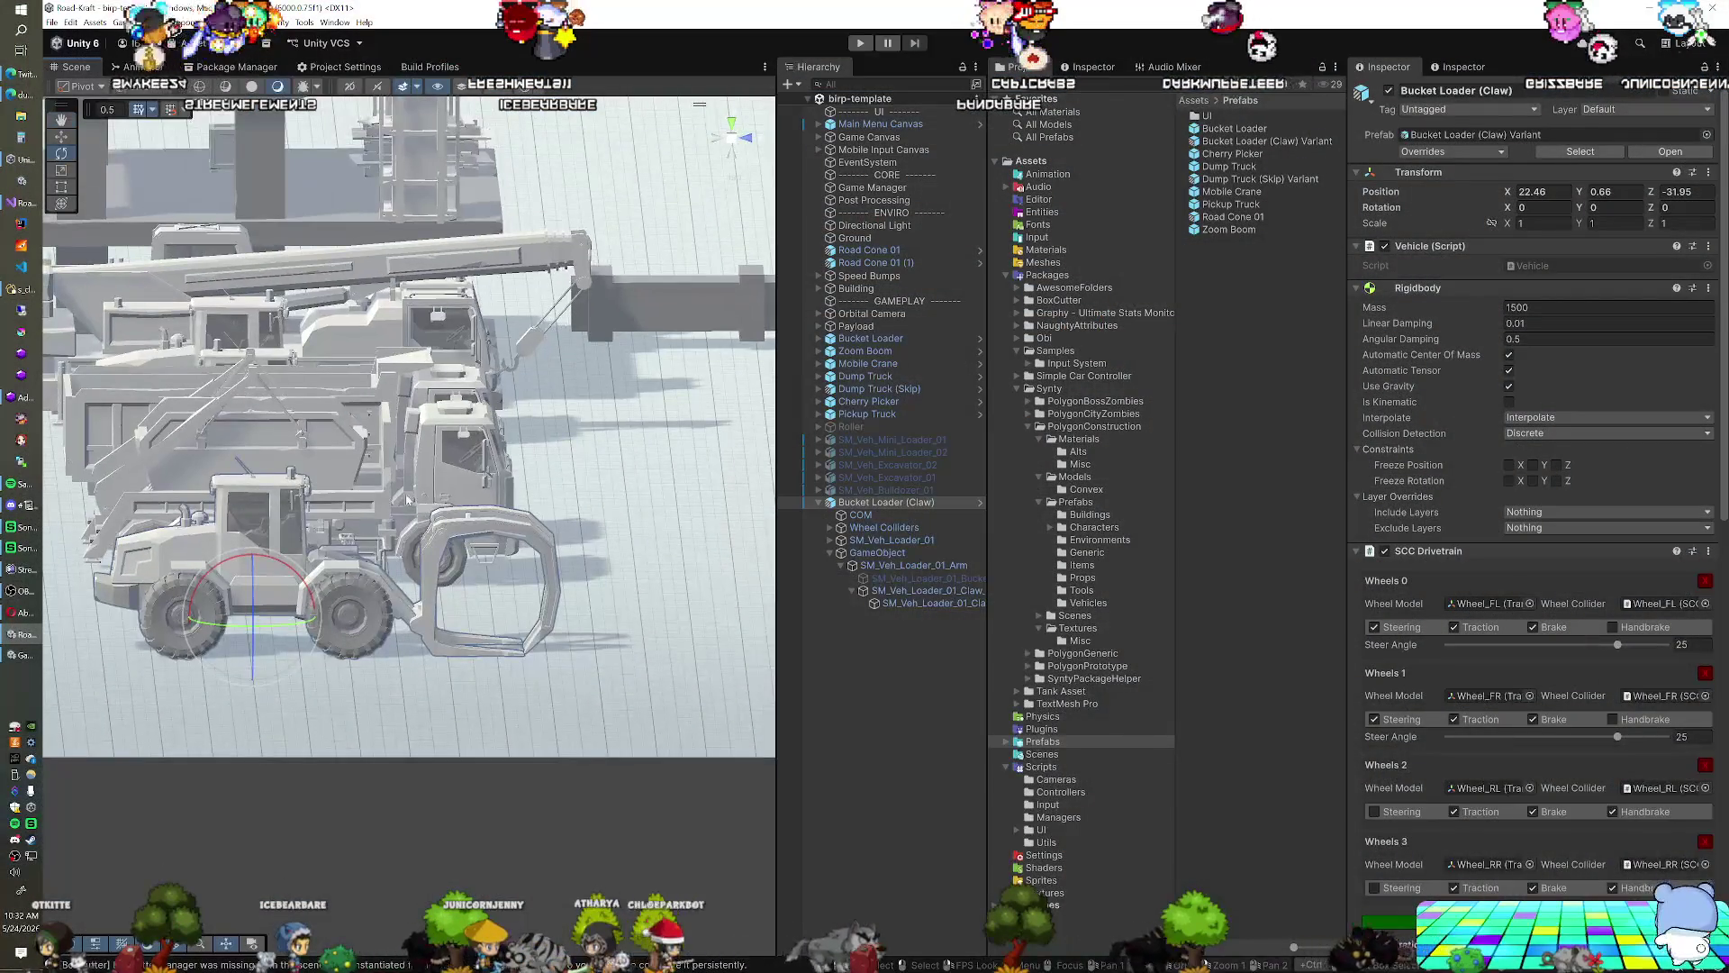
scroll(492, 509, up, 3)
click(446, 583)
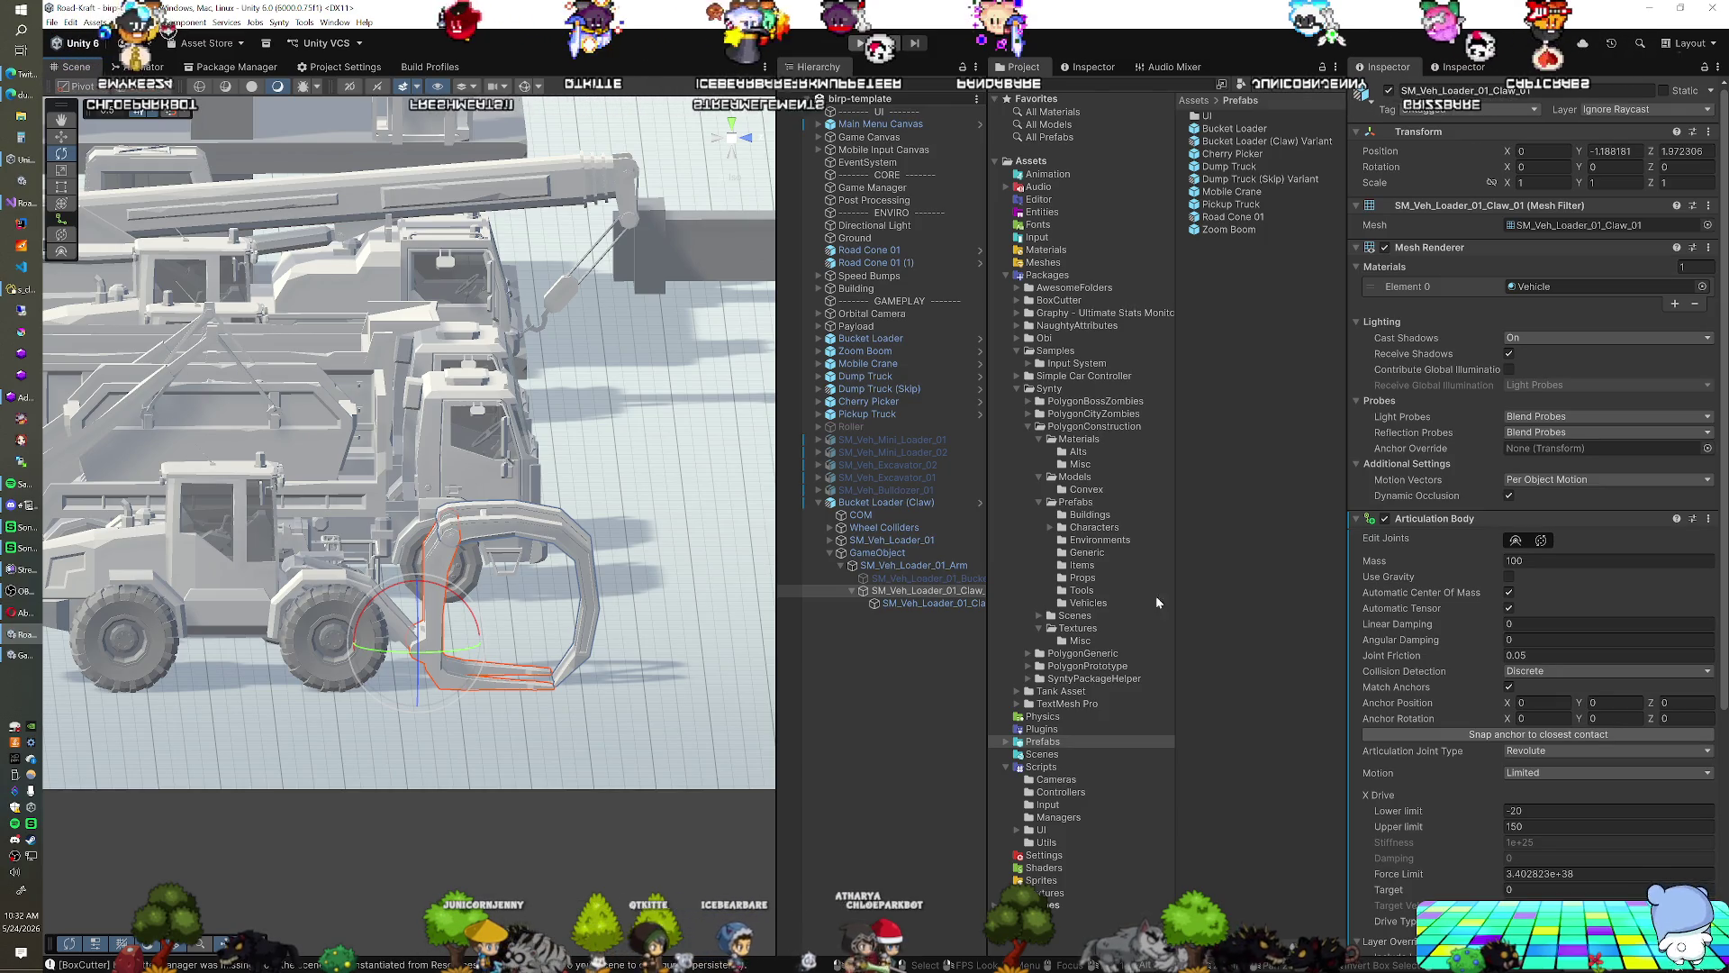
Add a Mesh Collider to the first claw part, SM_Veh_Loader_01_Claw_01
scroll(1432, 577, down, 6)
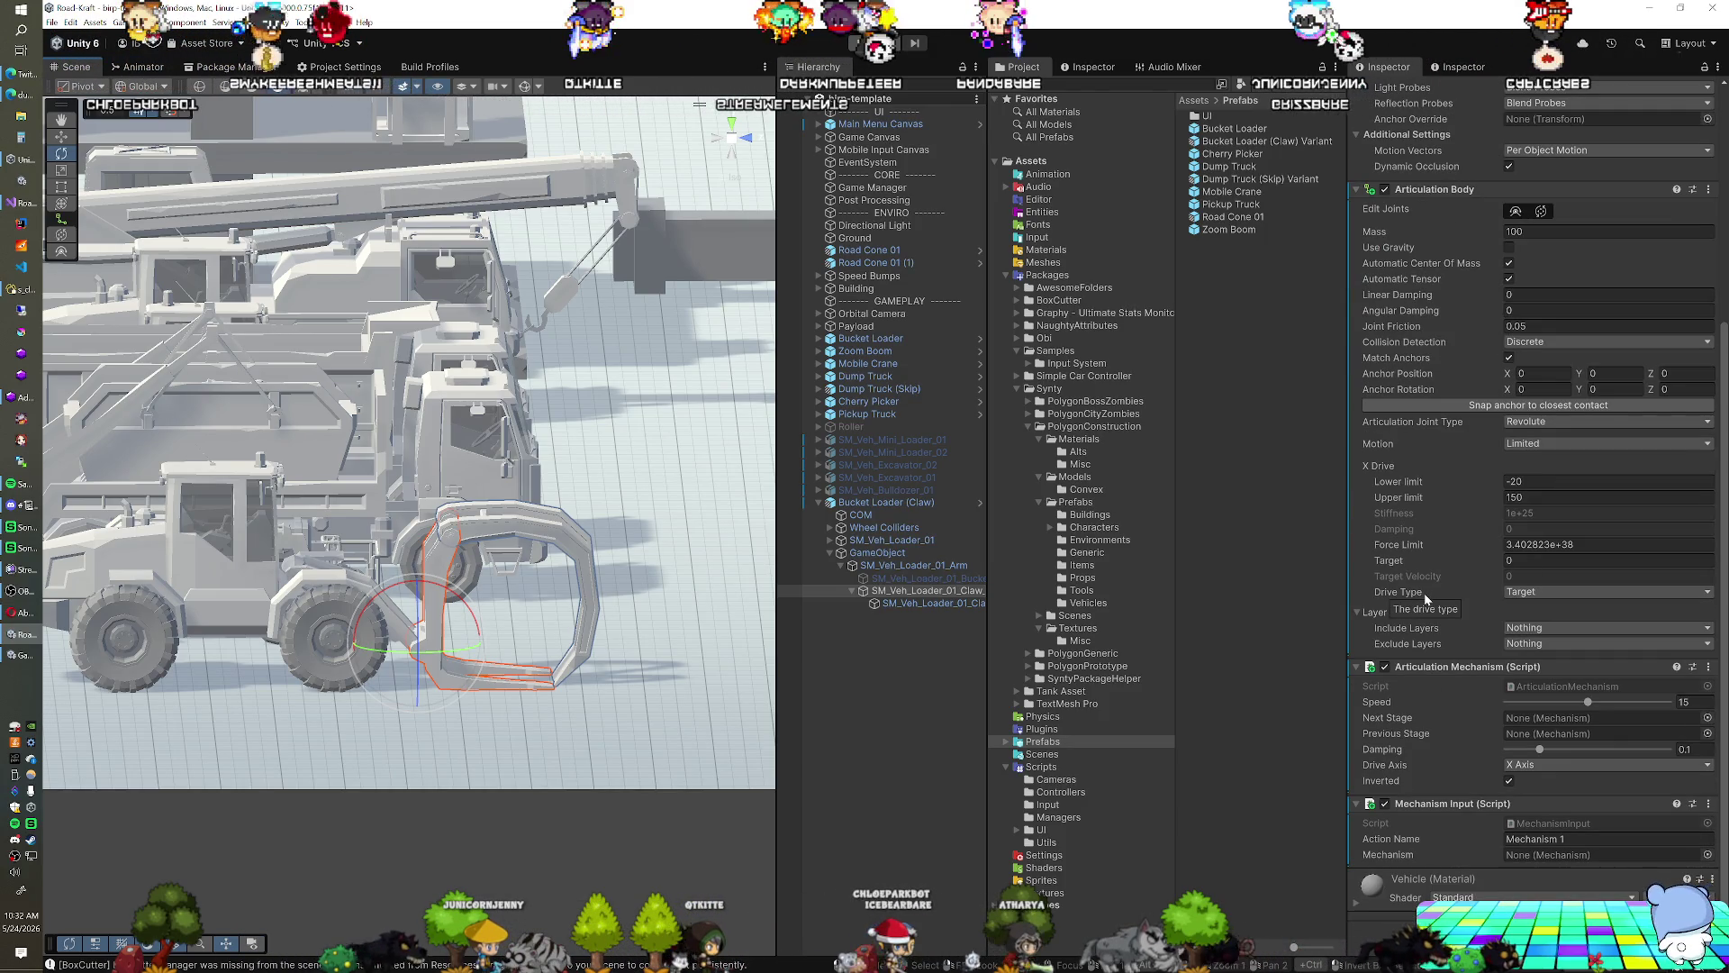
key(ctrl+shift+a)
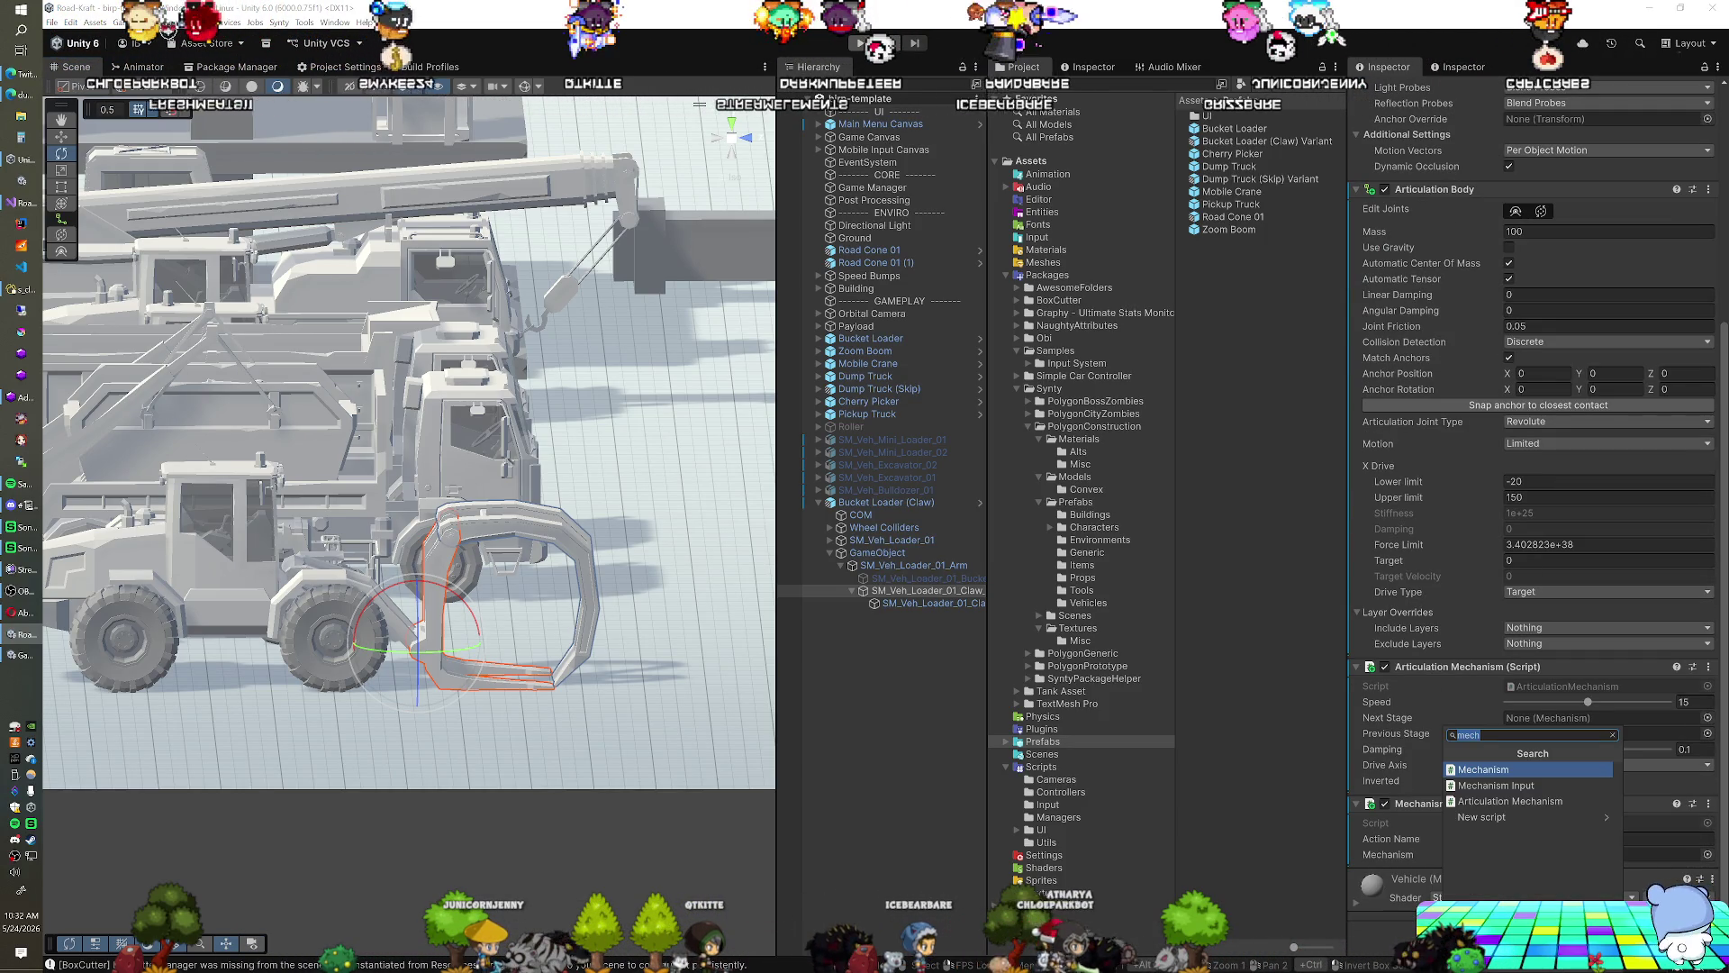
key(Down)
key(Down)
key(Return)
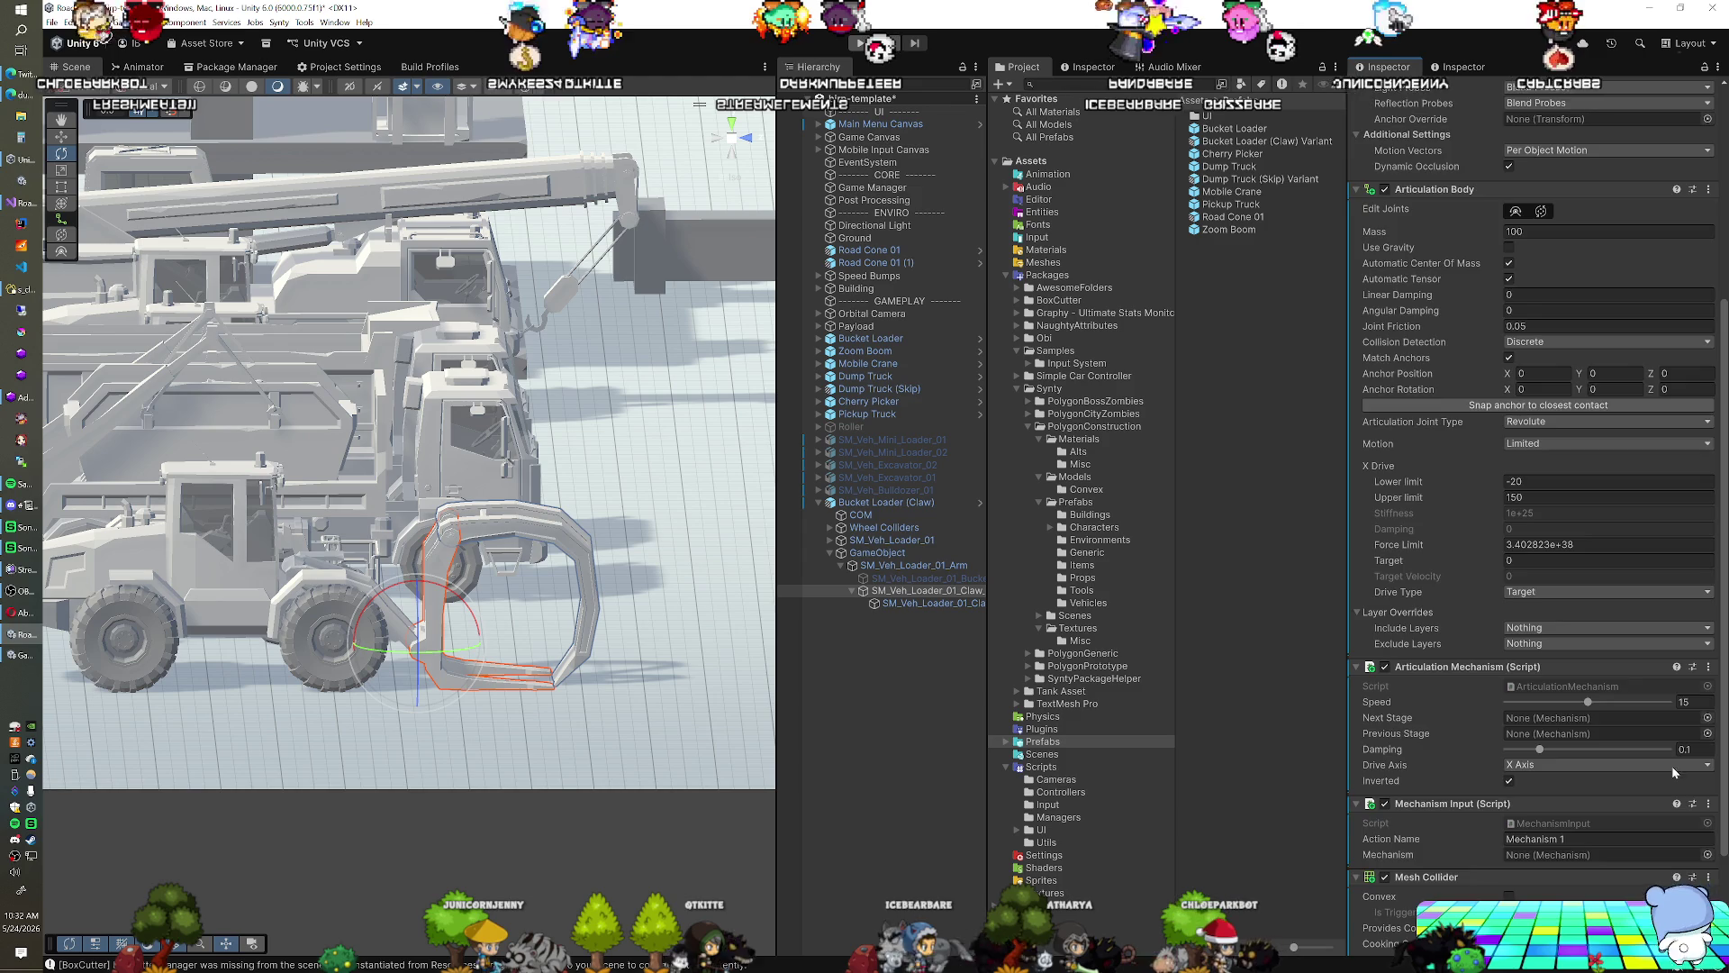
scroll(1657, 838, down, 3)
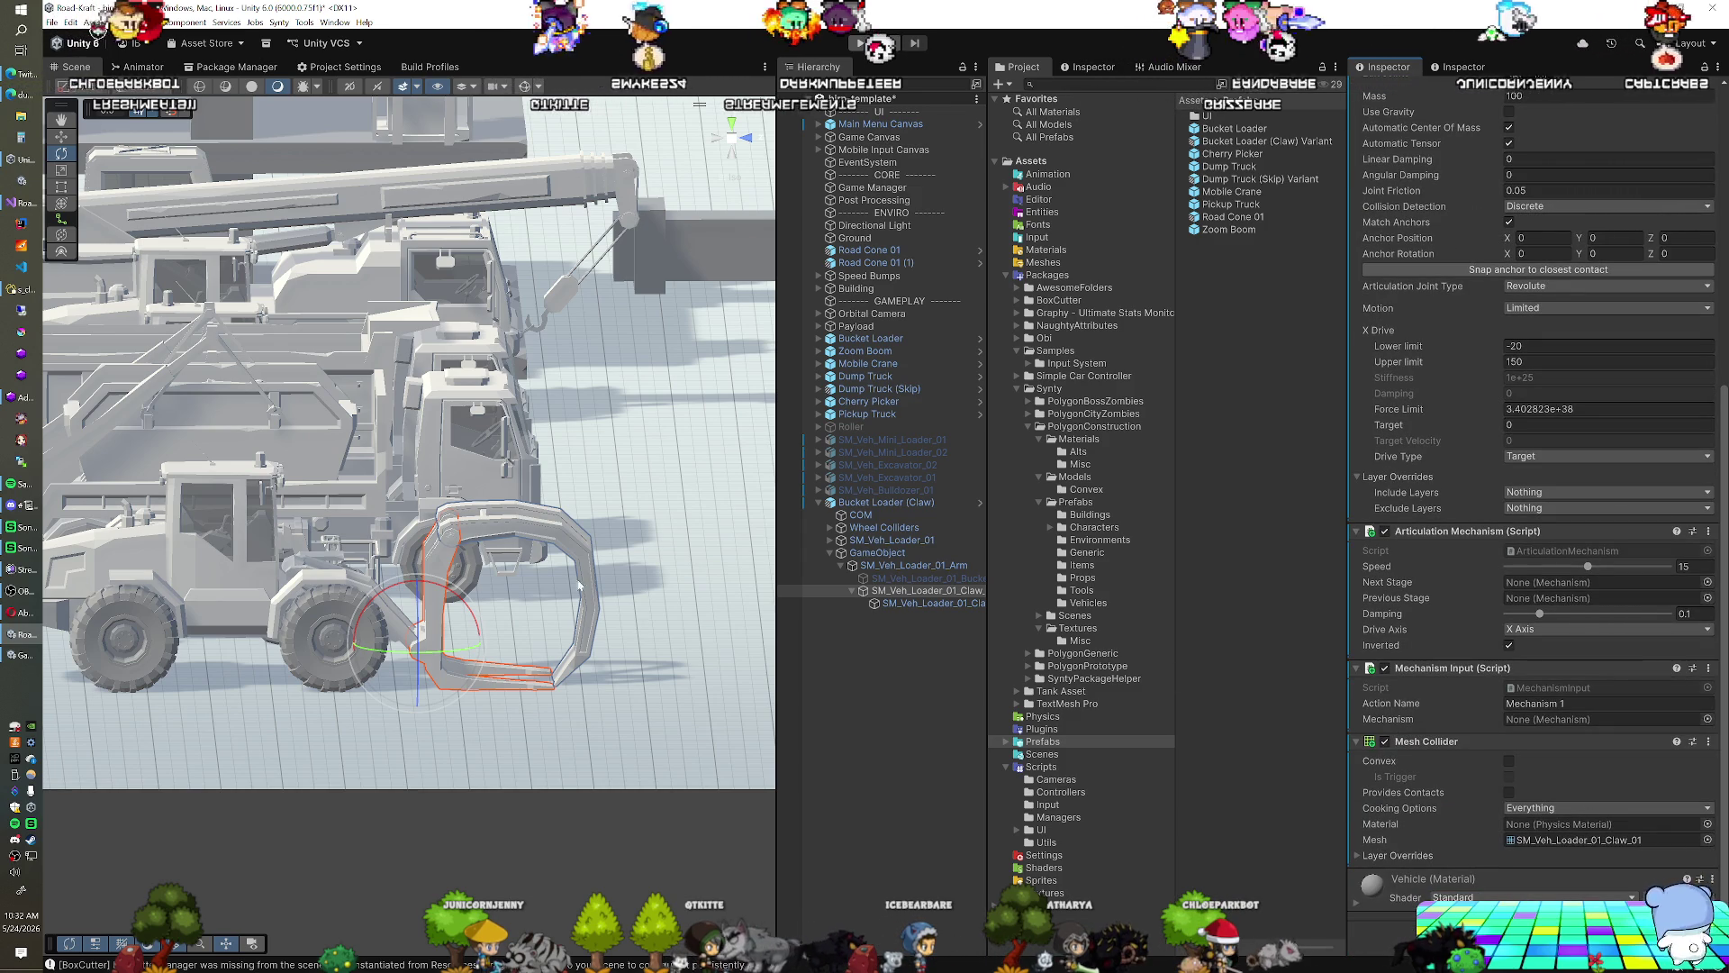
Give the second claw part a Mesh Collider, then start a Play test of the claw colliders
click(513, 530)
click(512, 530)
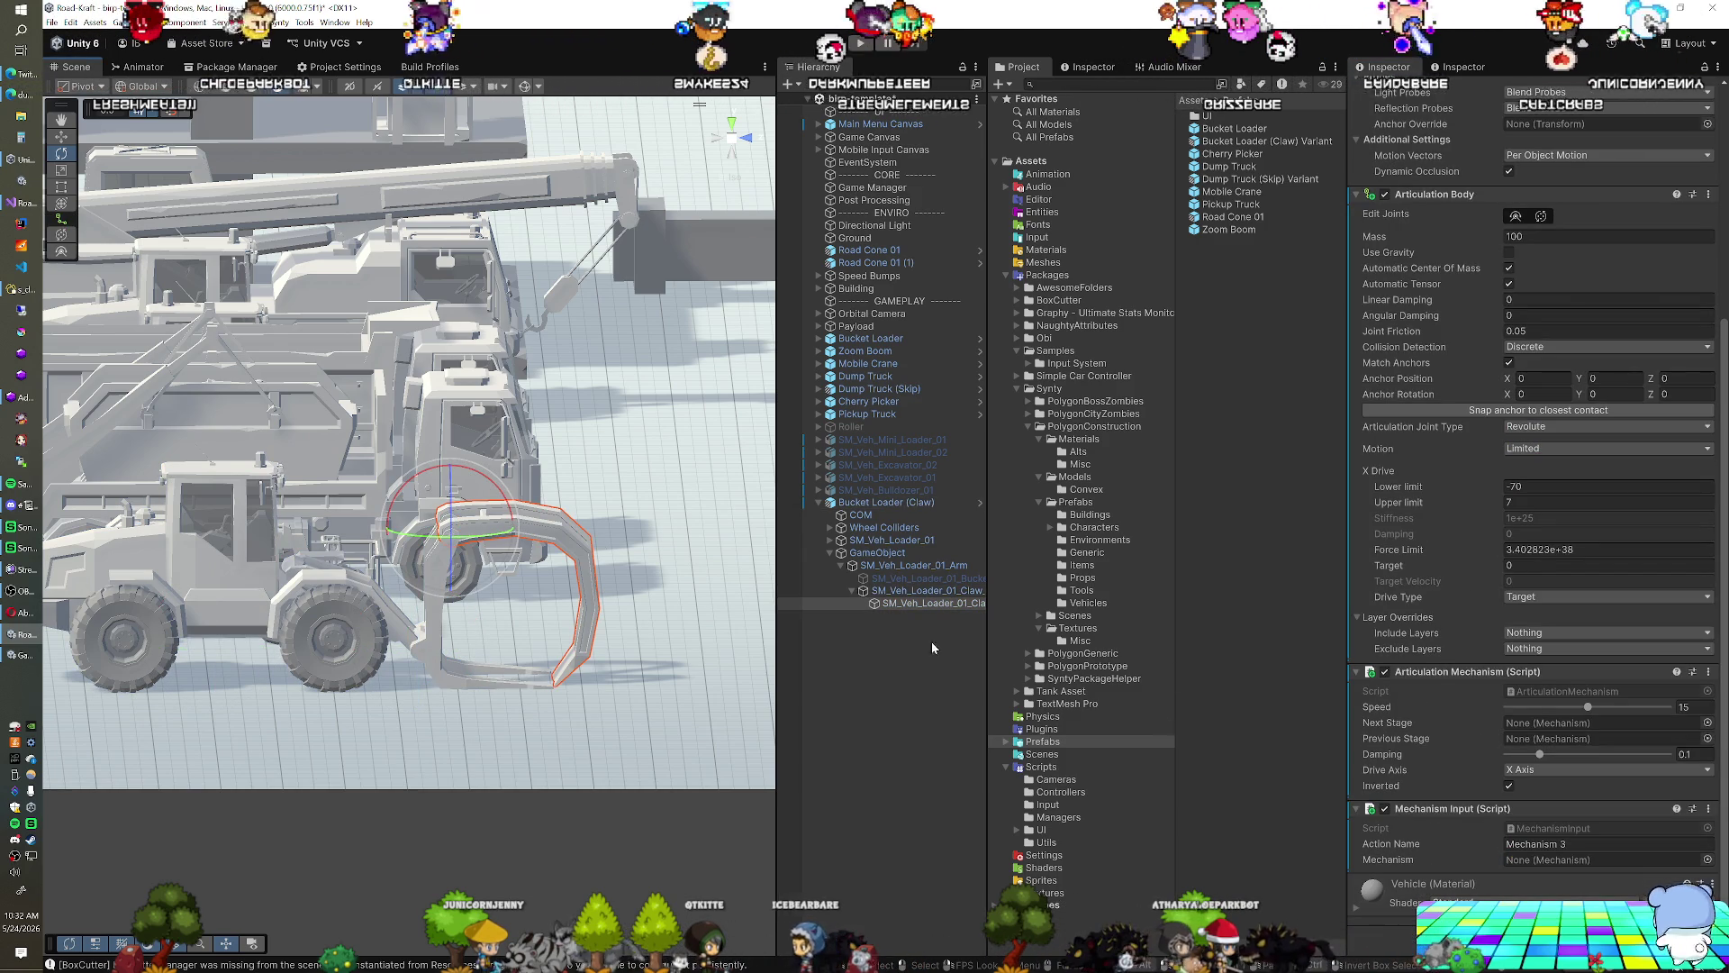
key(ctrl+shift+a)
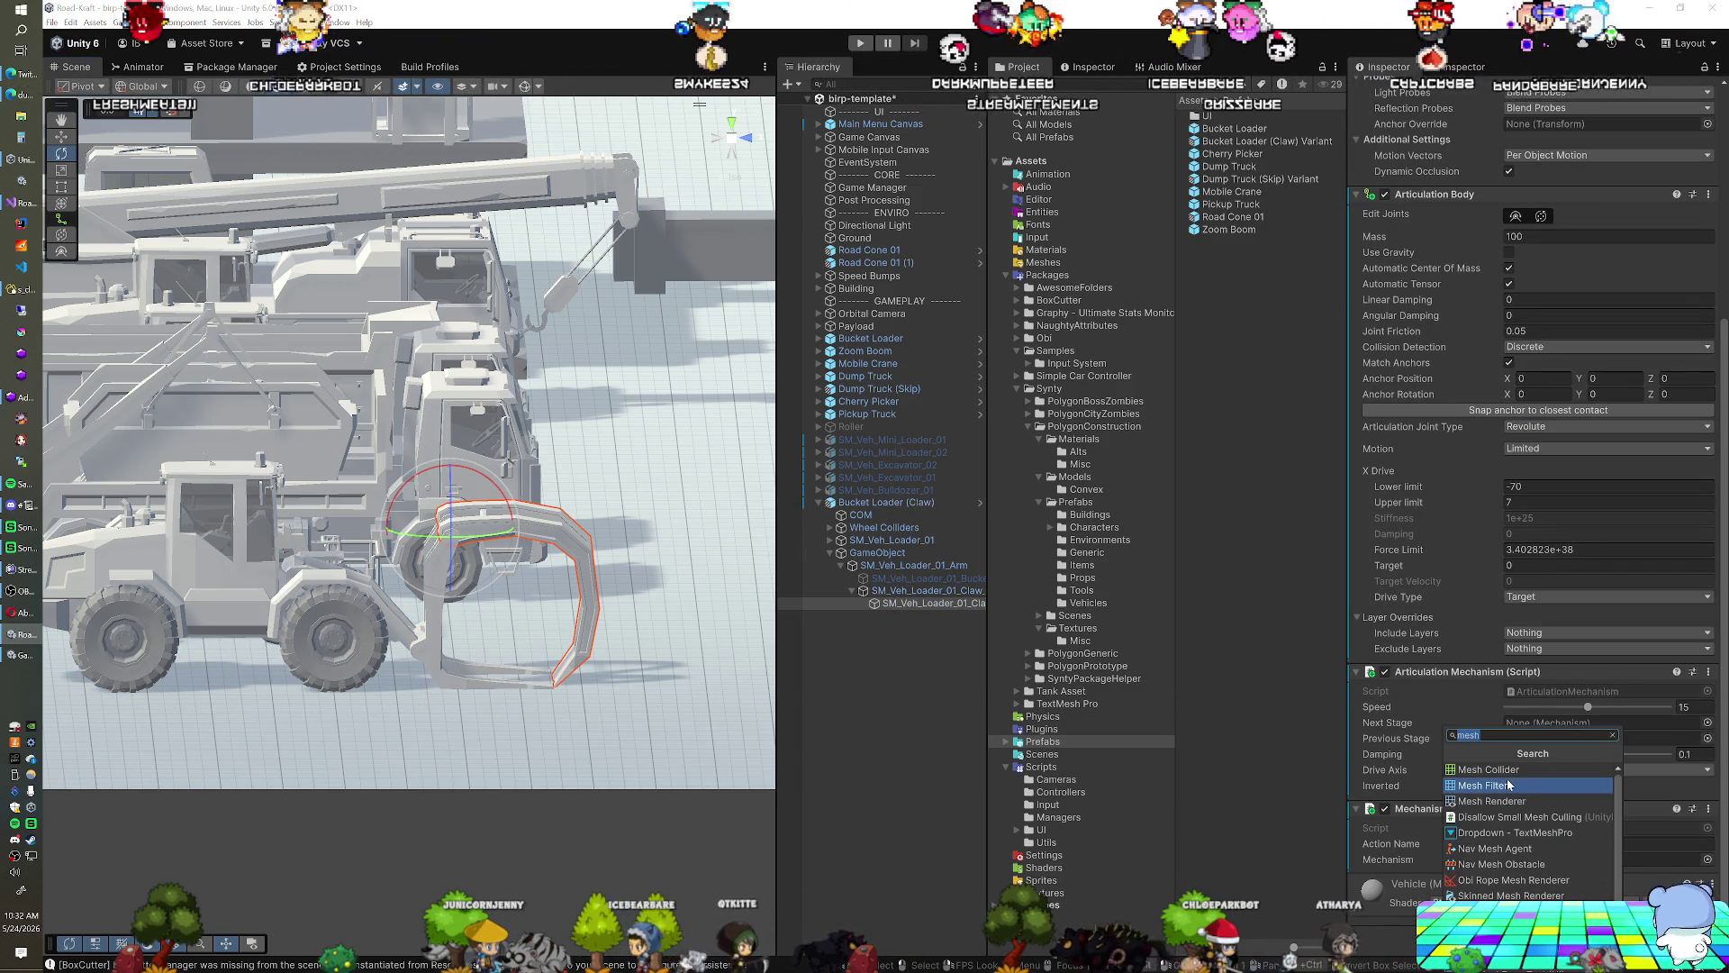
click(1510, 786)
key(Escape)
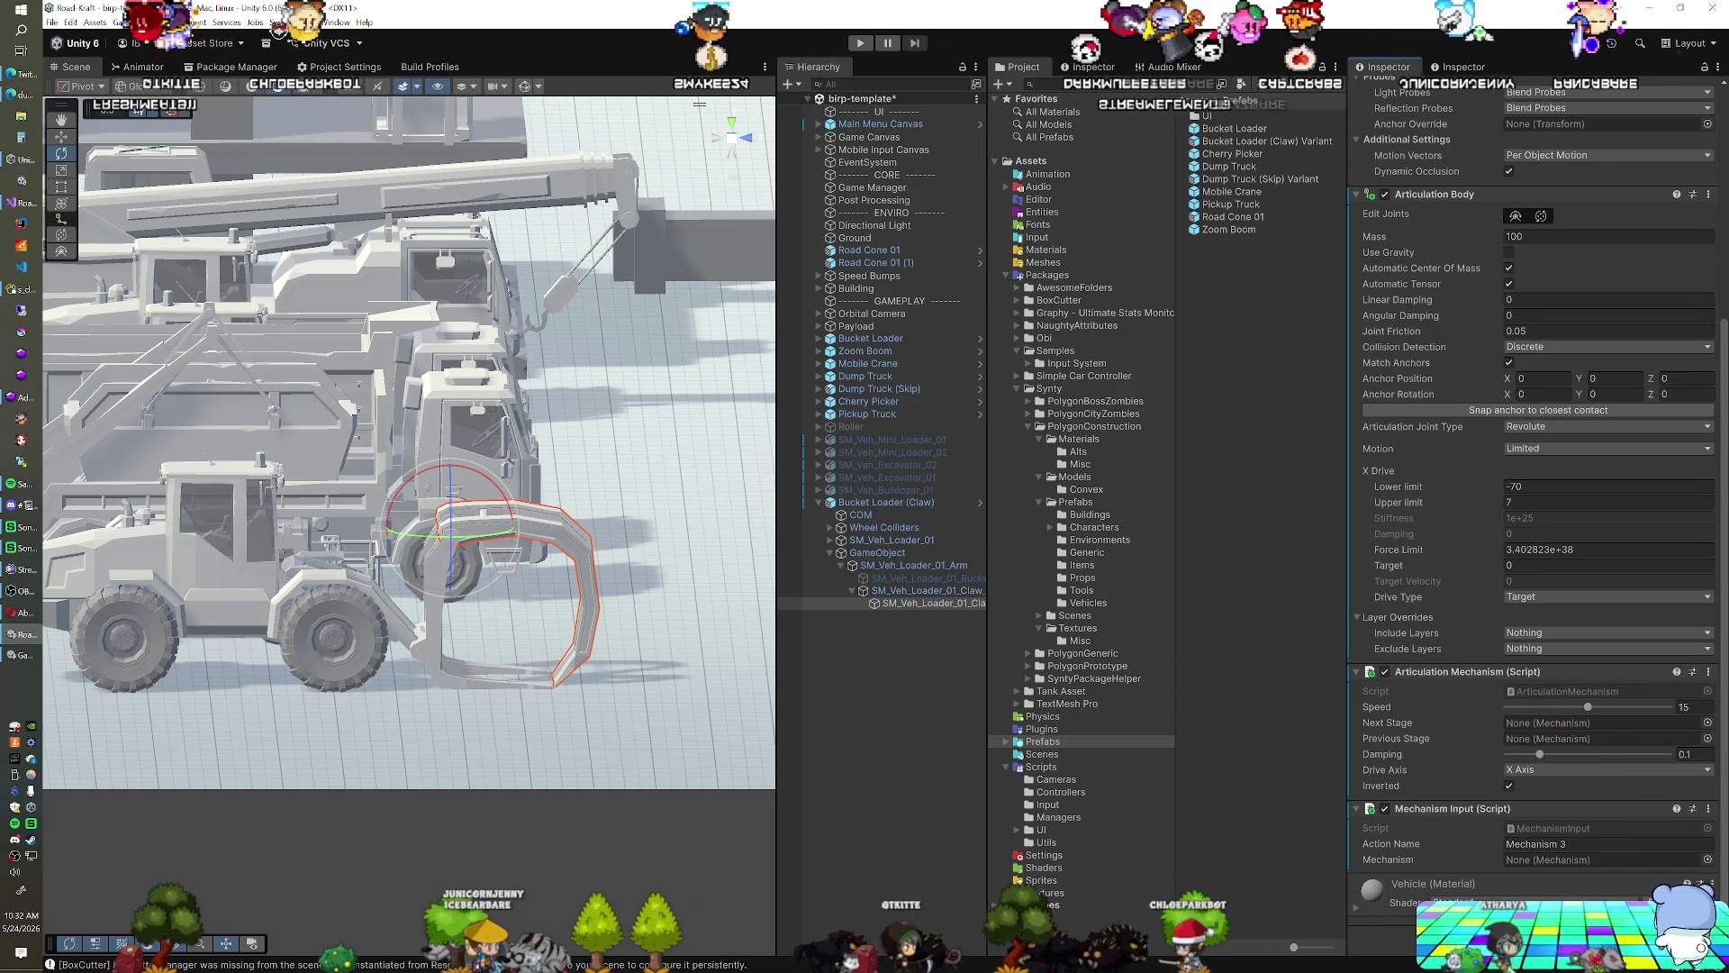
key(Escape)
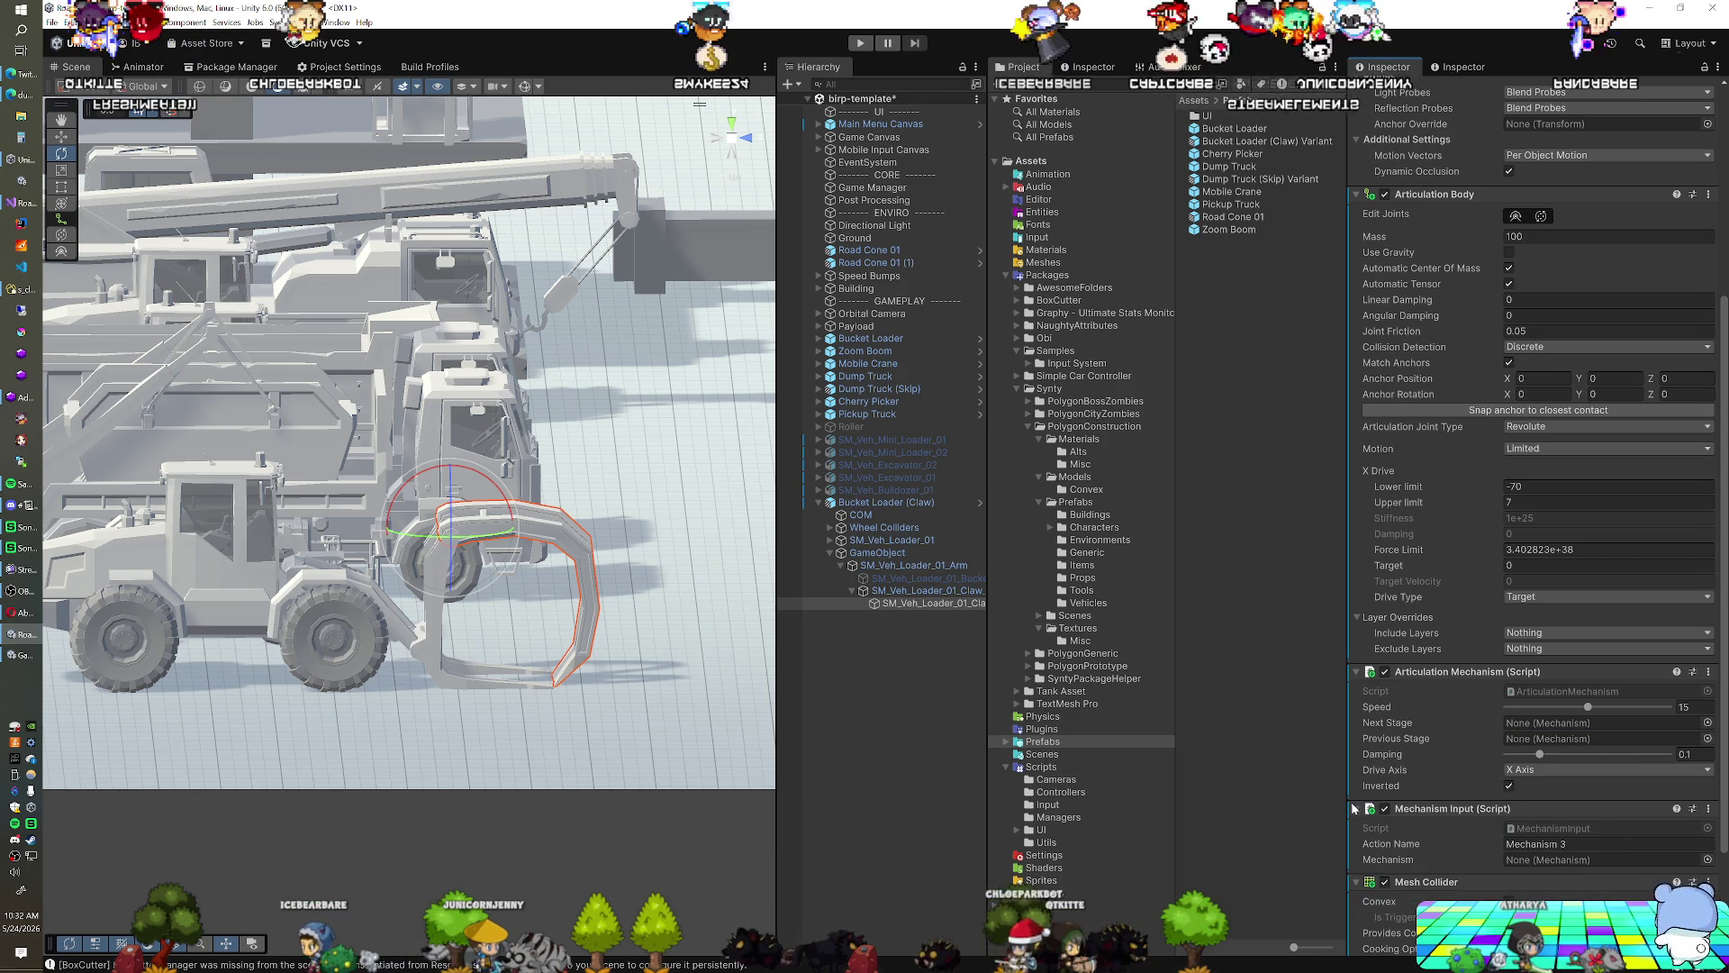
scroll(1425, 829, down, 3)
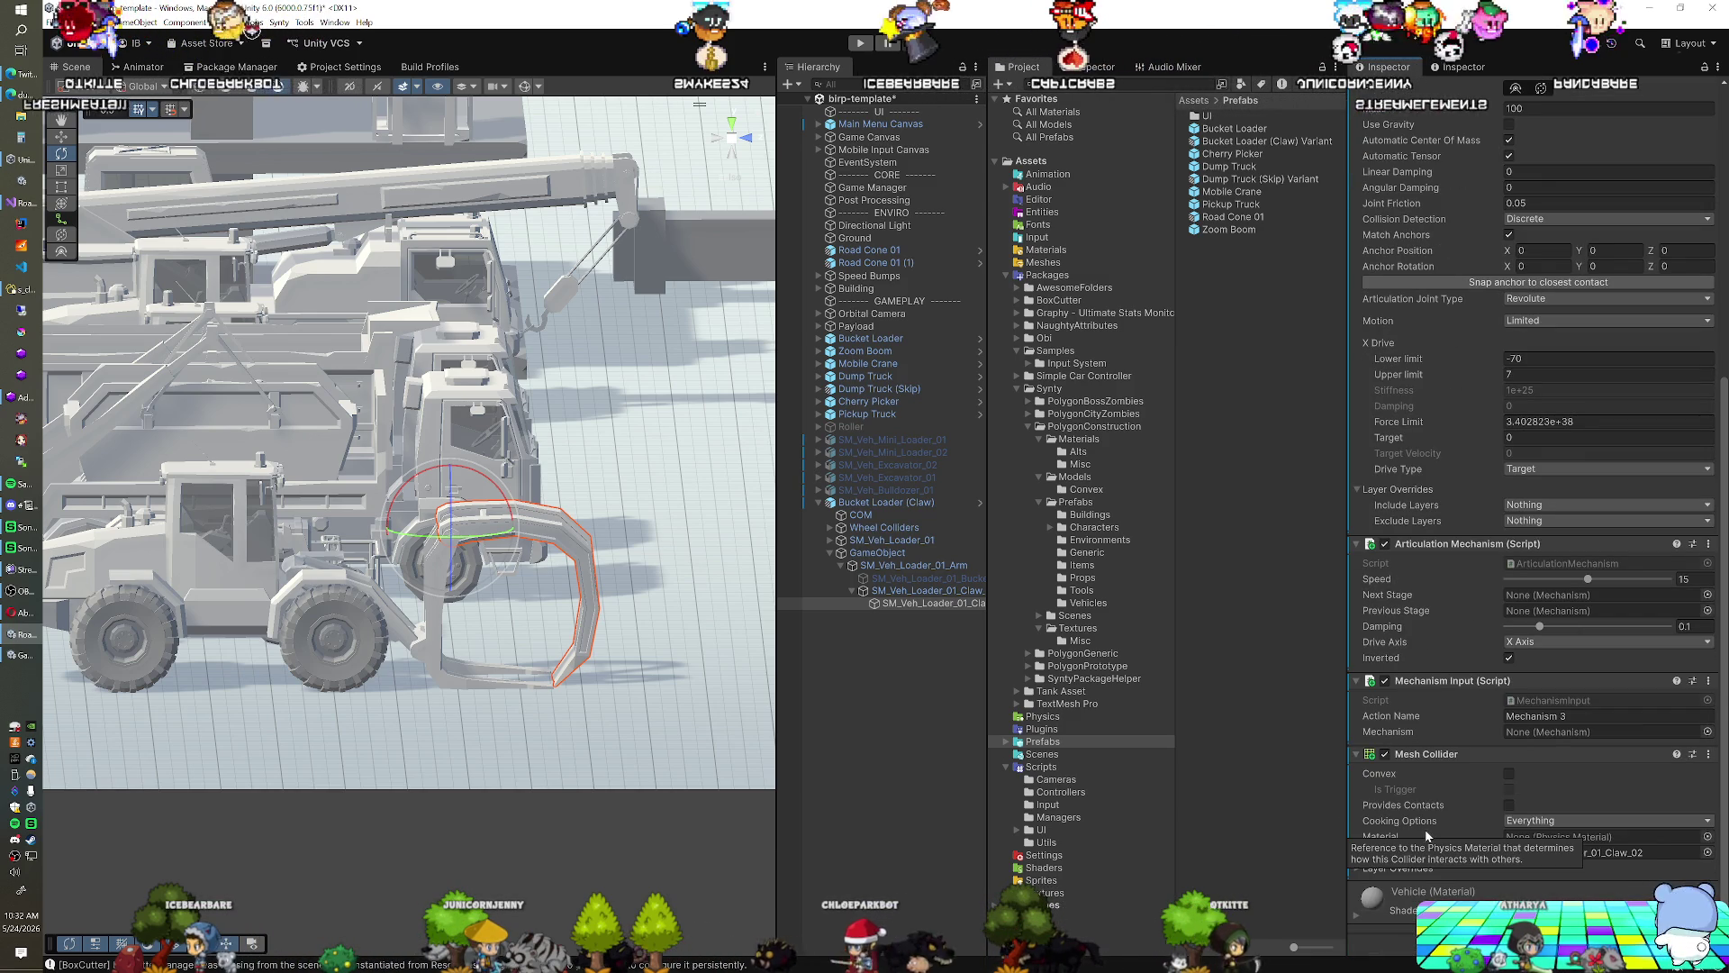
scroll(646, 678, down, 3)
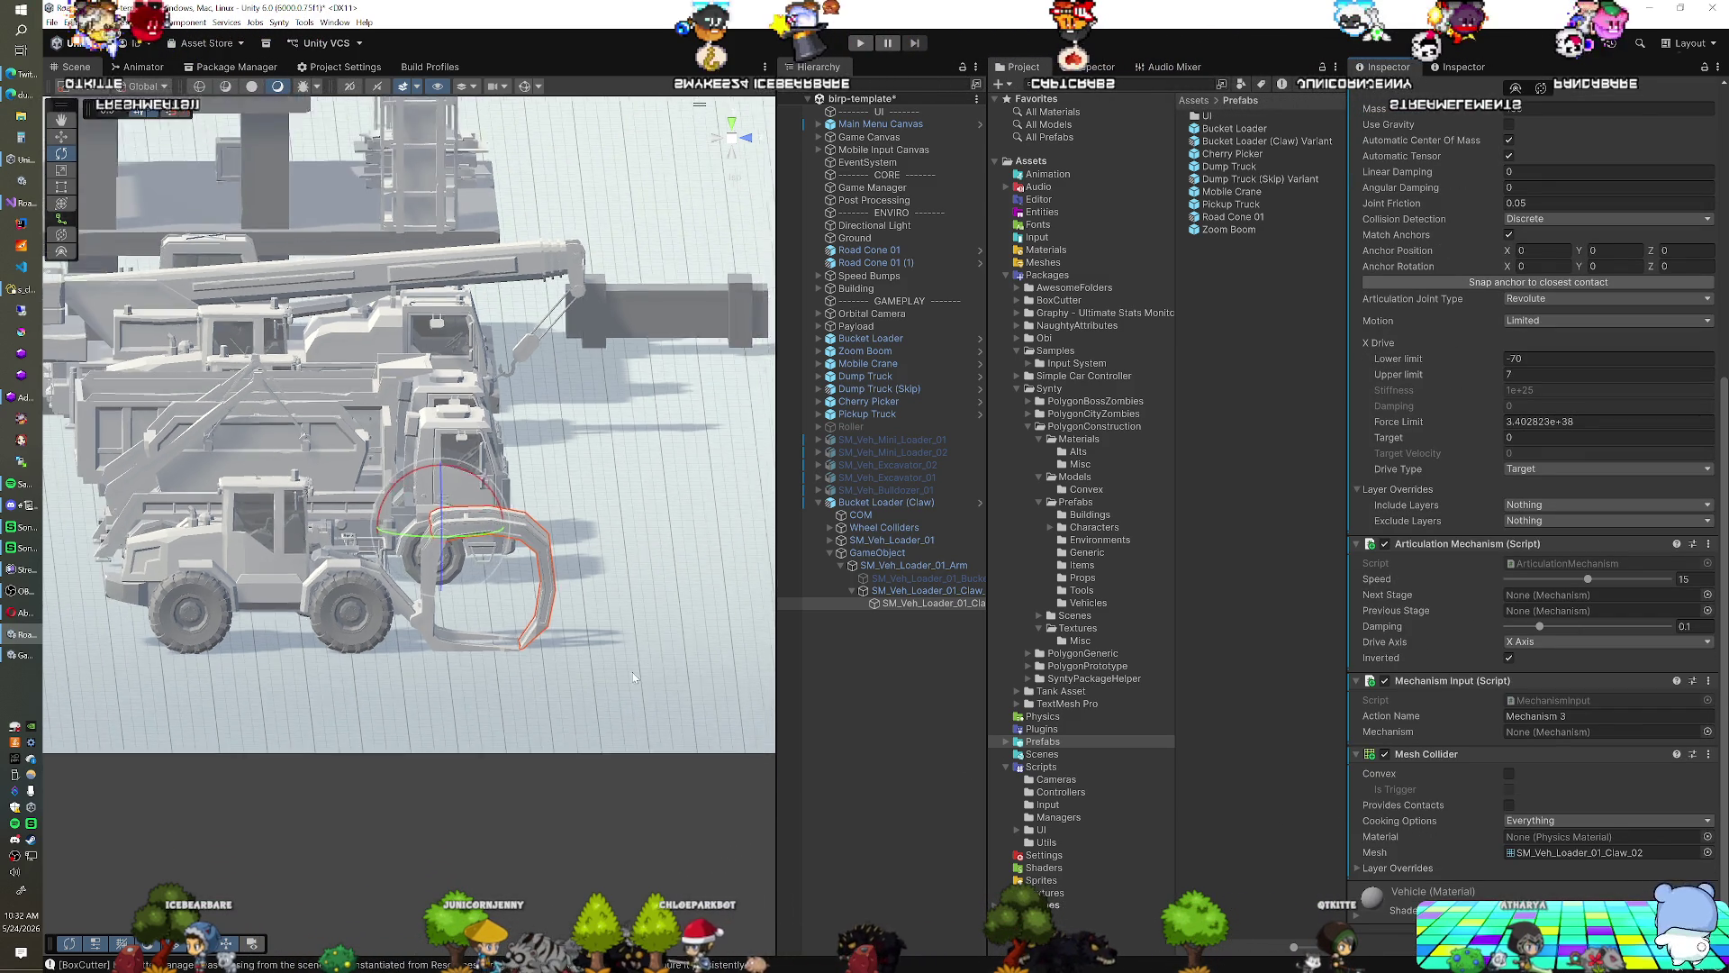
scroll(631, 666, down, 3)
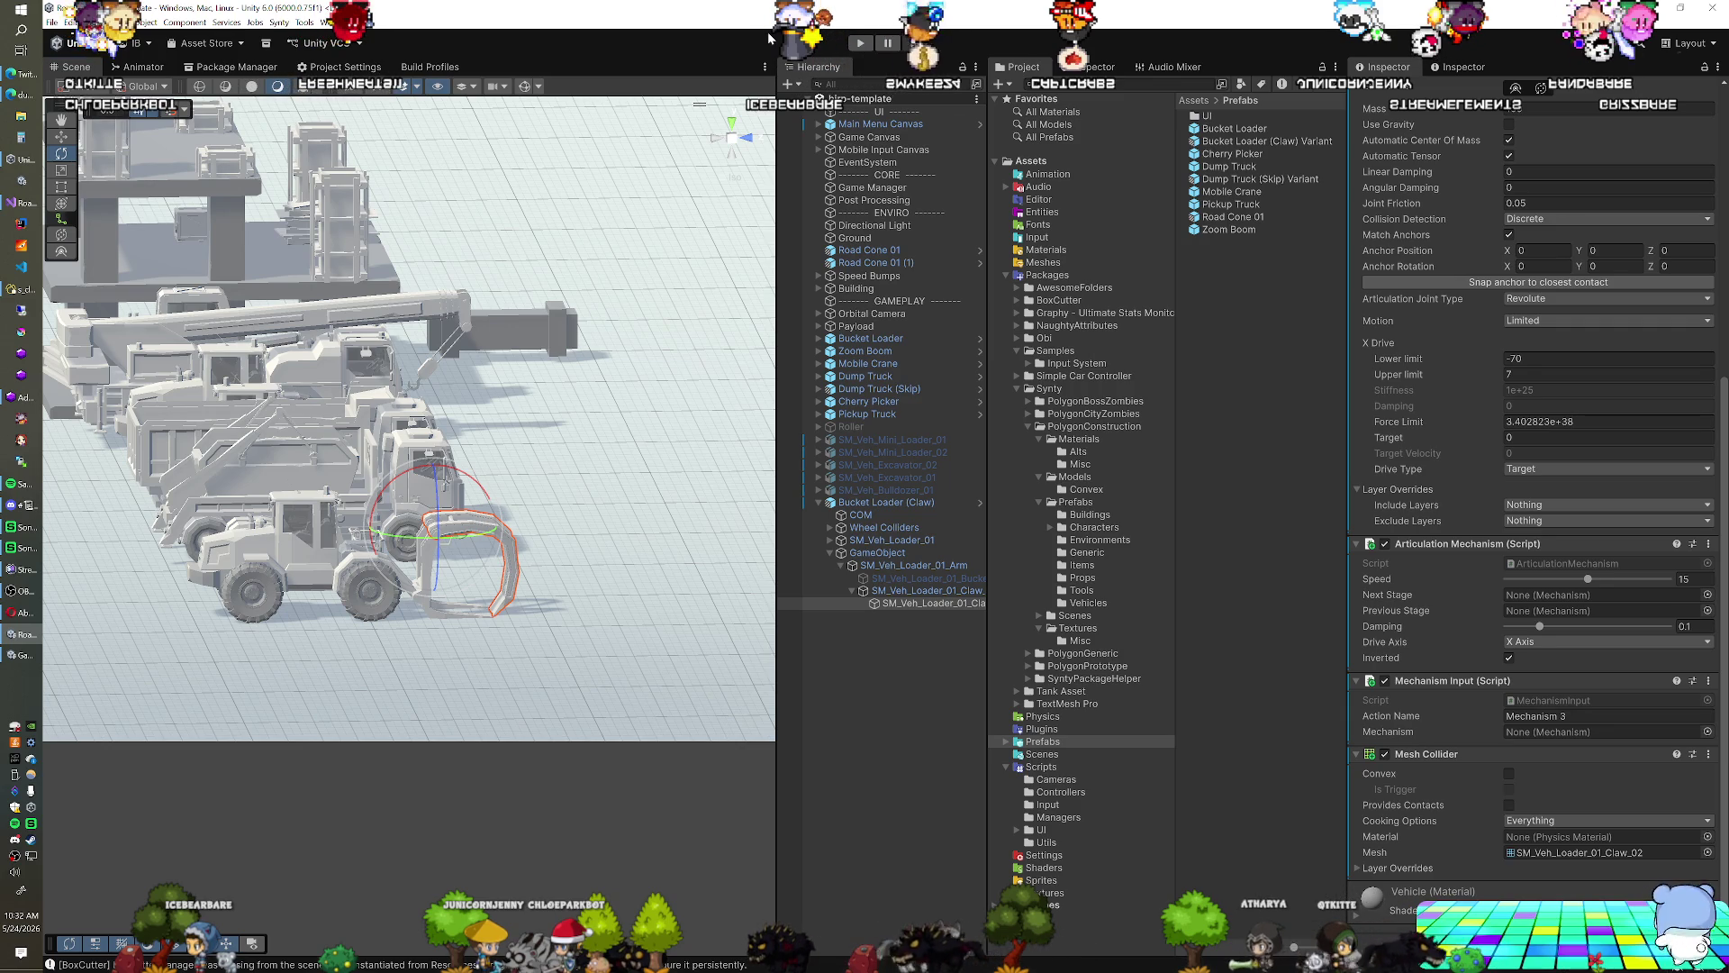
click(858, 42)
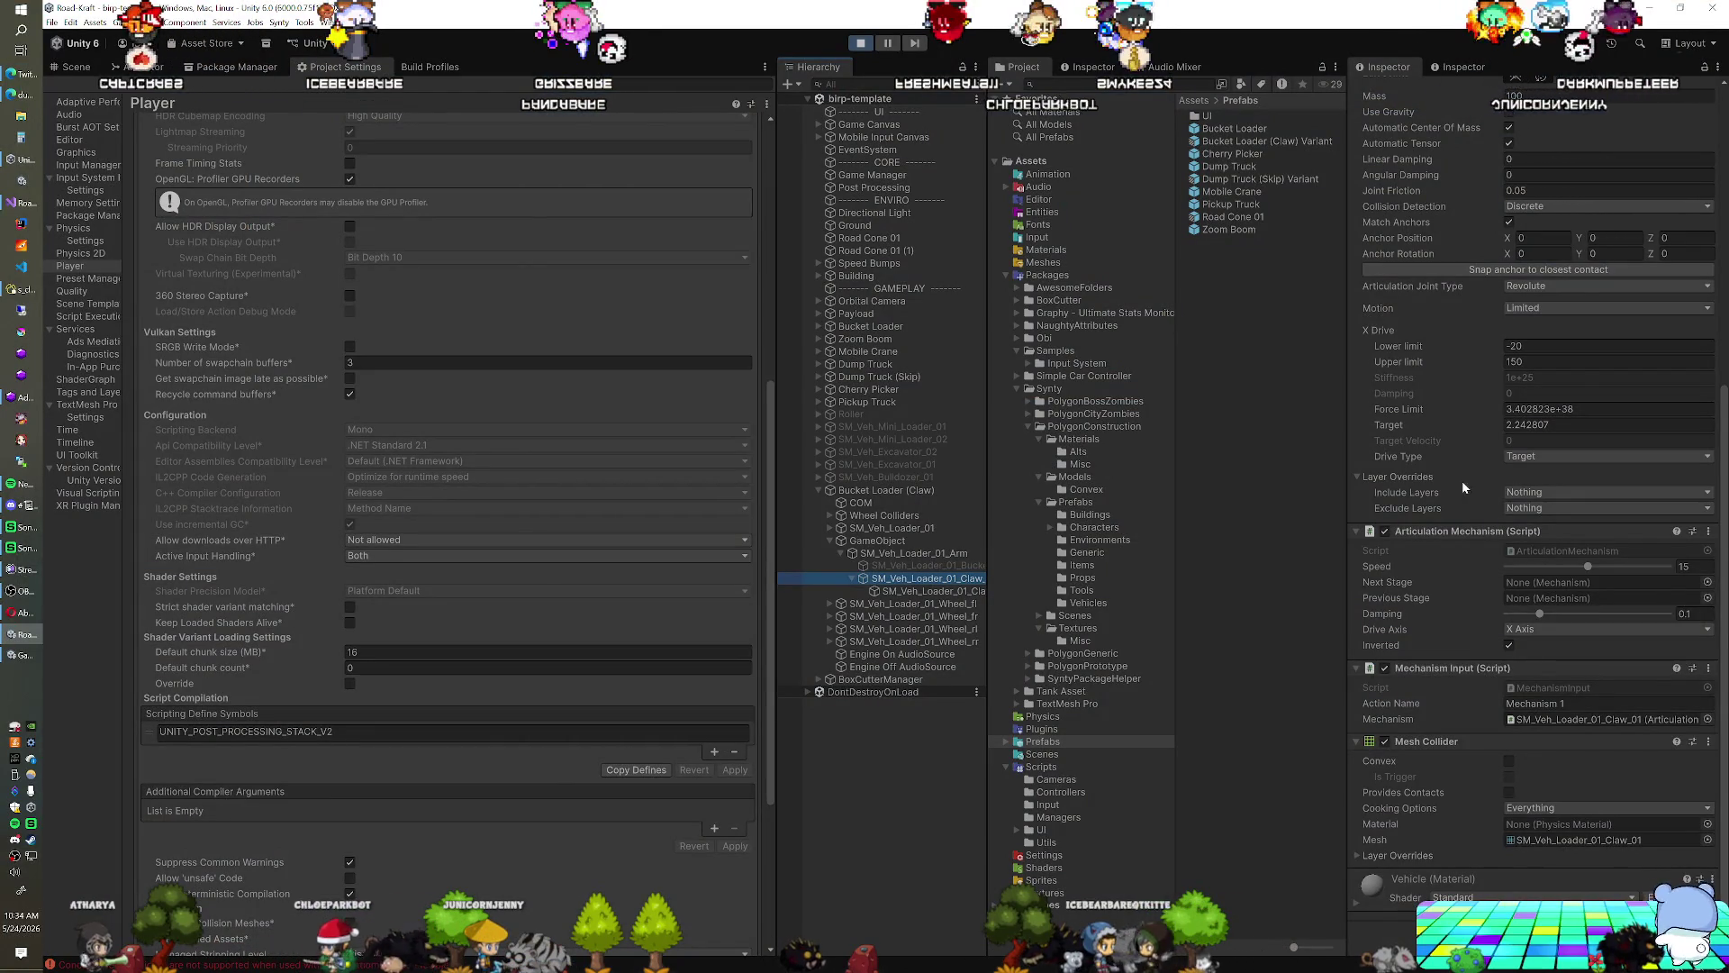
Stop Play mode, return to the Scene view, and bring up the Mesh Collider's component menu
click(862, 47)
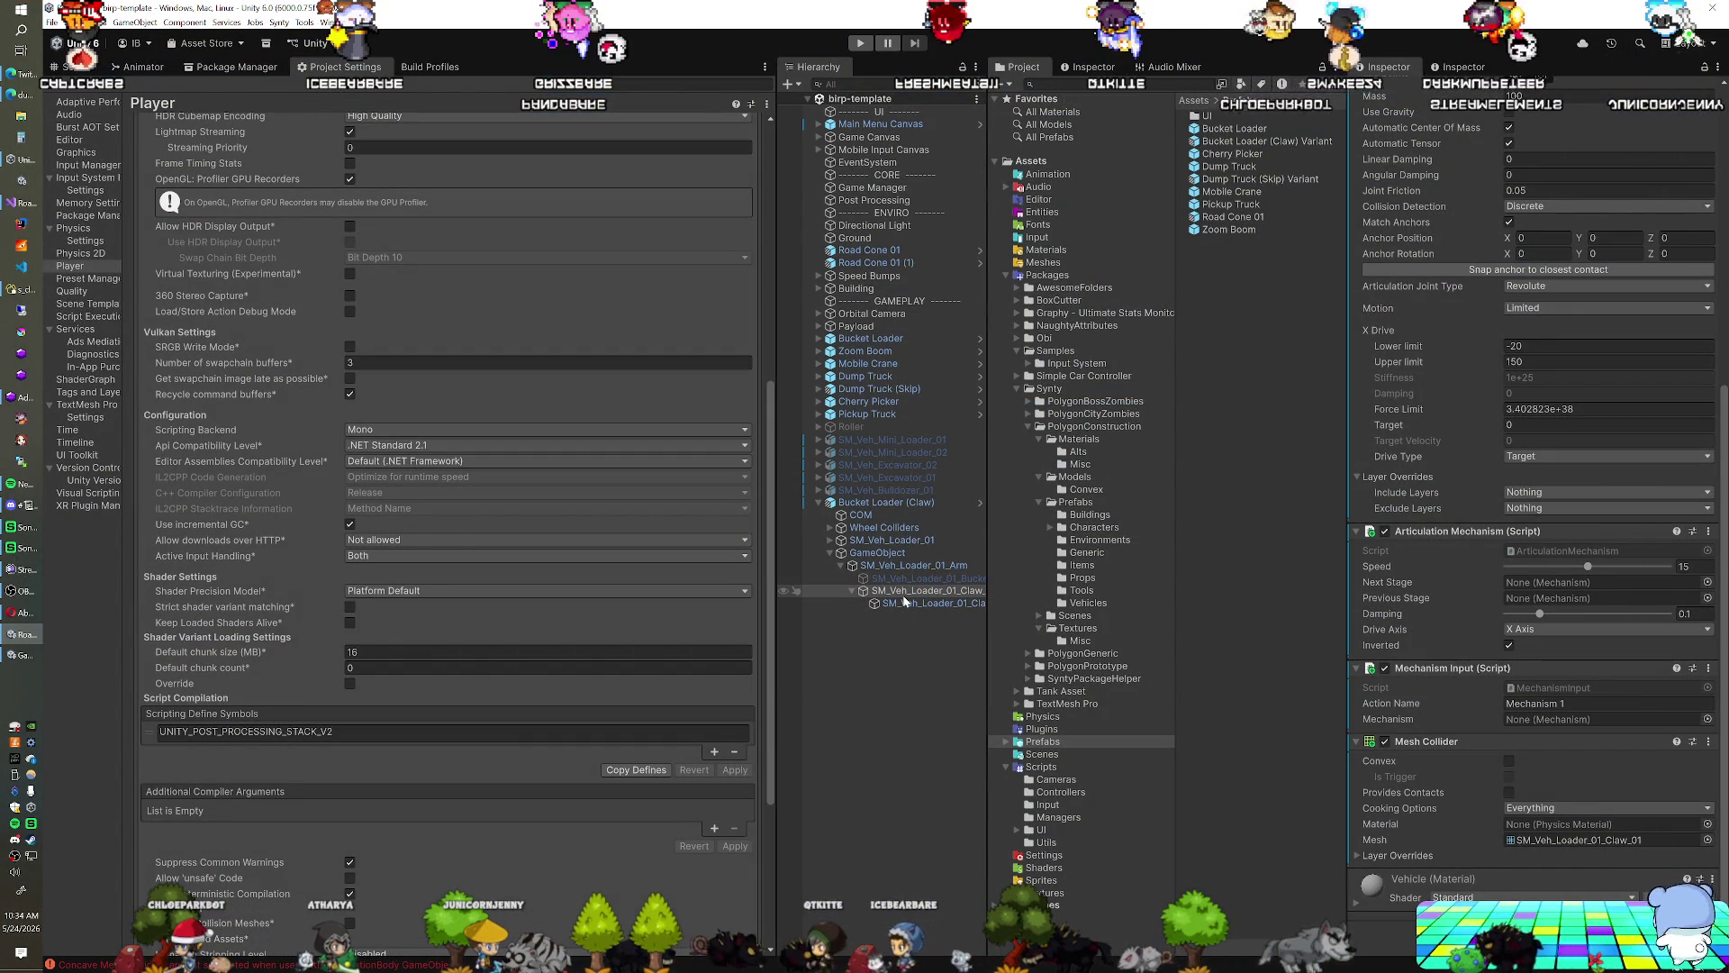
click(74, 66)
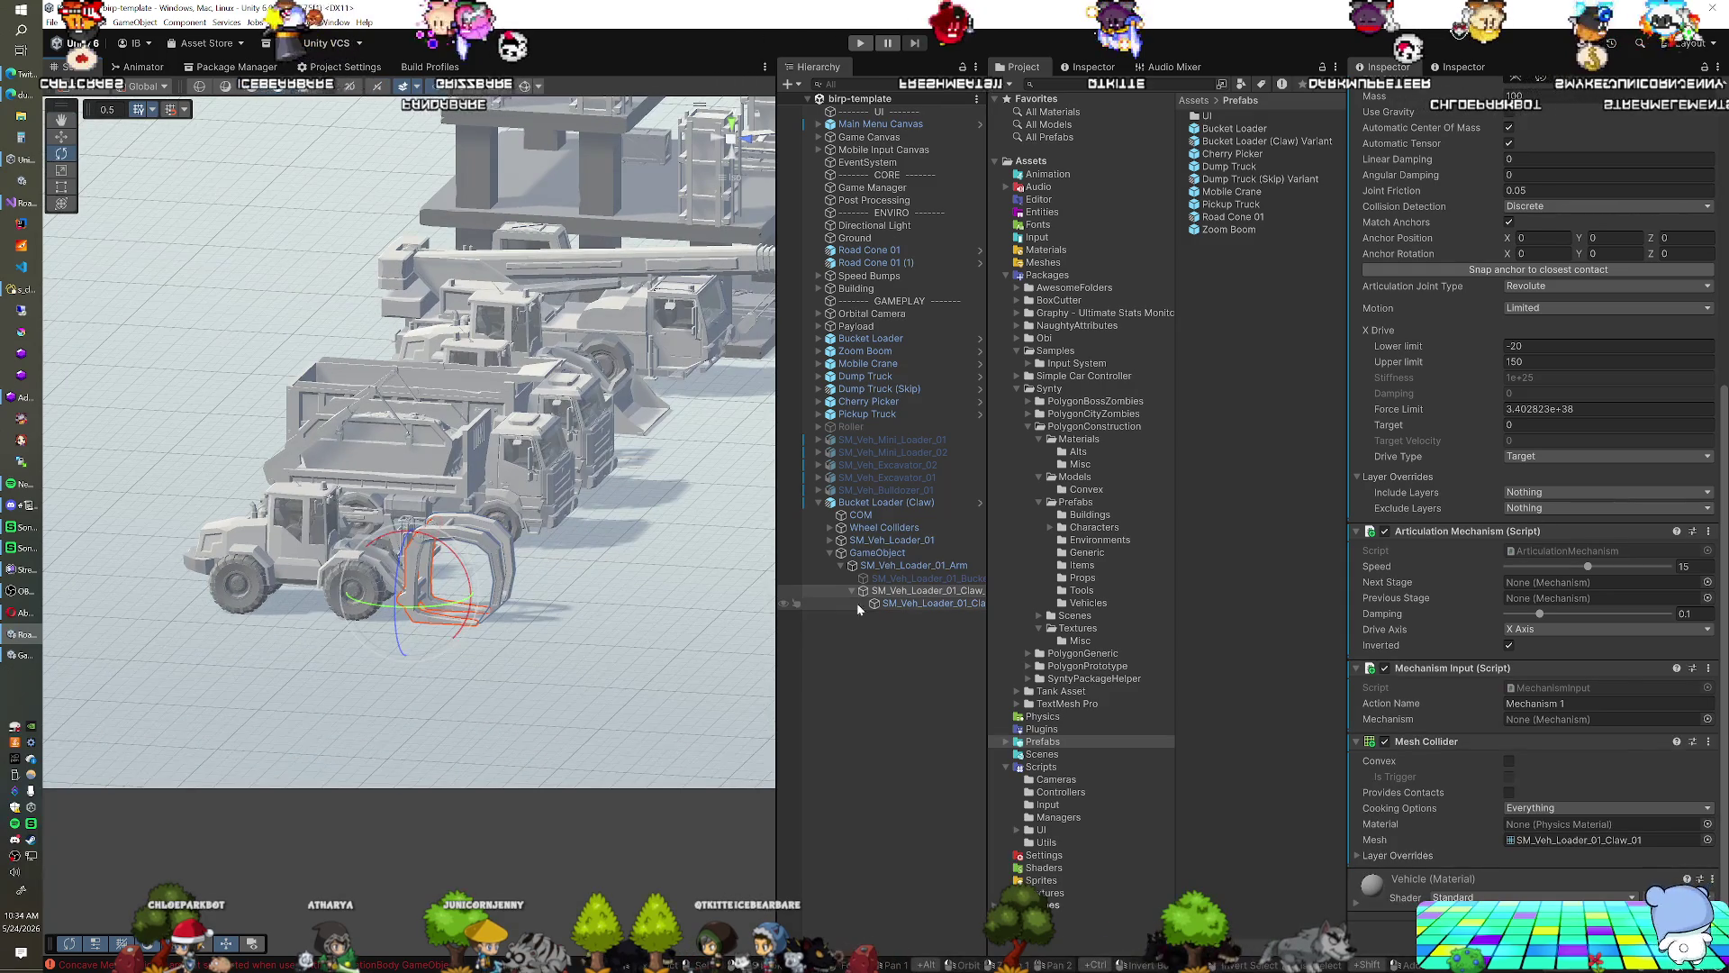
right_click(1428, 743)
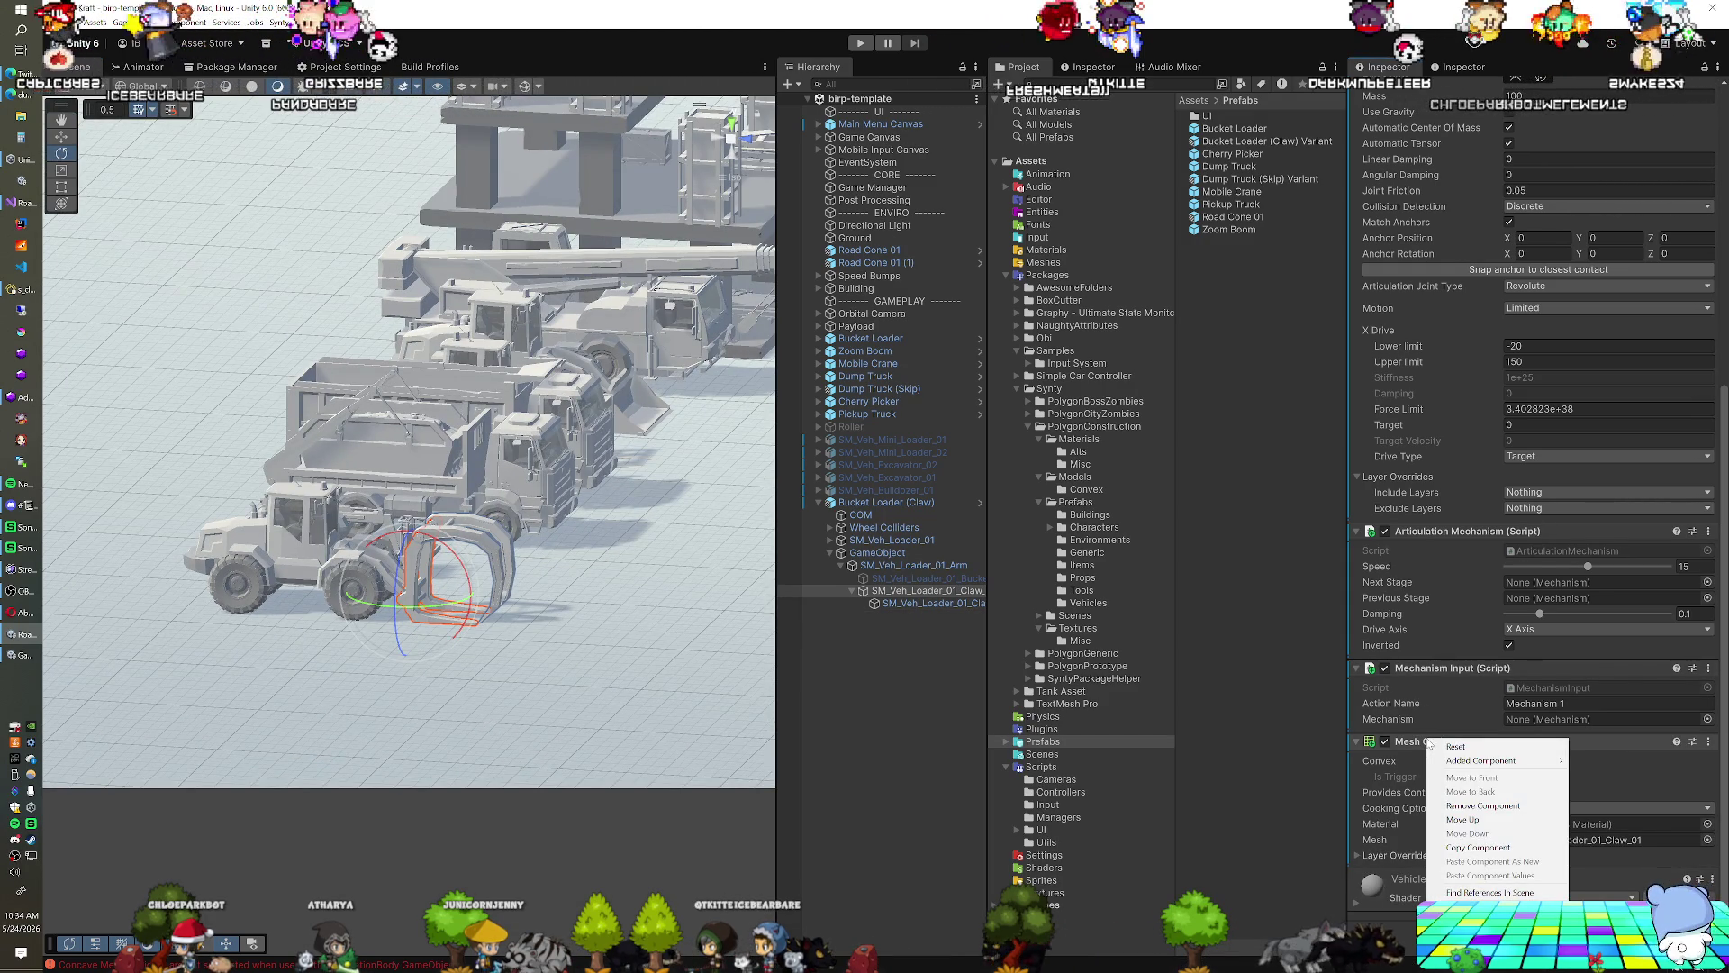
Remove the claw part's Mesh Collider and add a Box Collider instead
click(1452, 806)
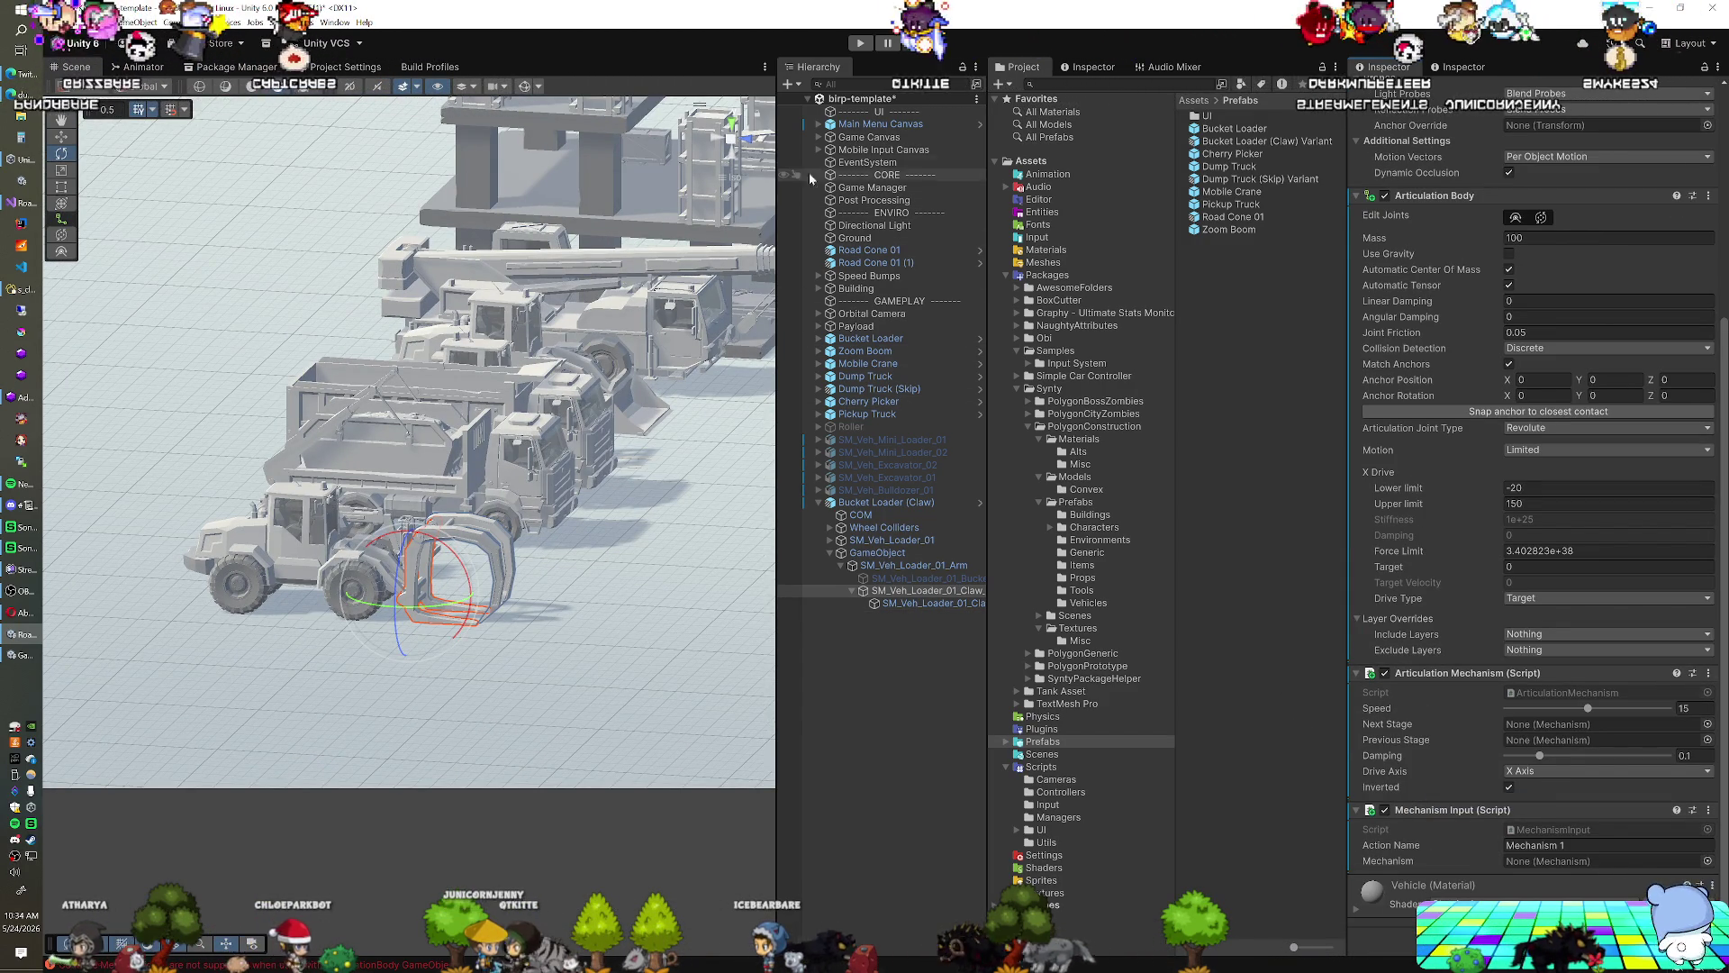
click(1533, 932)
text(b)
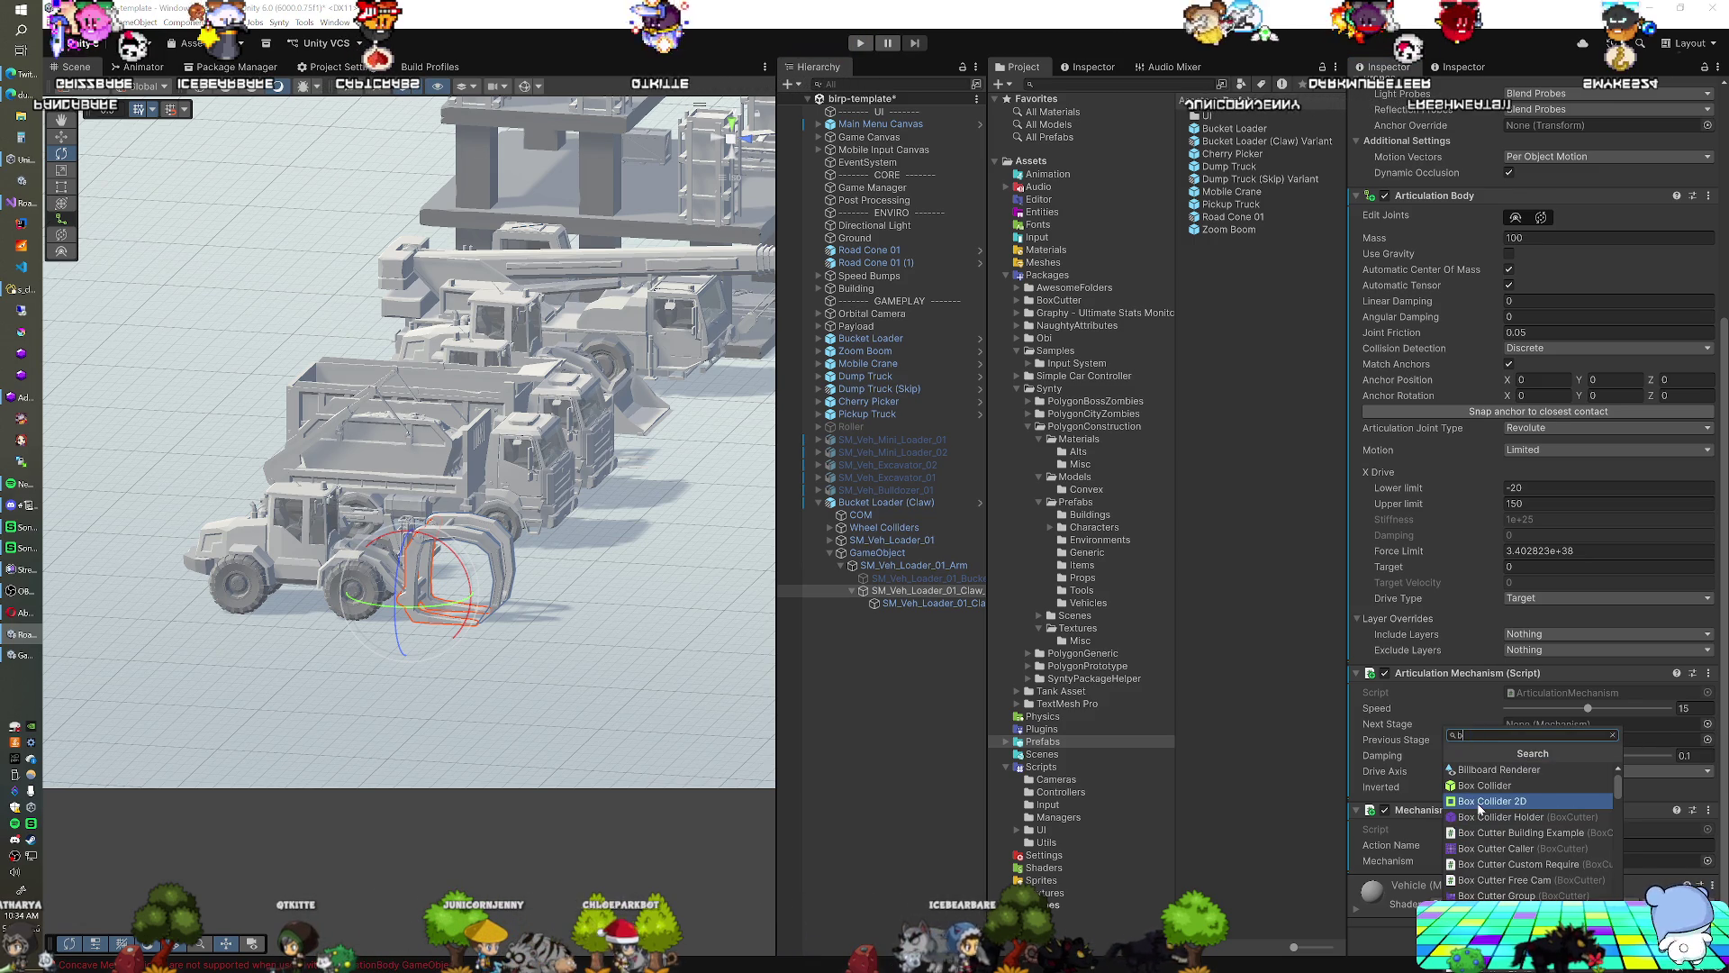
click(1484, 801)
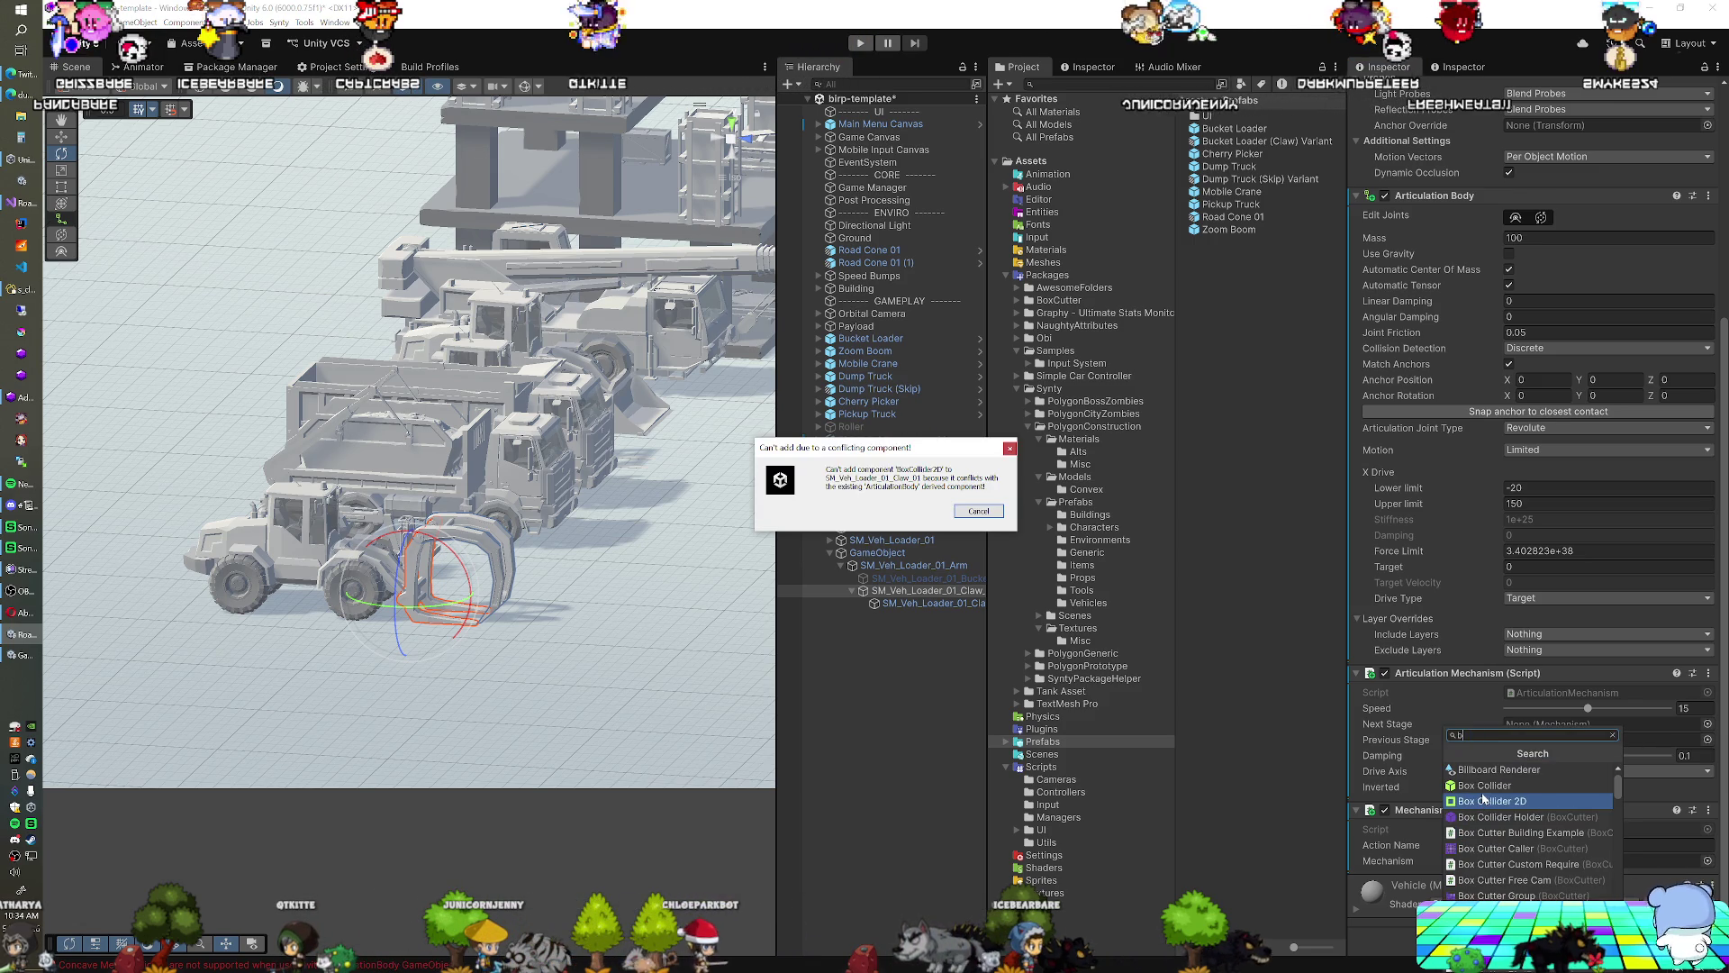
click(997, 516)
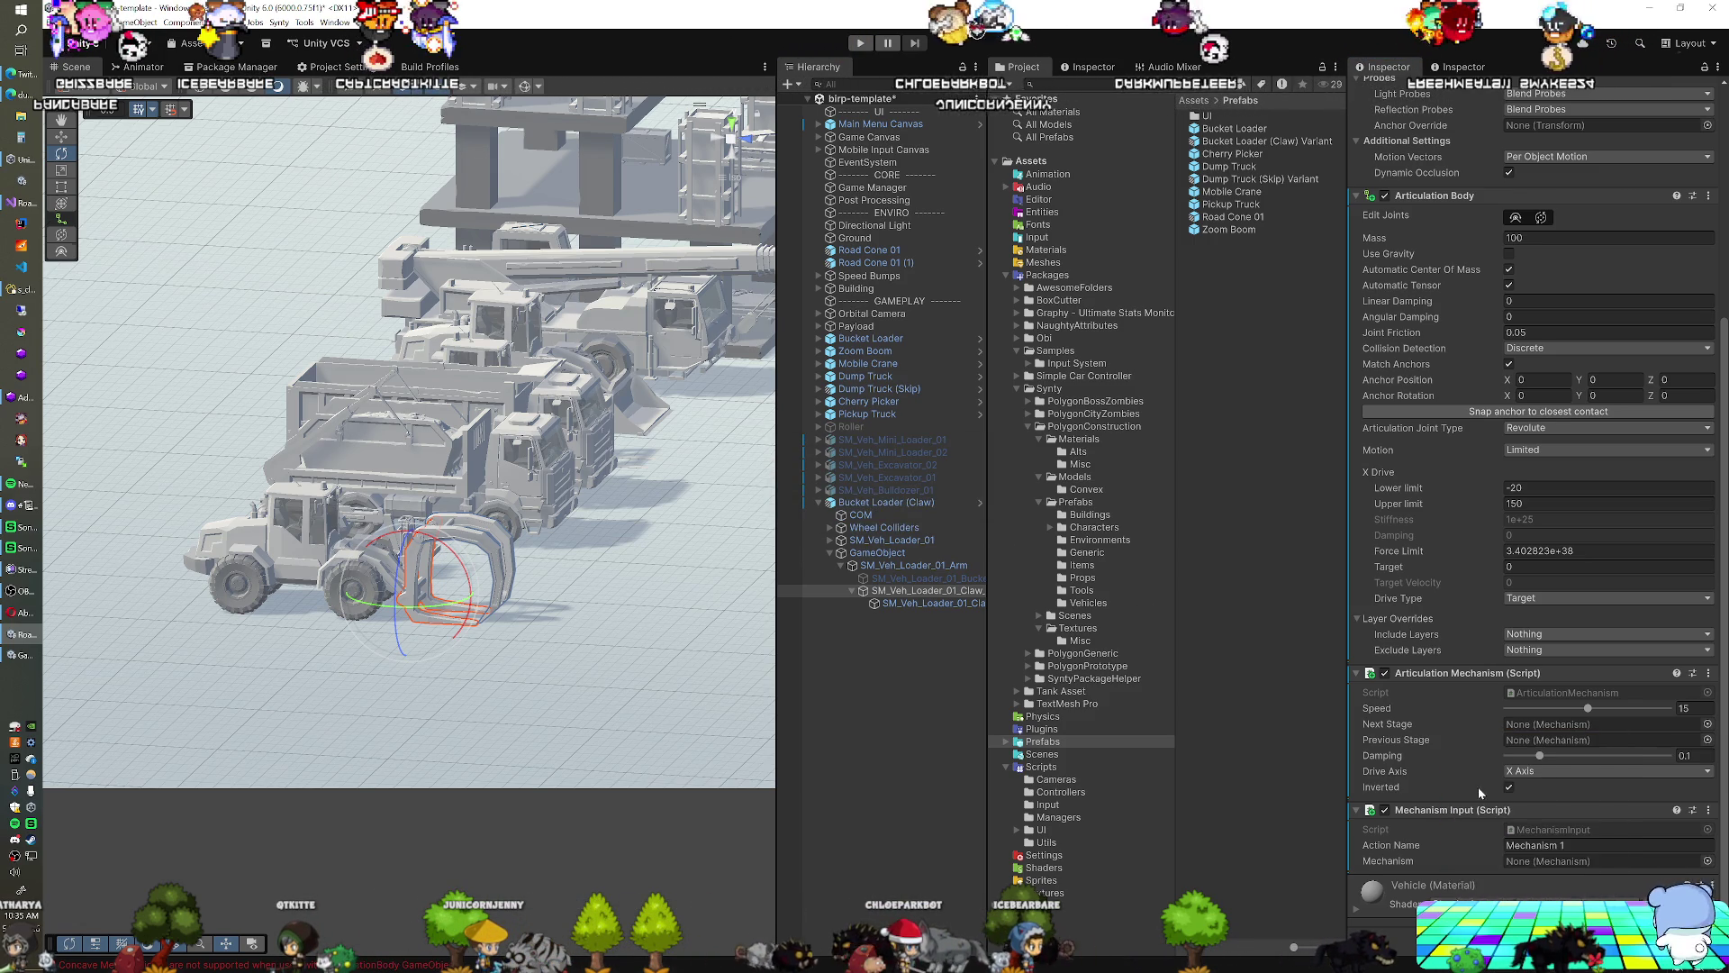
Frame the claw and flatten the Box Collider to Size Y 0.0514, Center Y -0.583
key(f)
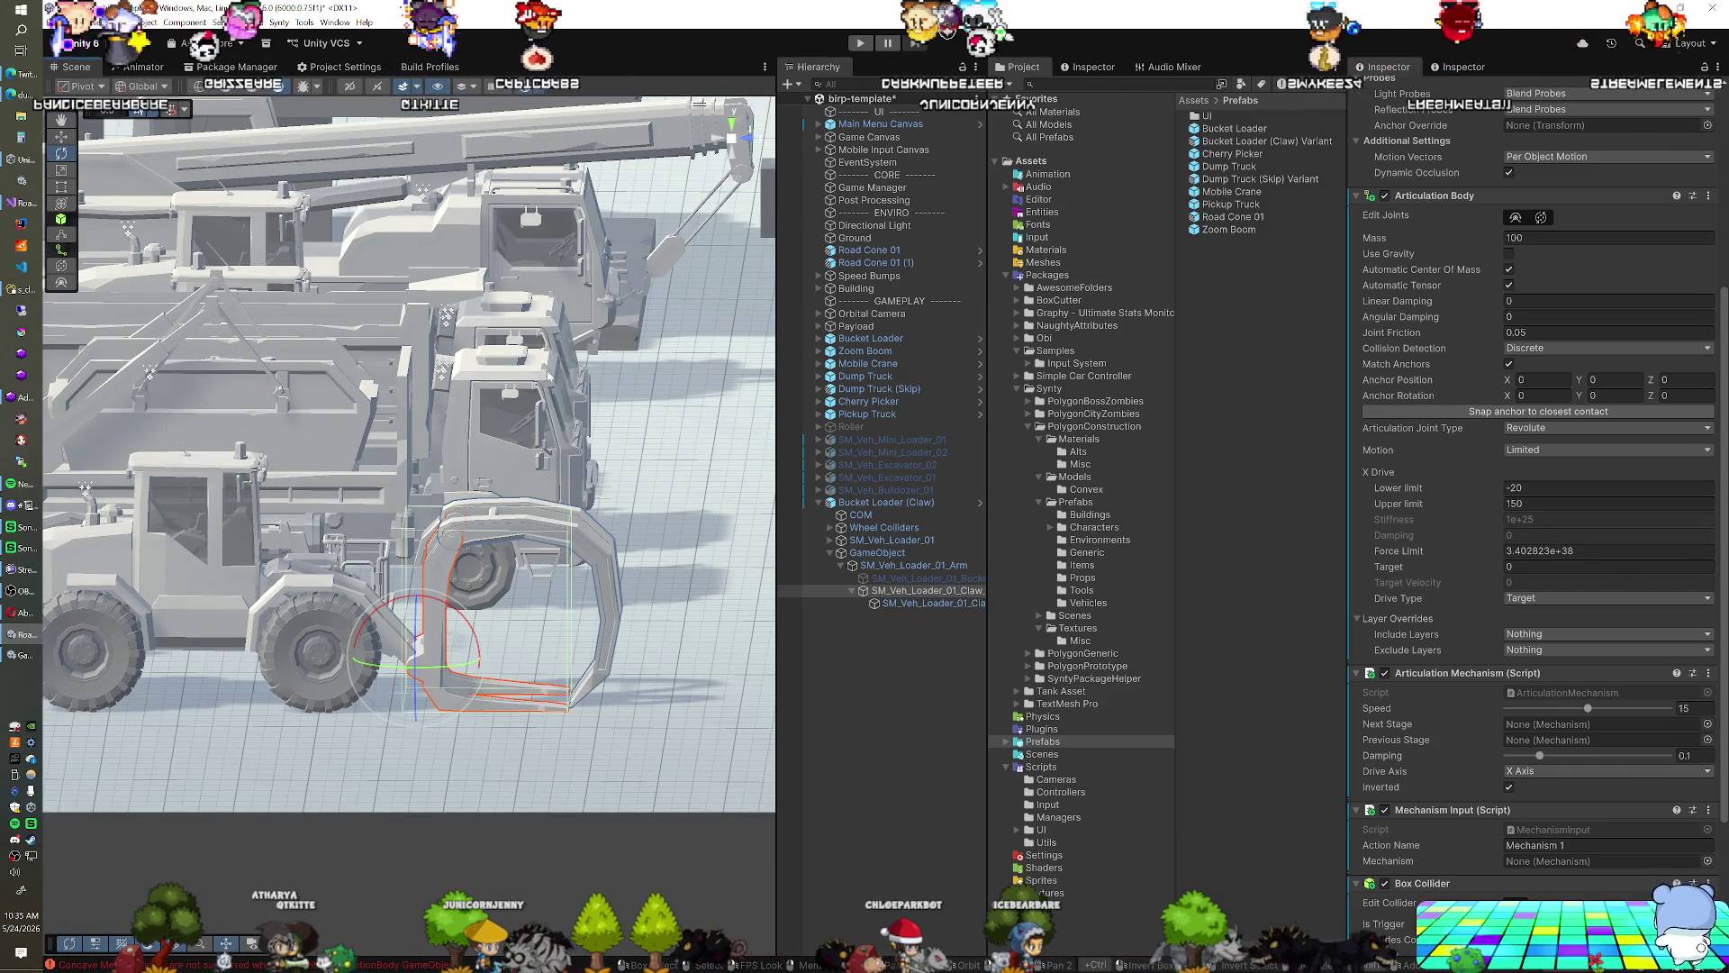
right_click(524, 604)
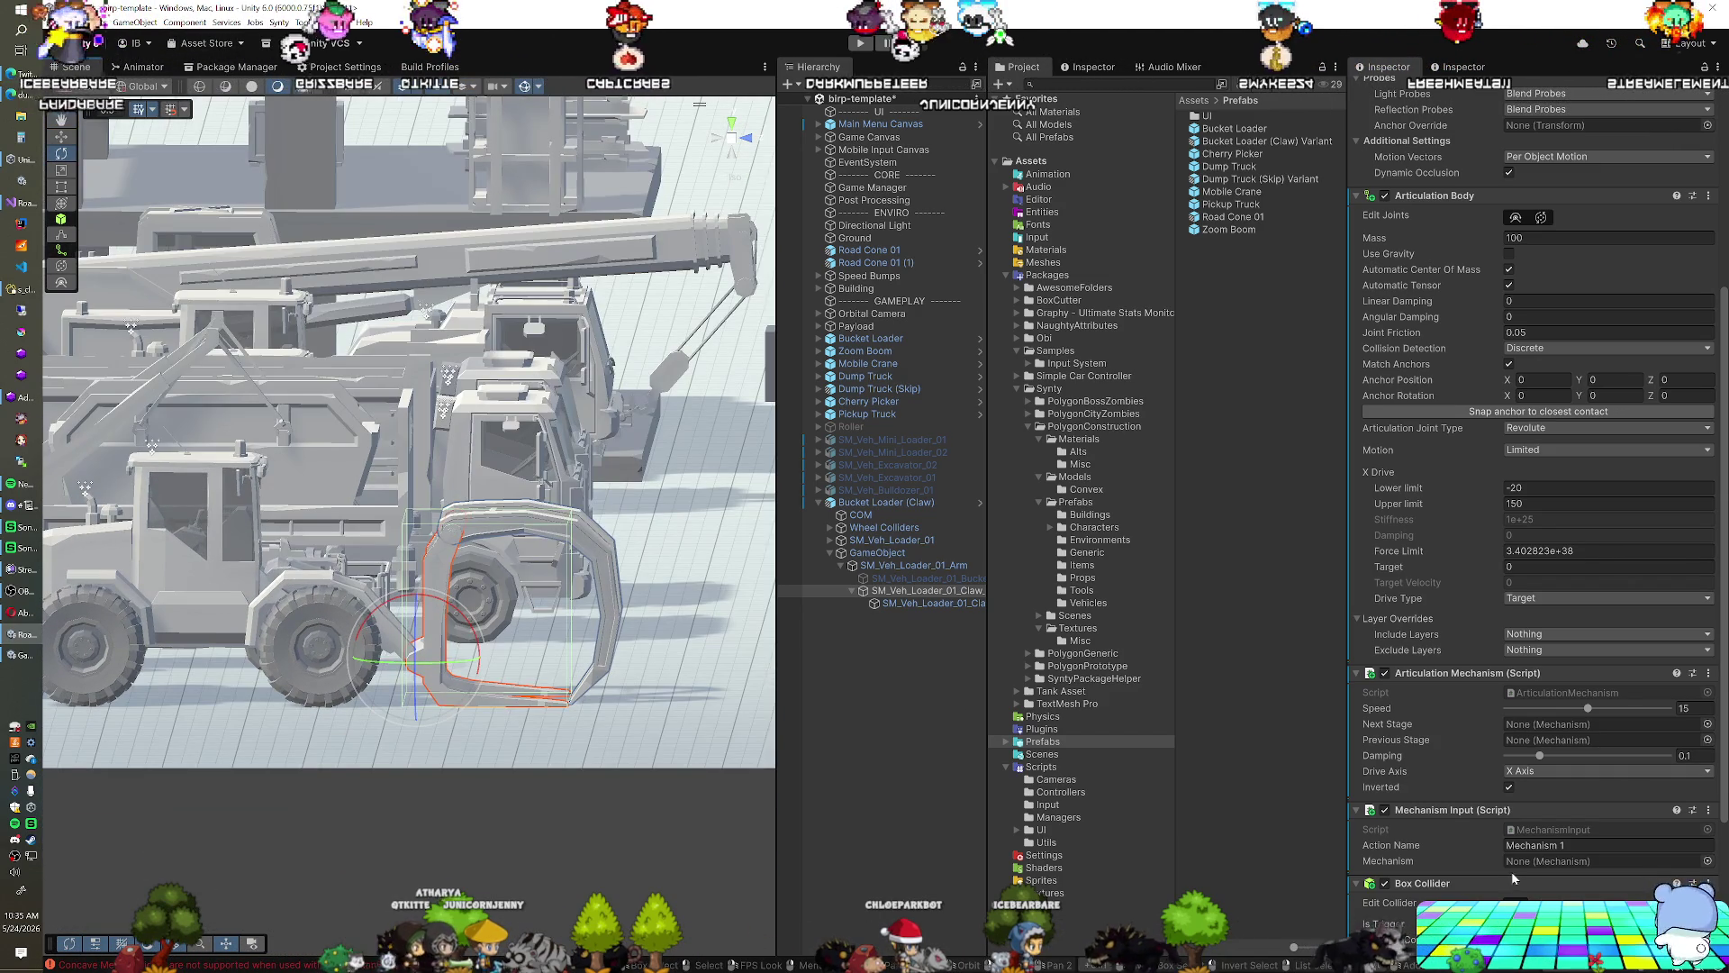
scroll(1520, 862, down, 5)
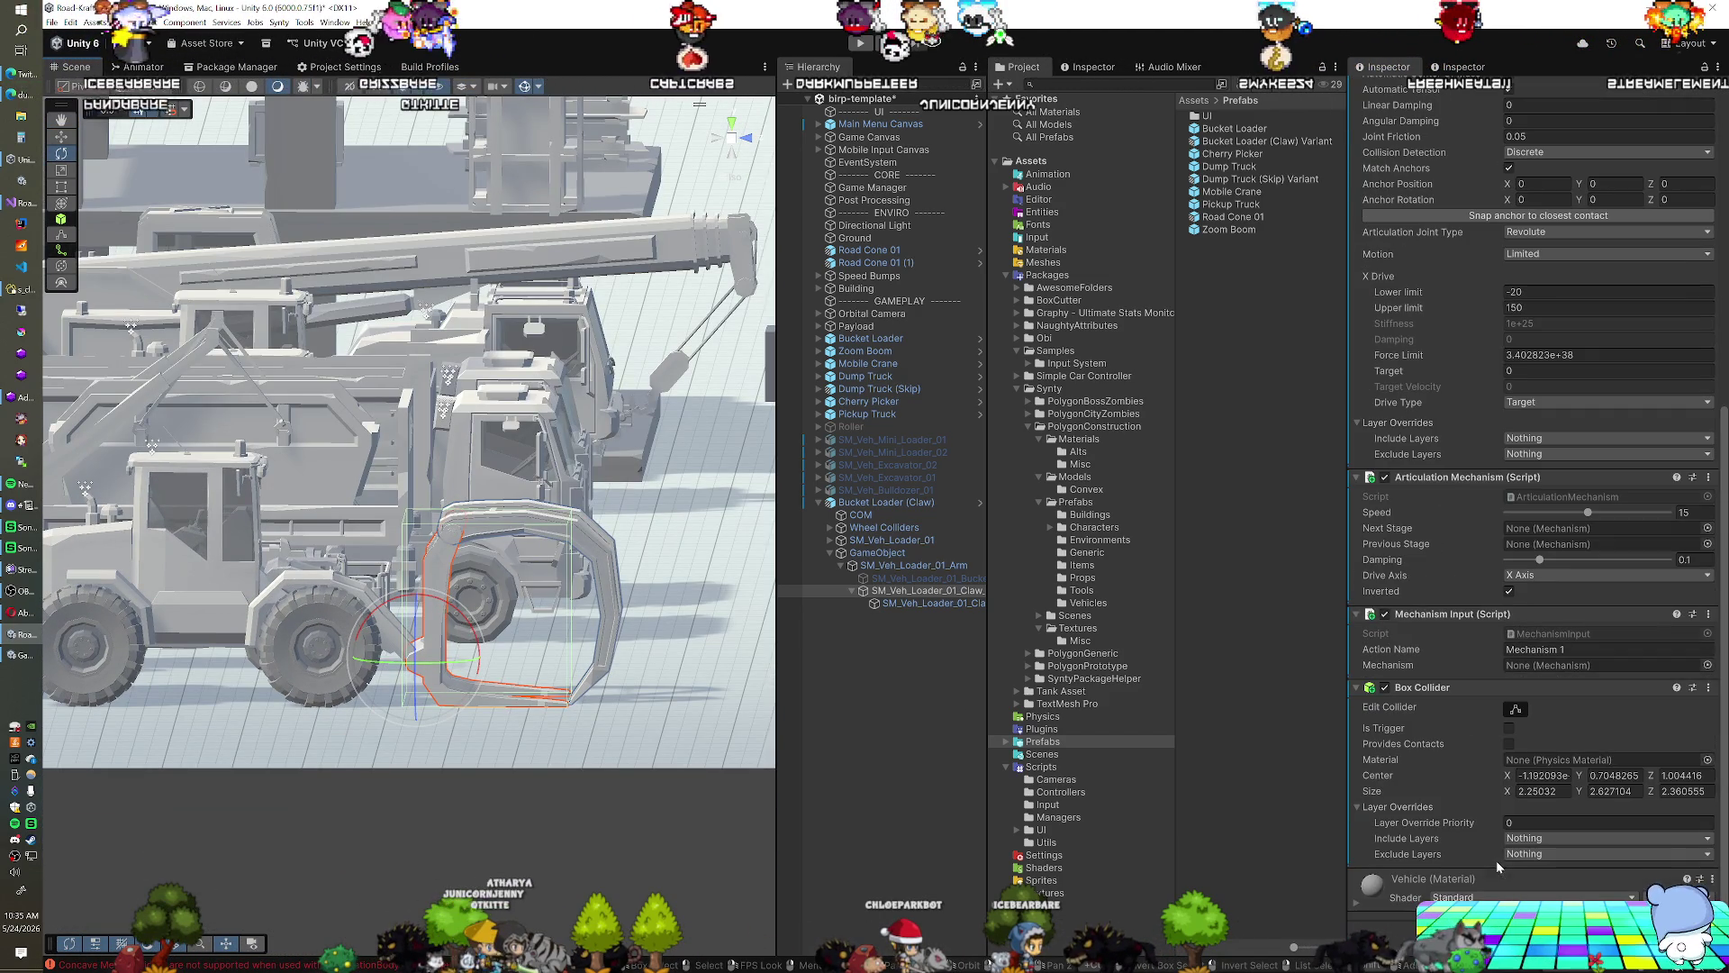
click(1515, 709)
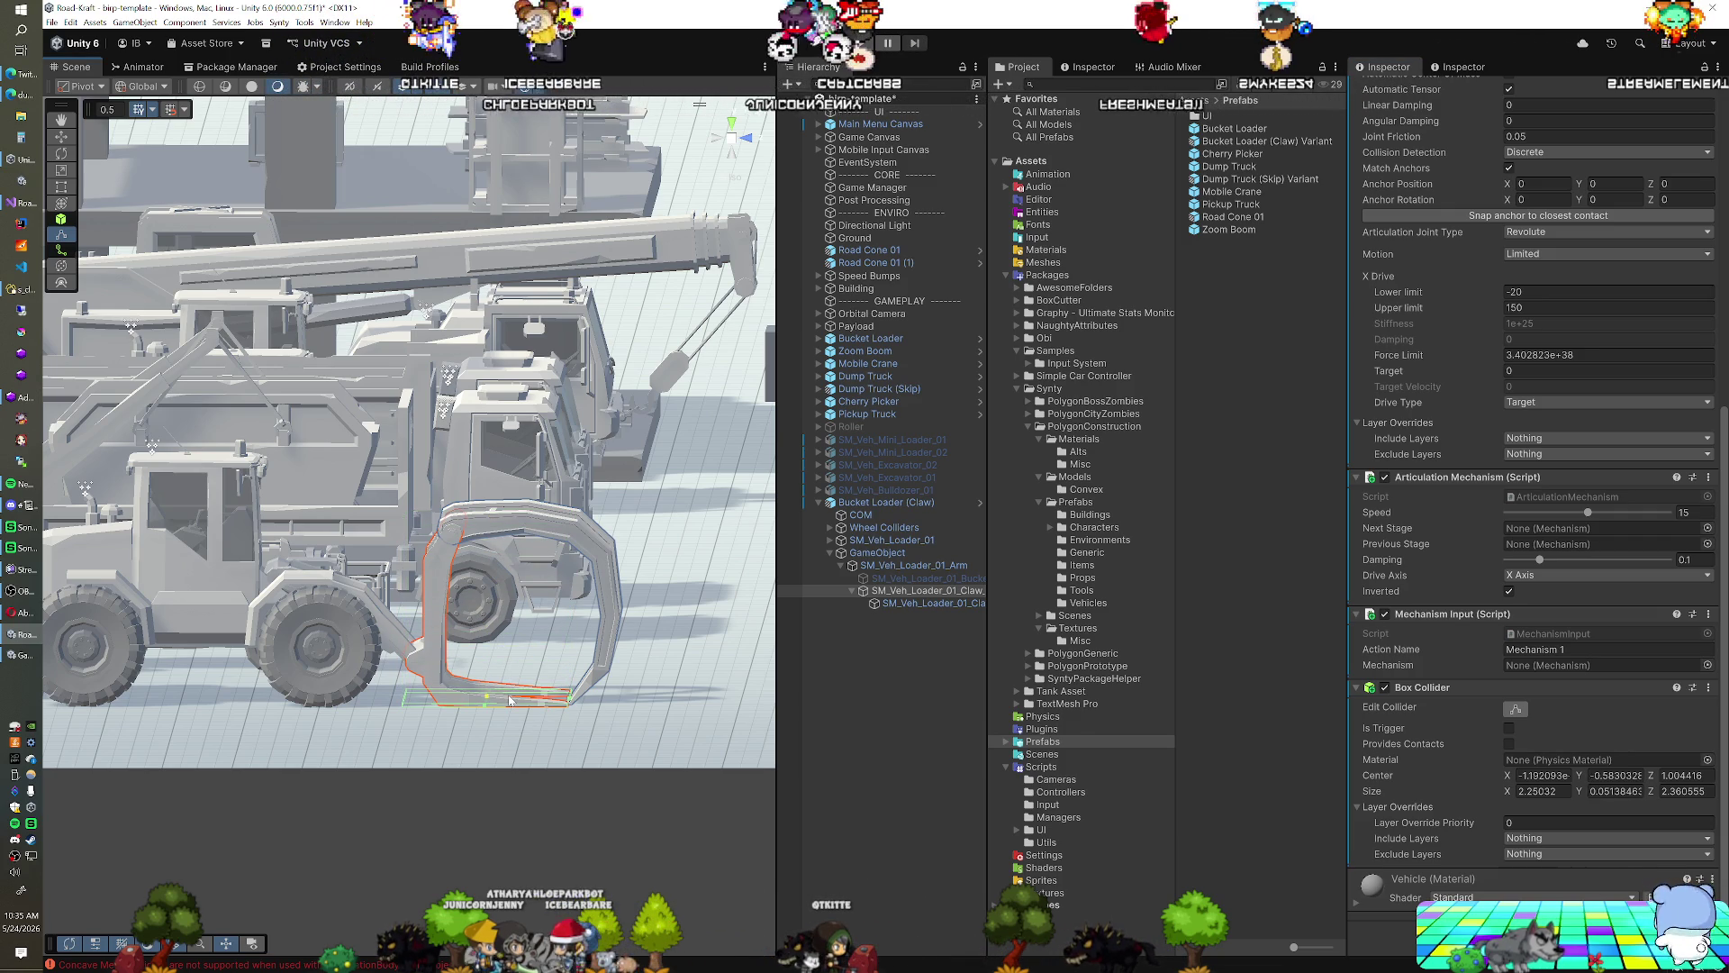
click(1518, 714)
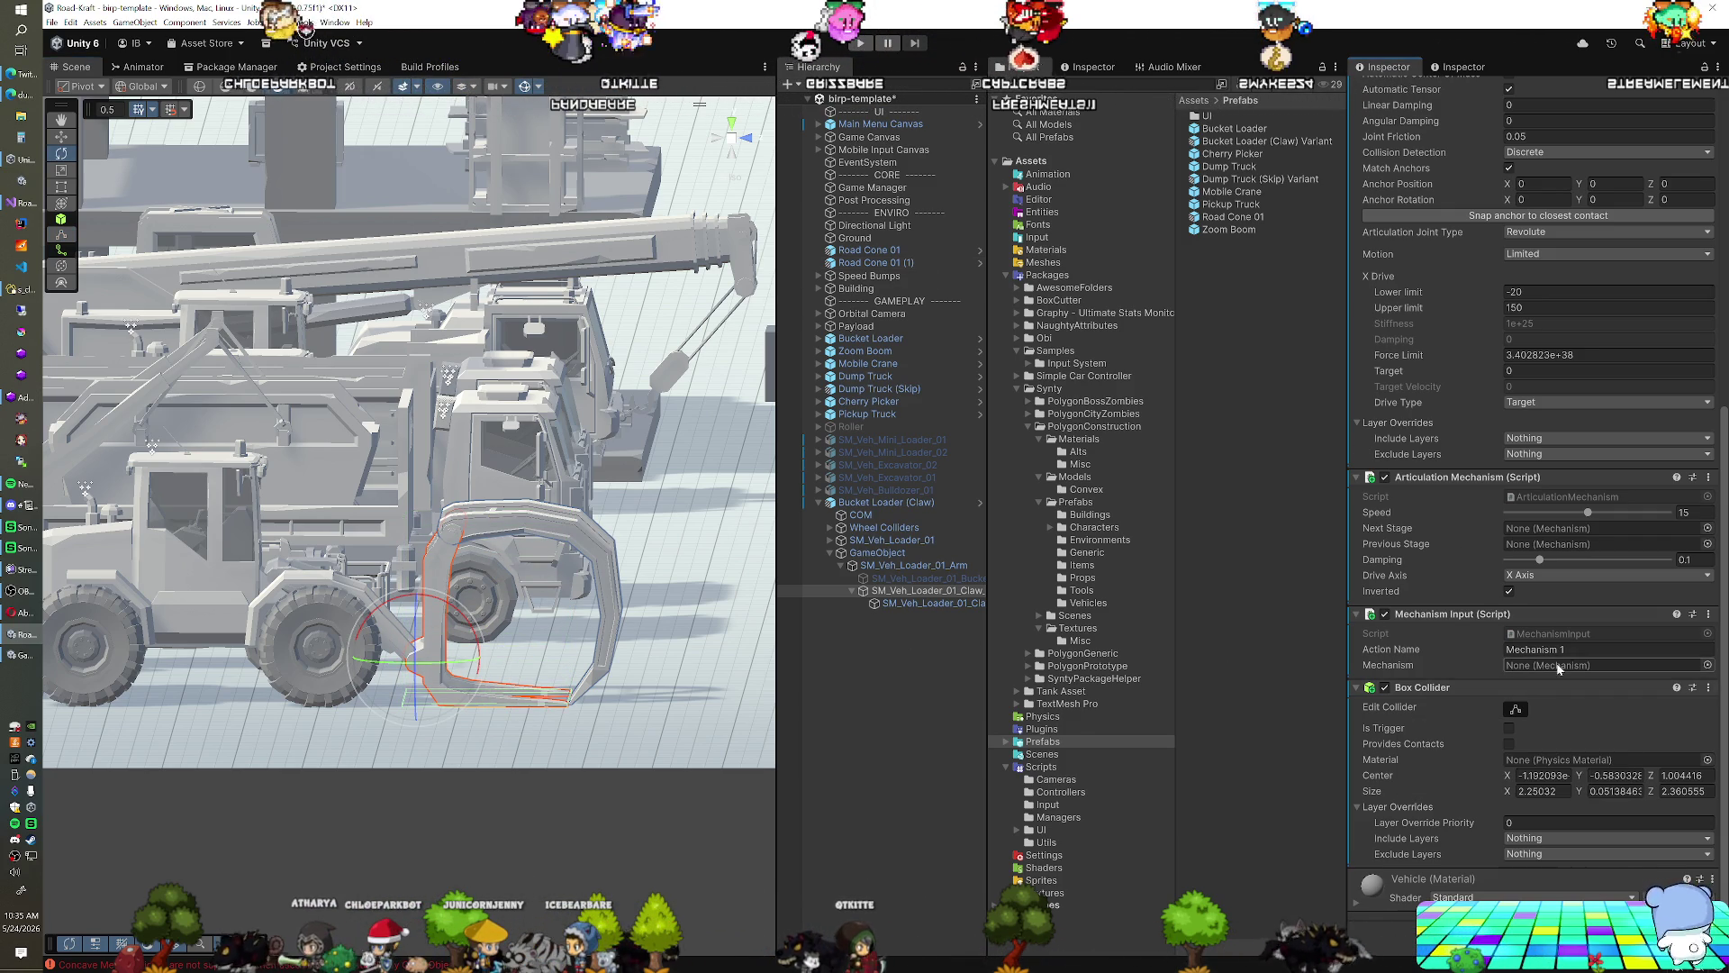
Pull in the first Box Collider's edge along Z to fit the claw
drag(590, 610, 515, 646)
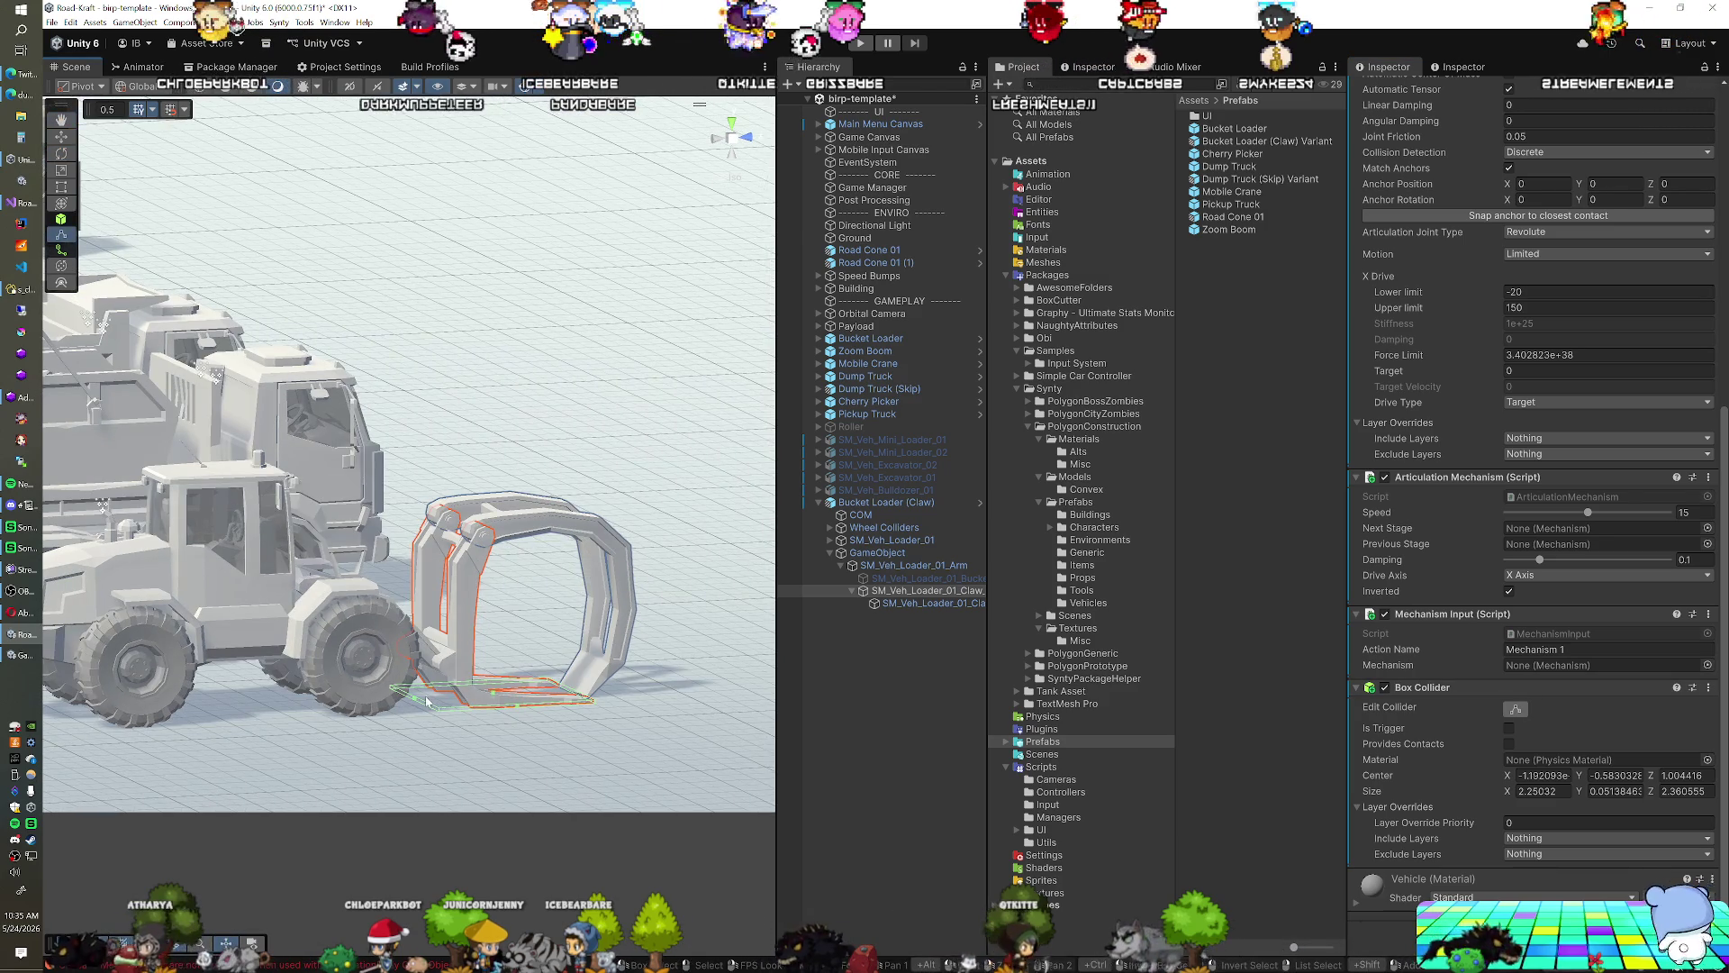
drag(412, 702, 451, 696)
scroll(454, 693, up, 5)
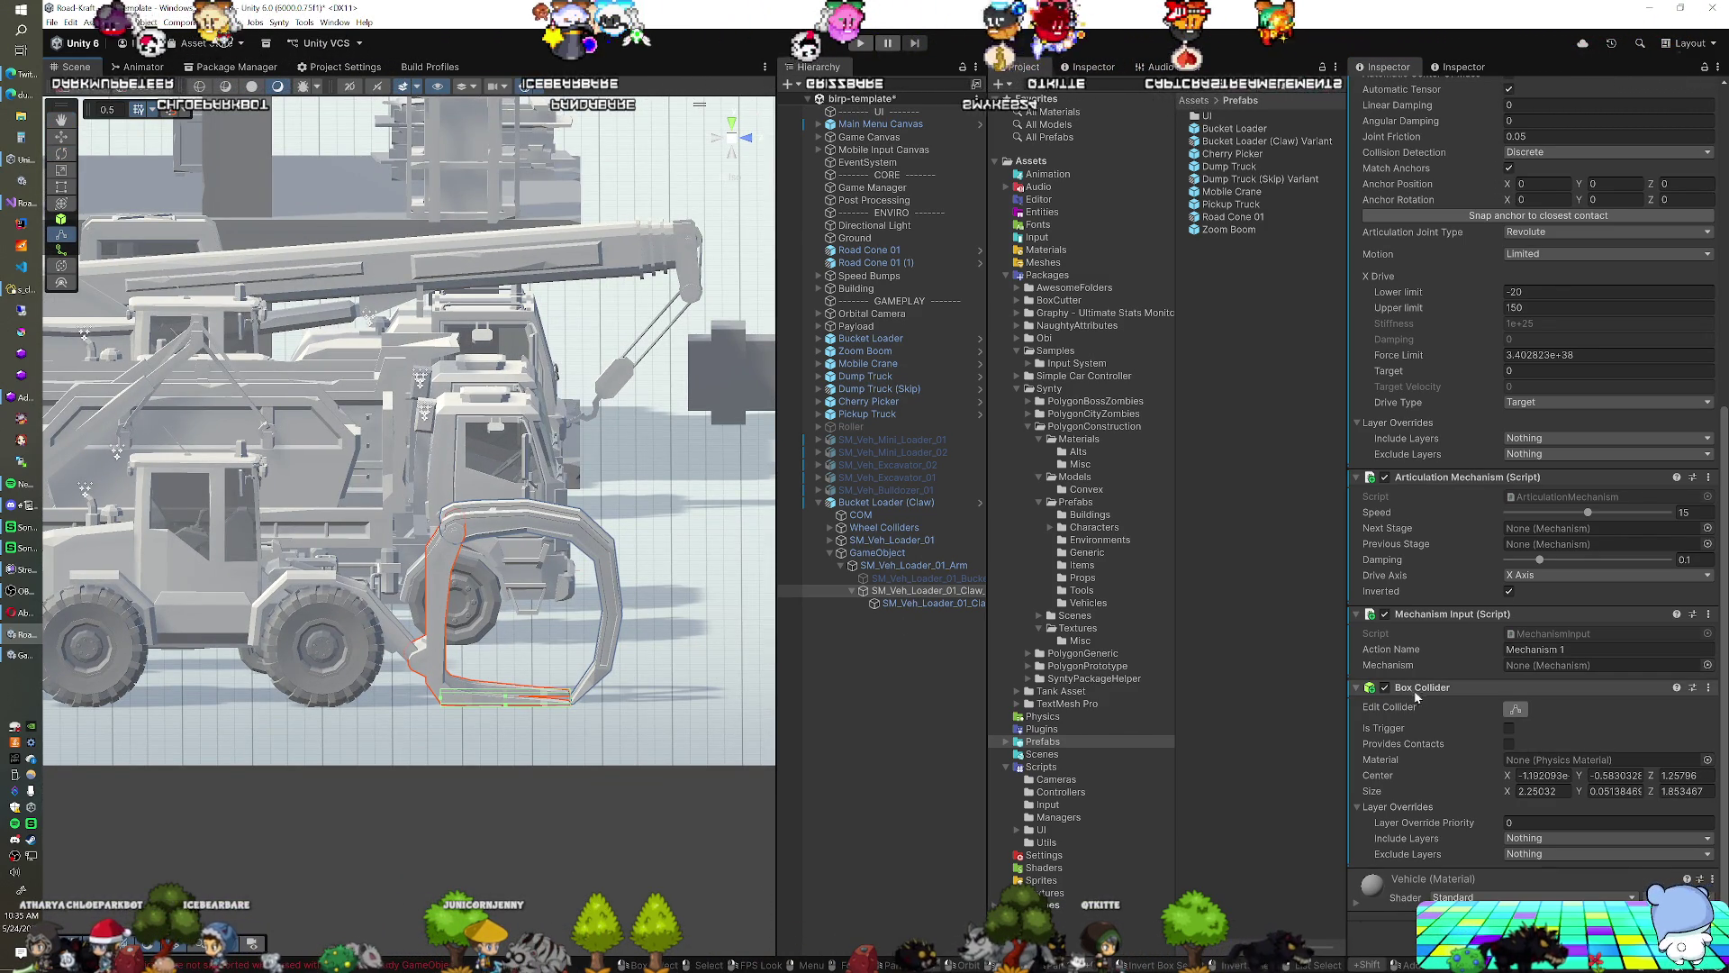
key(e)
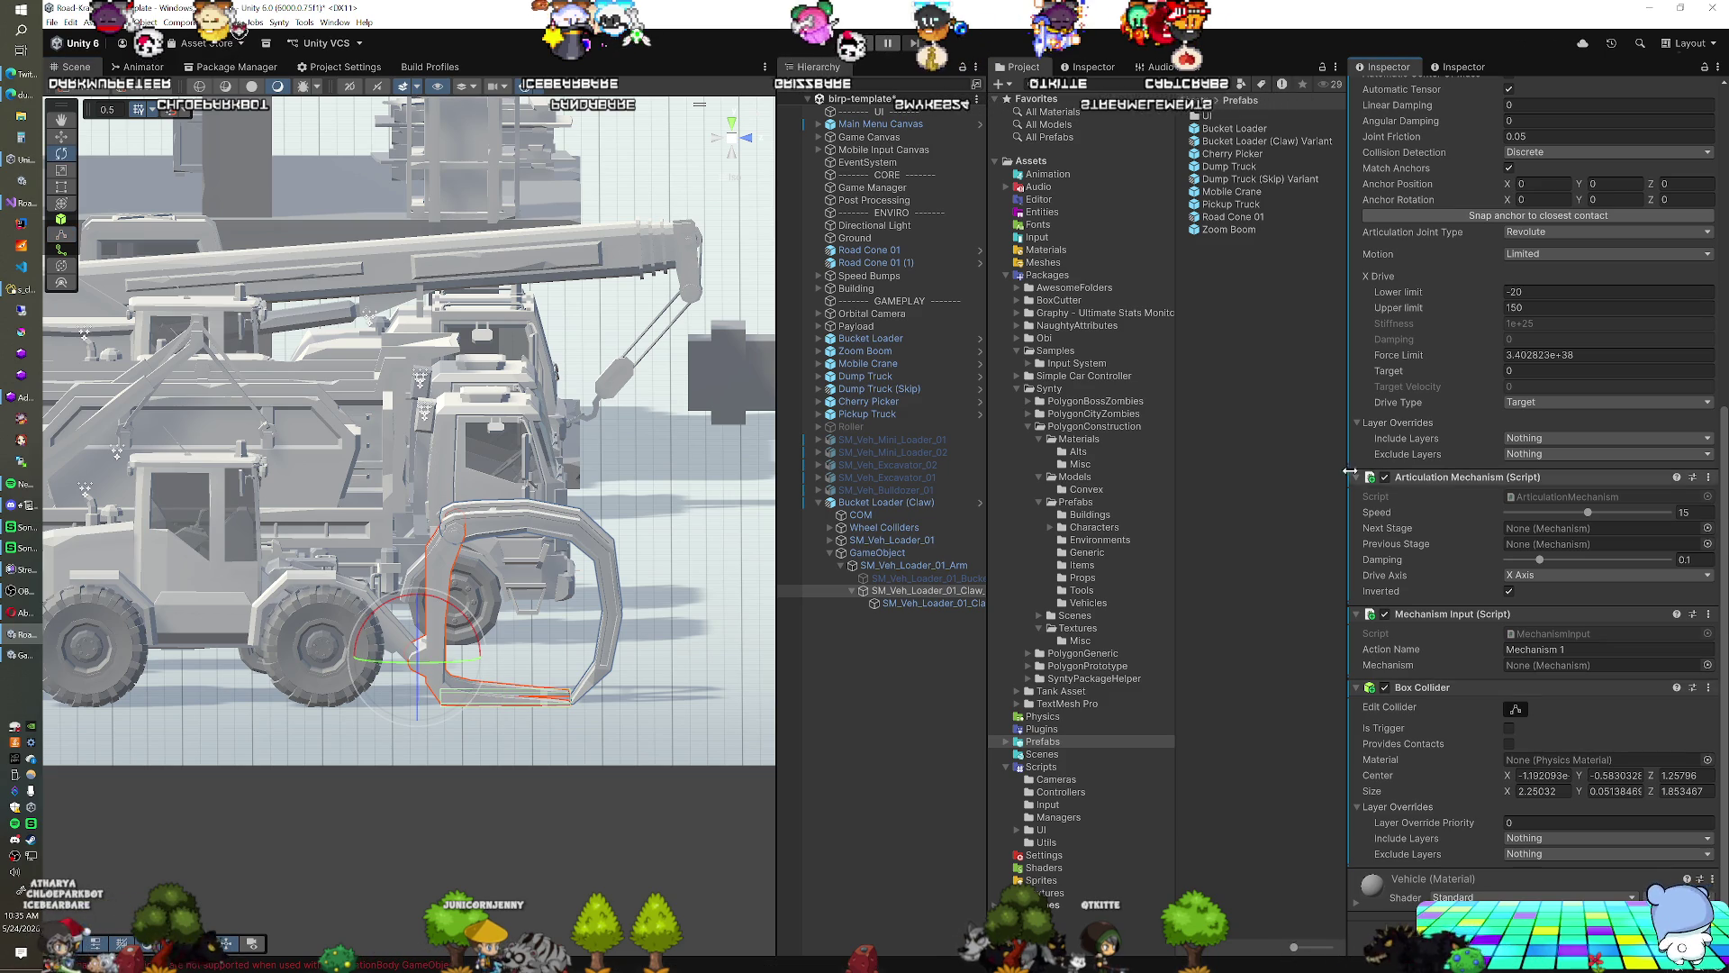
scroll(1378, 469, up, 10)
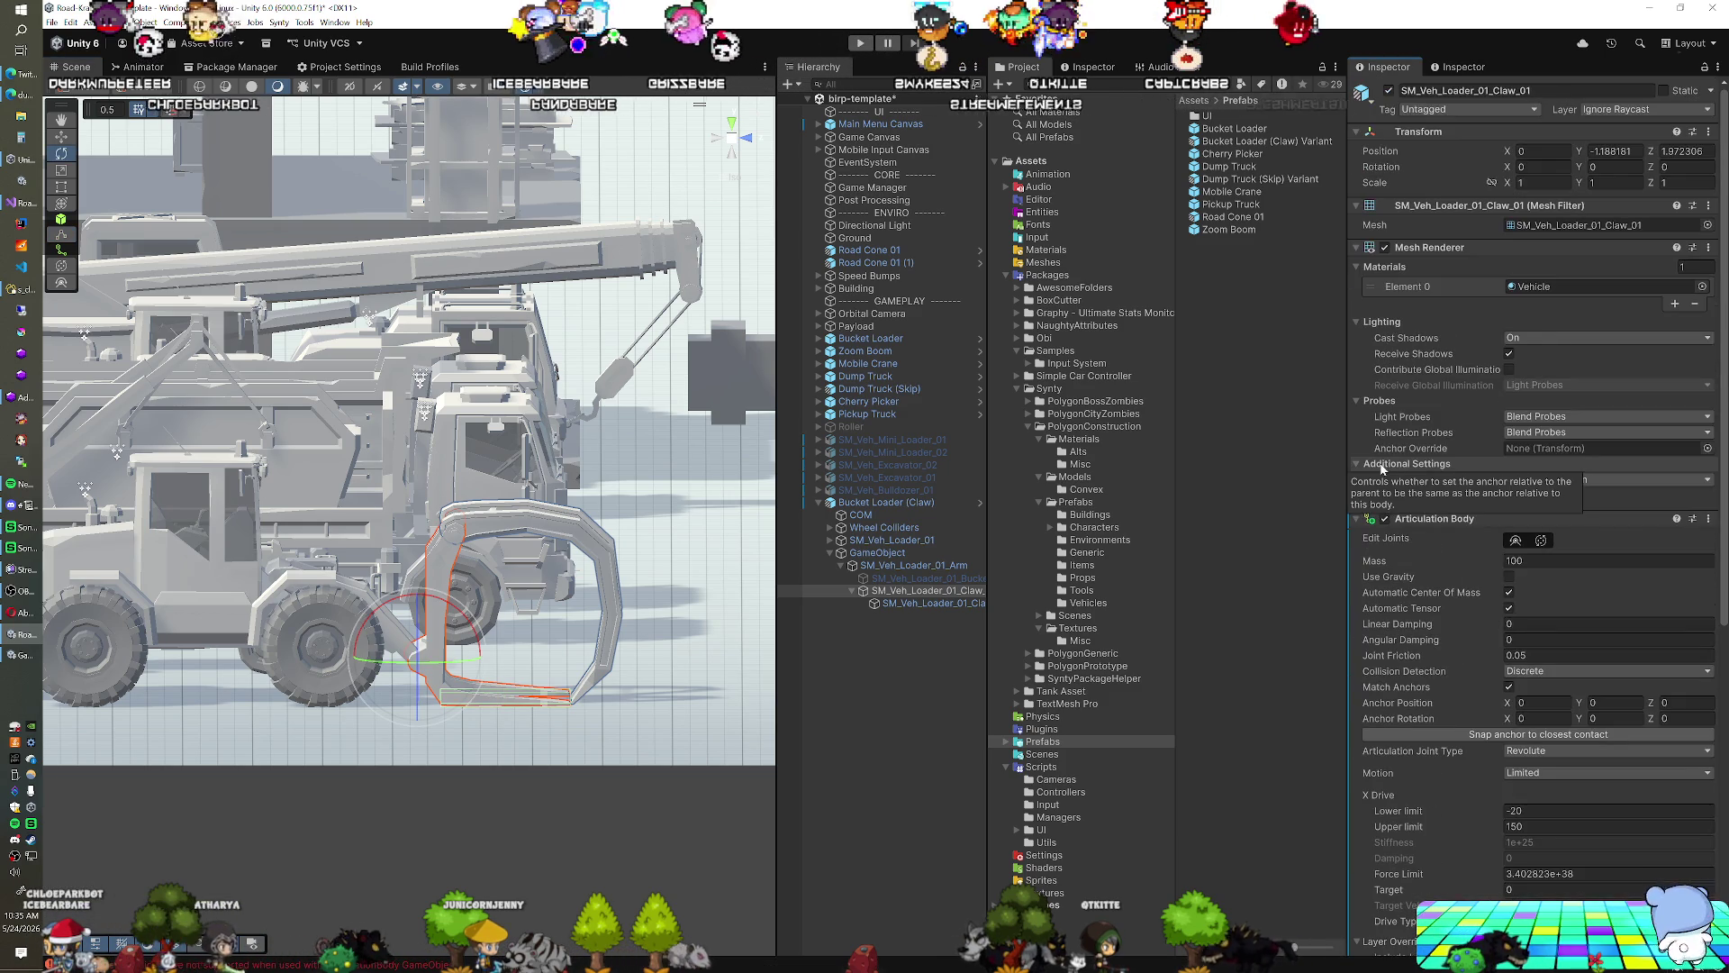
scroll(1387, 504, down, 10)
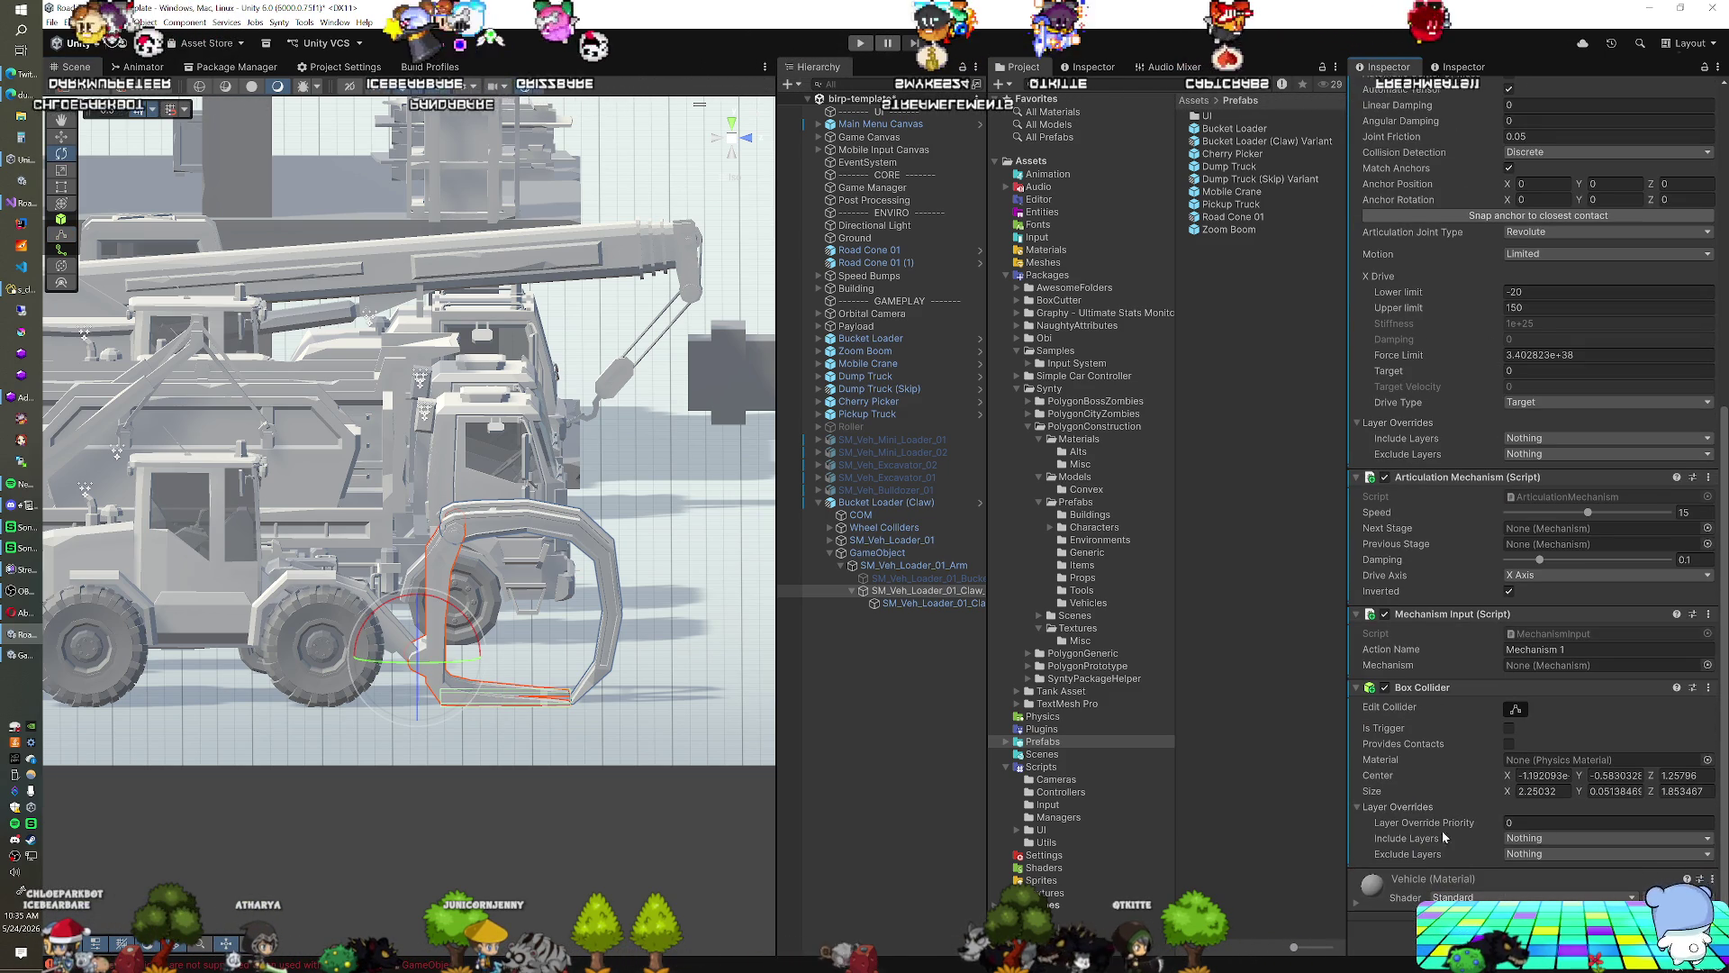
Add a second Box Collider to the claw piece and raise its Center Z value
key(ctrl+shift+a)
text(b)
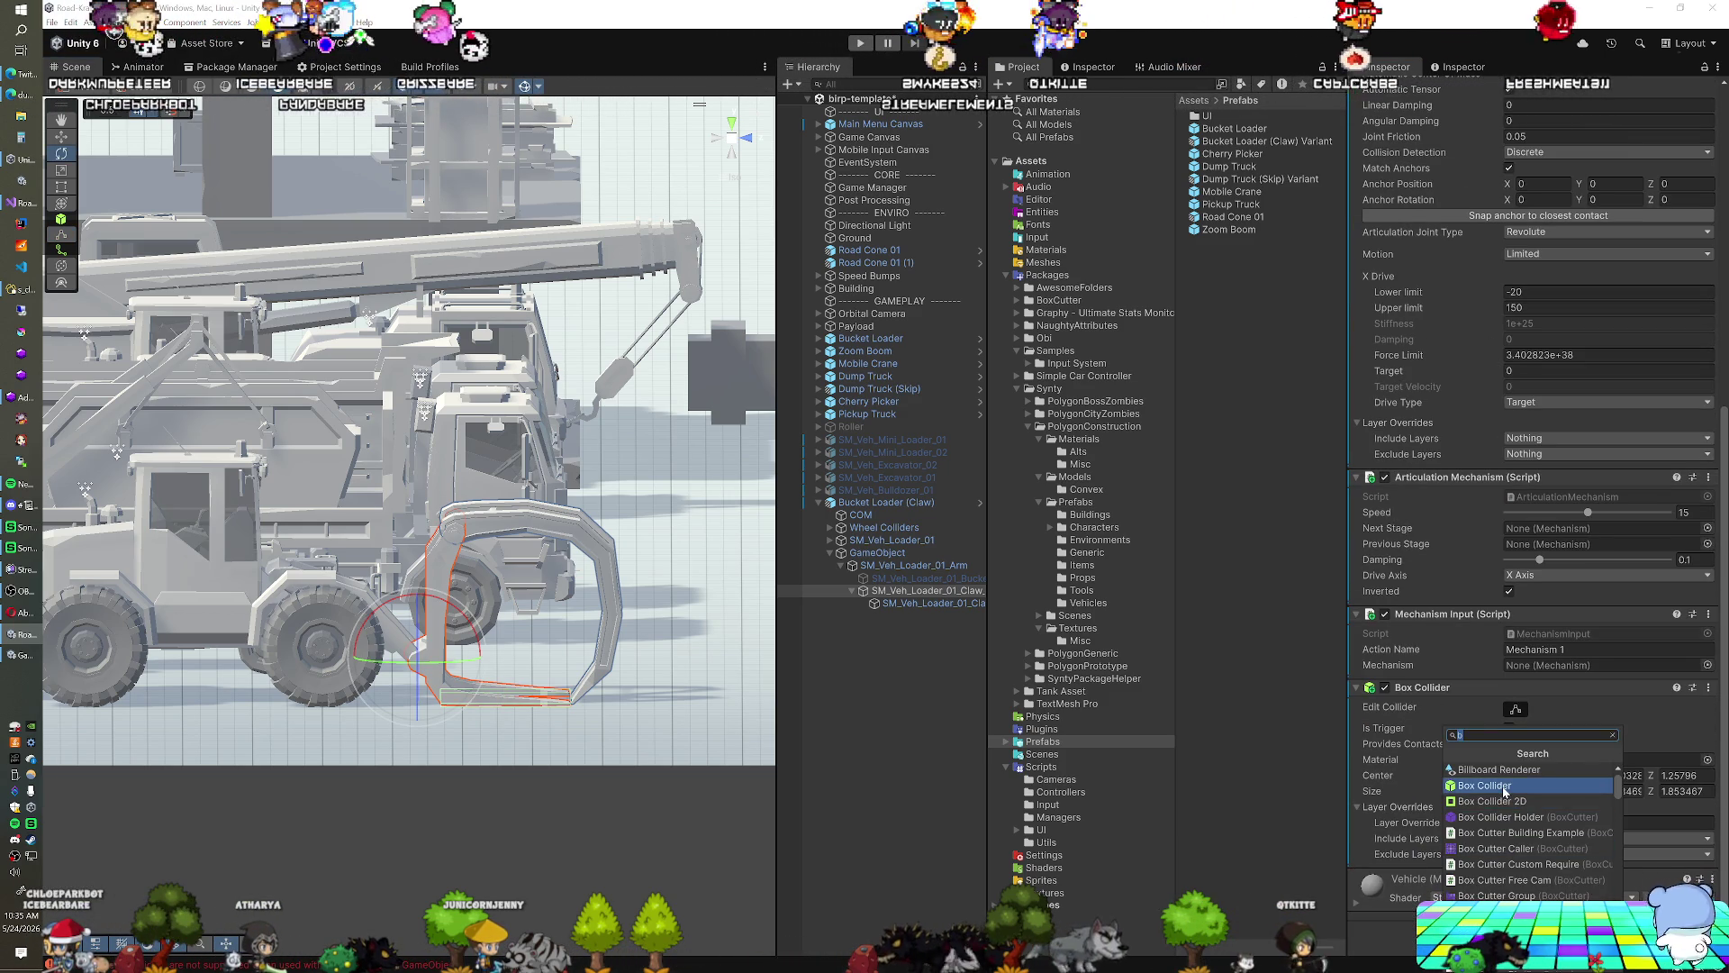
click(1503, 790)
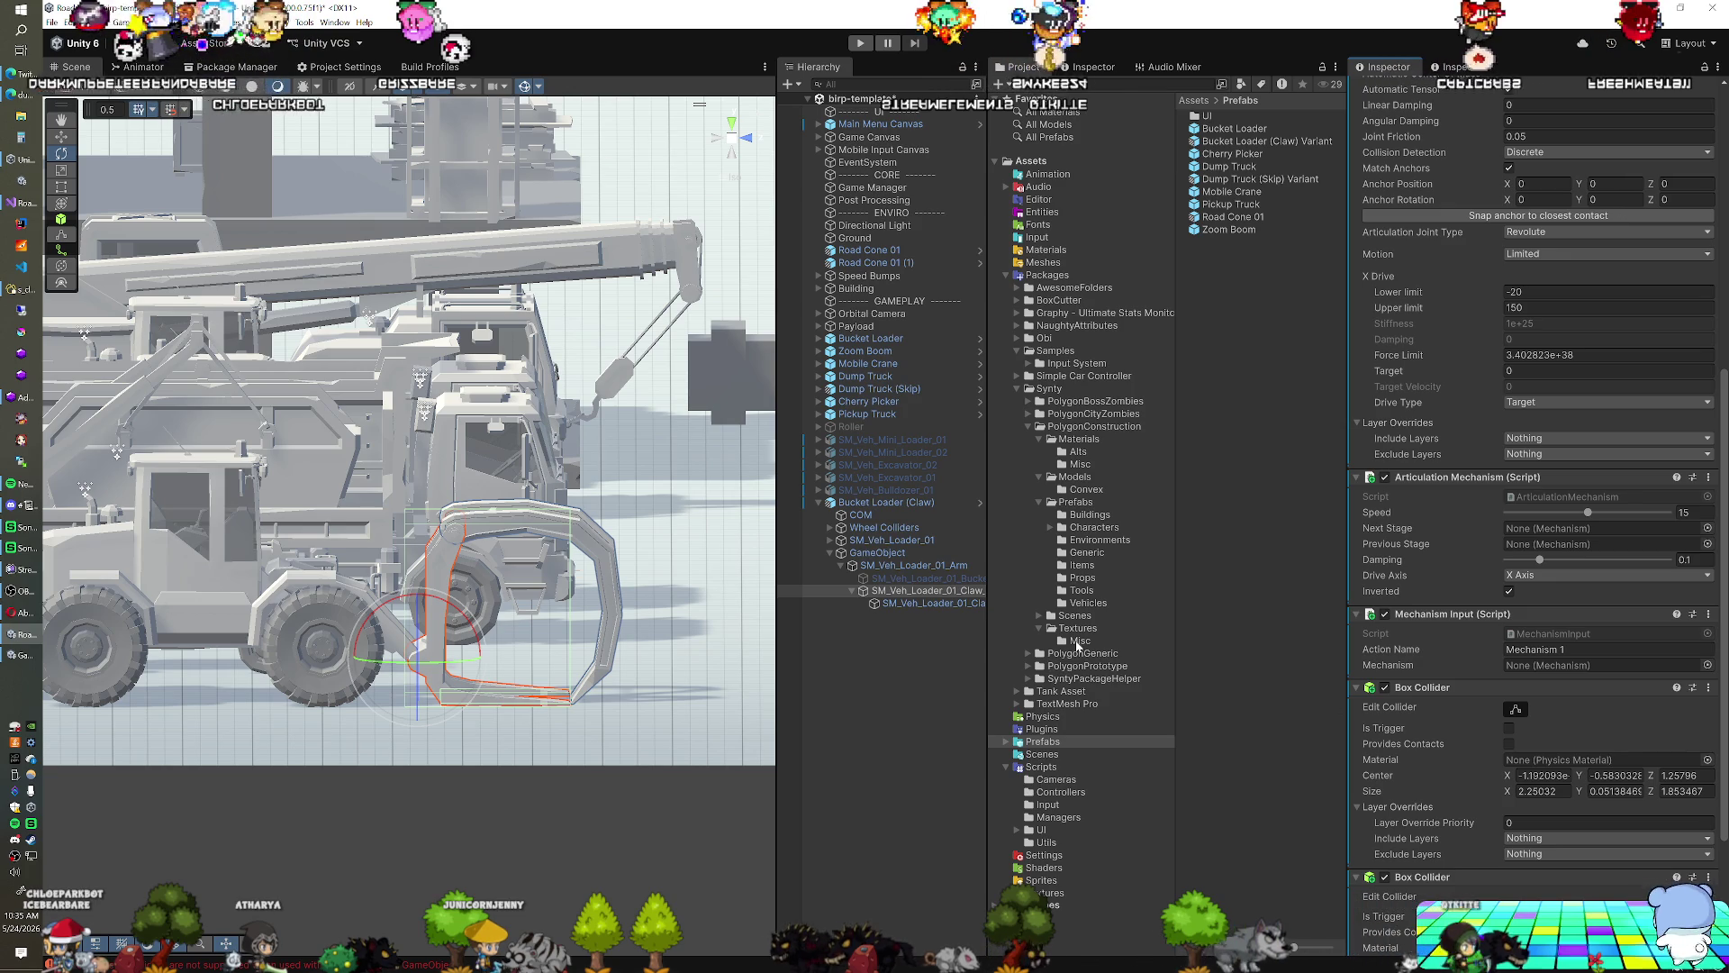
scroll(1384, 759, down, 5)
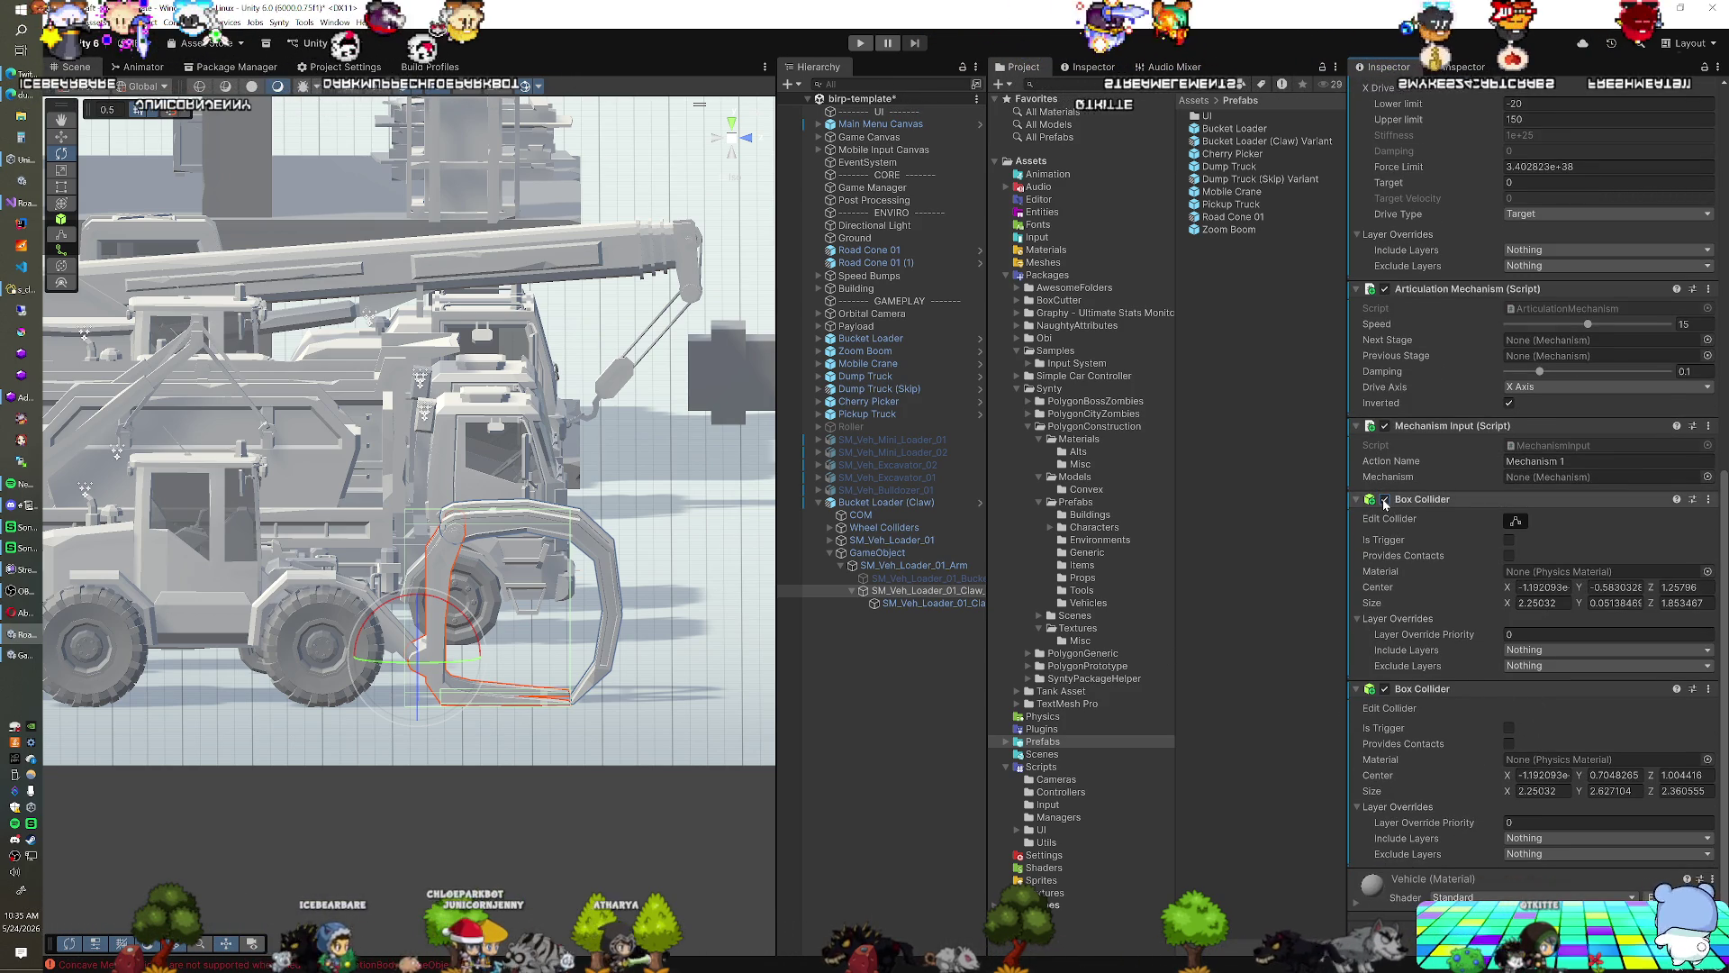
click(1418, 499)
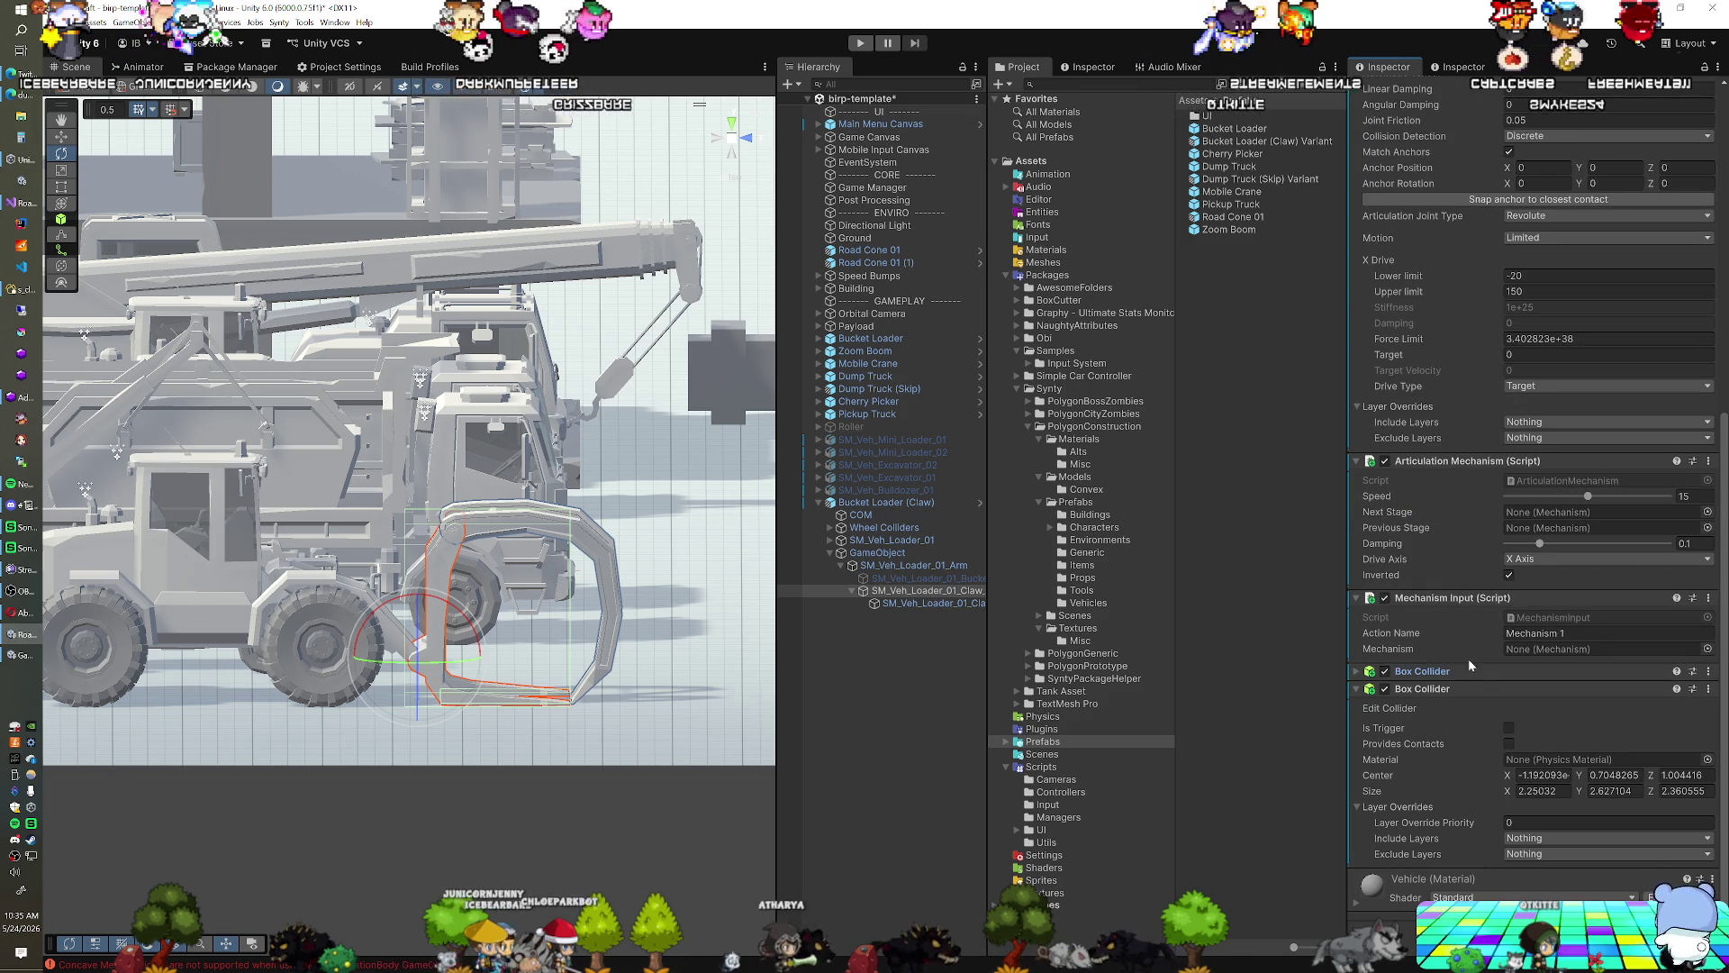
click(1542, 775)
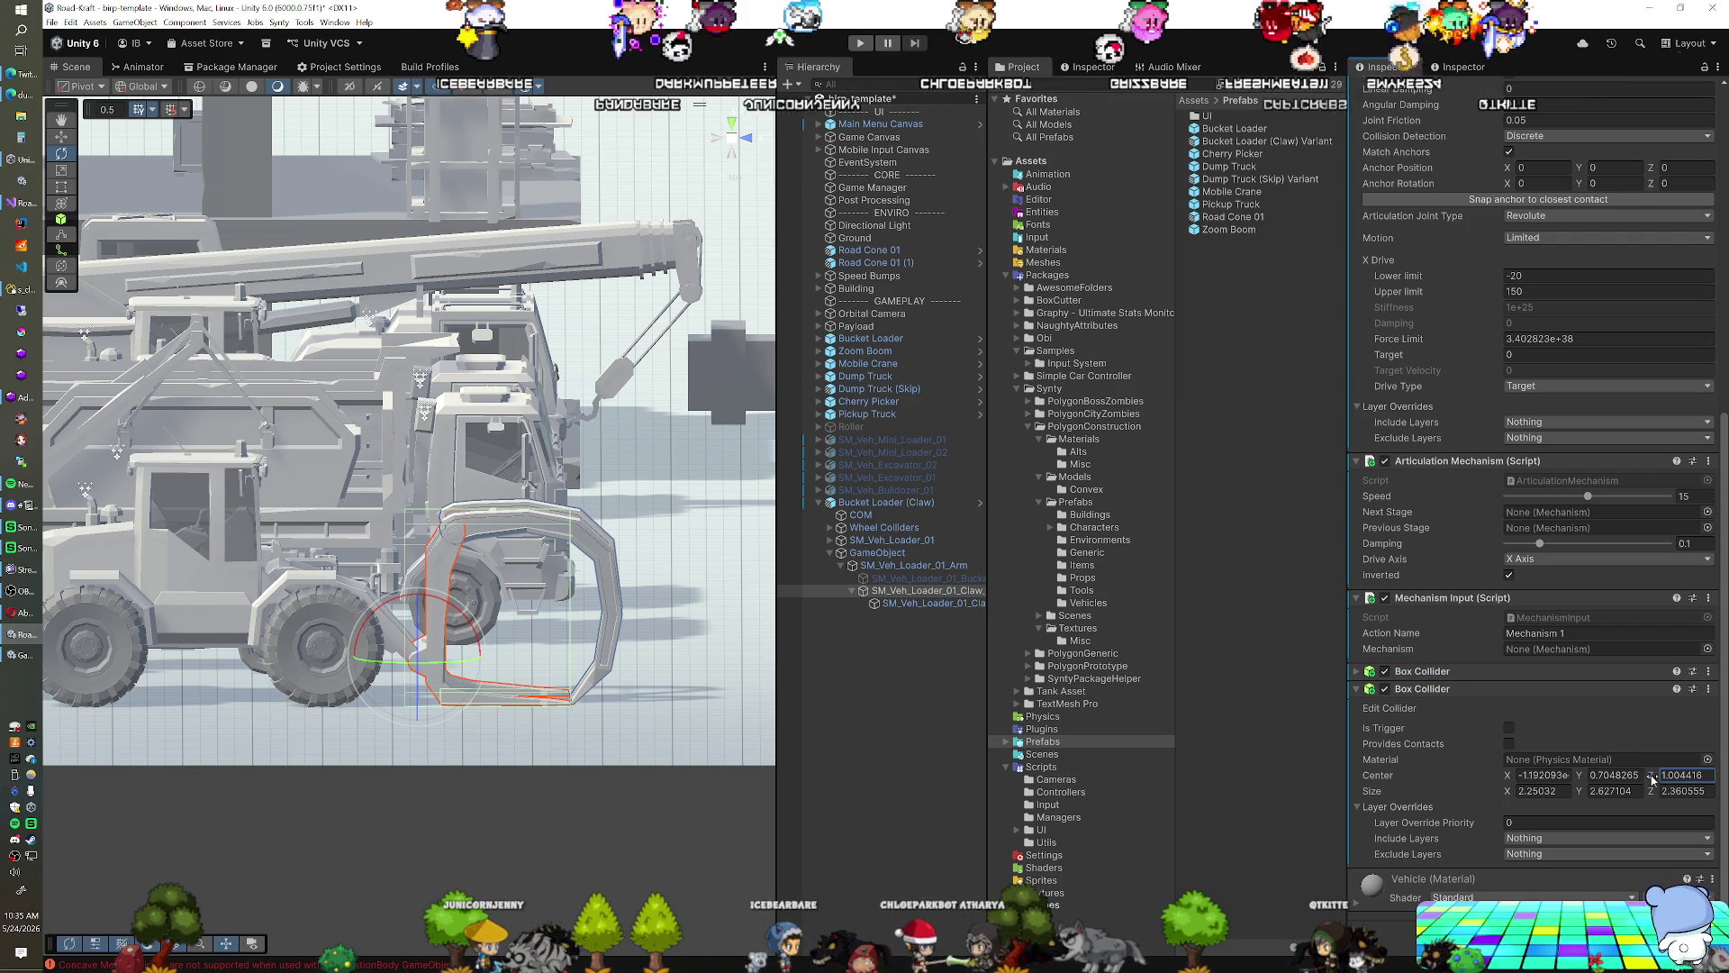
text(1.04)
drag(1655, 780, 1660, 782)
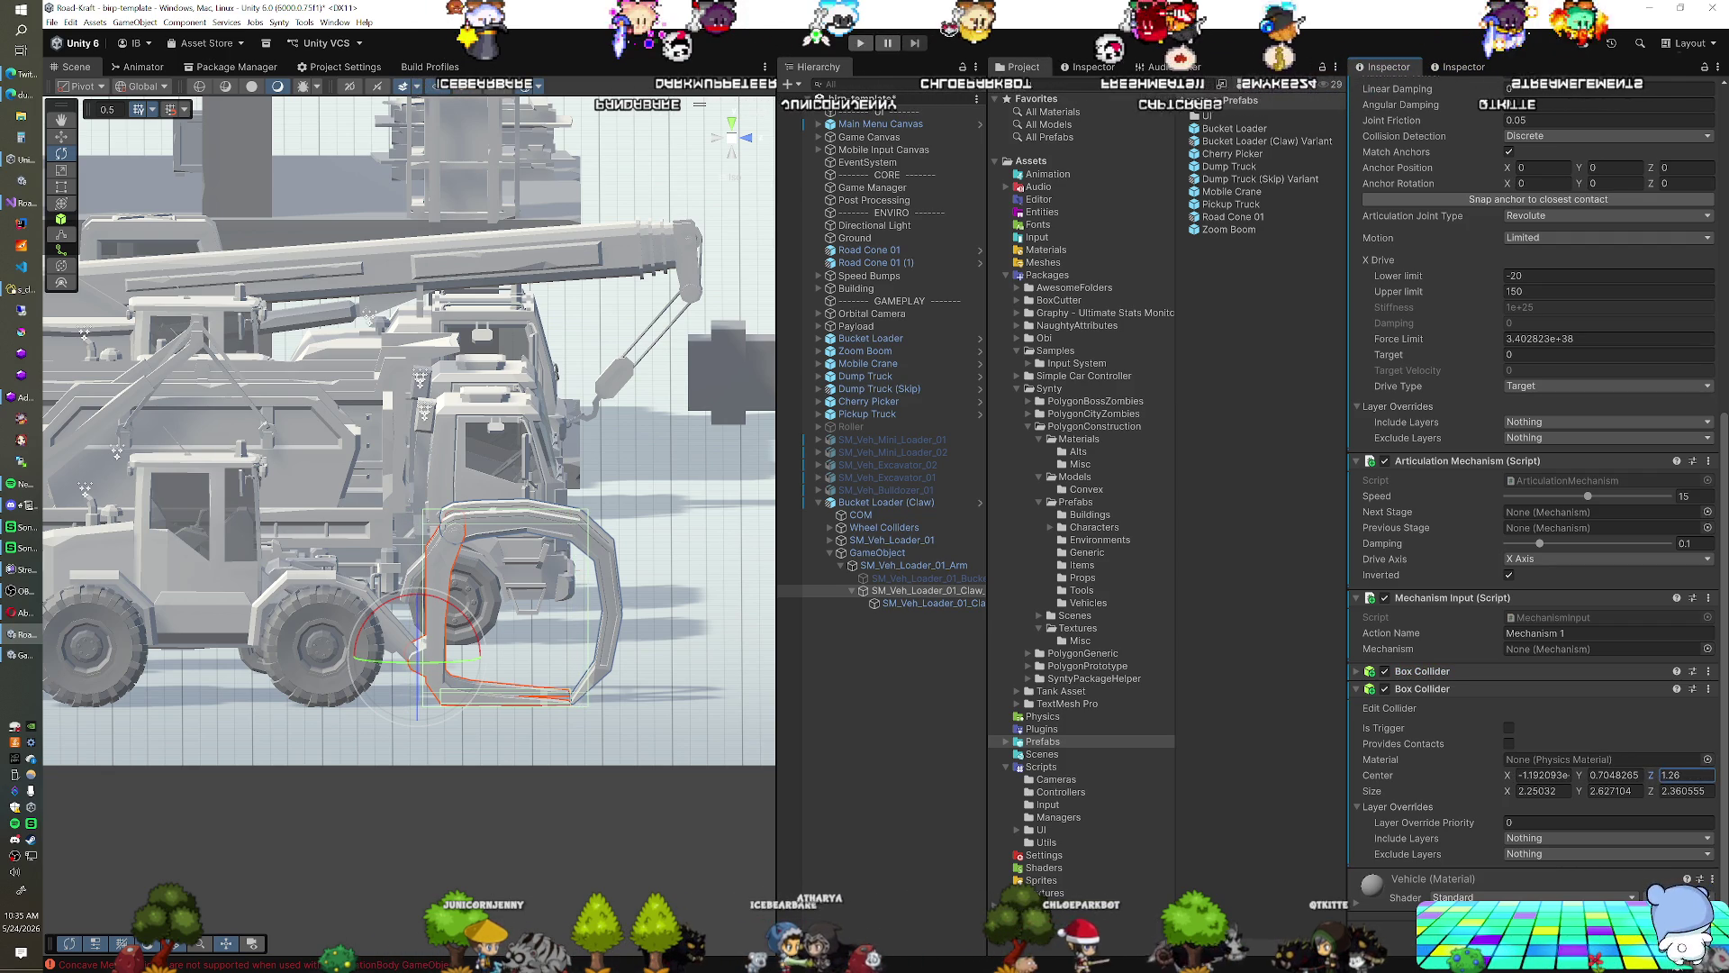
click(1355, 672)
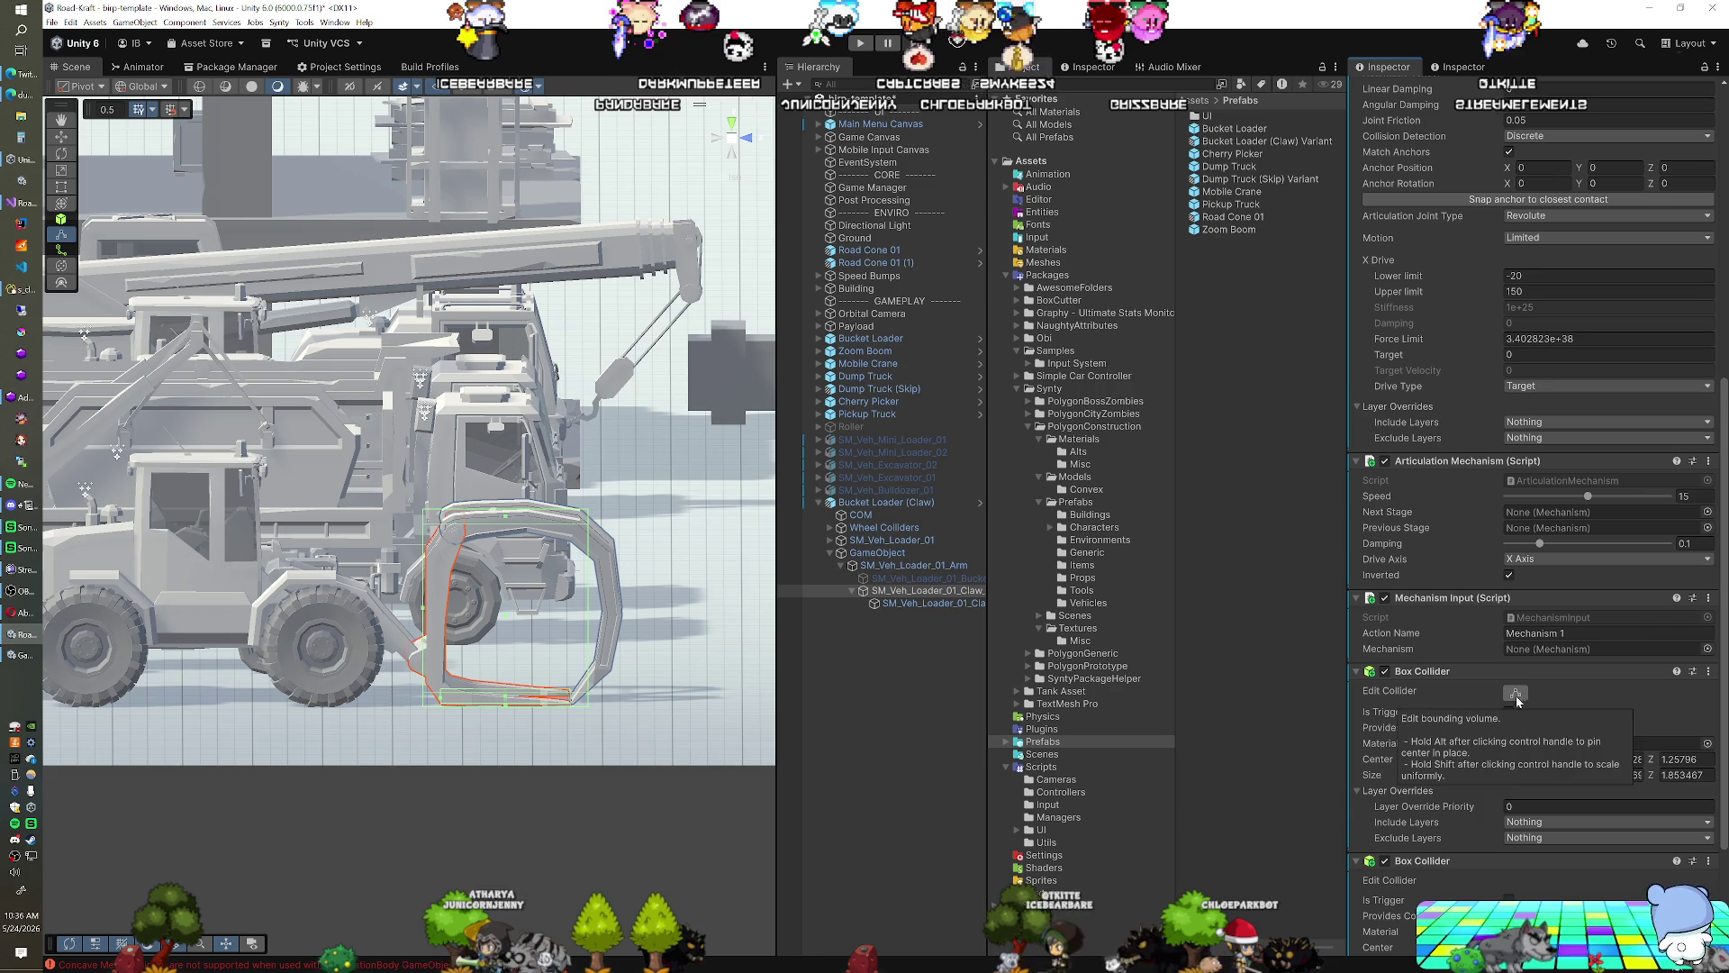
scroll(570, 681, up, 2)
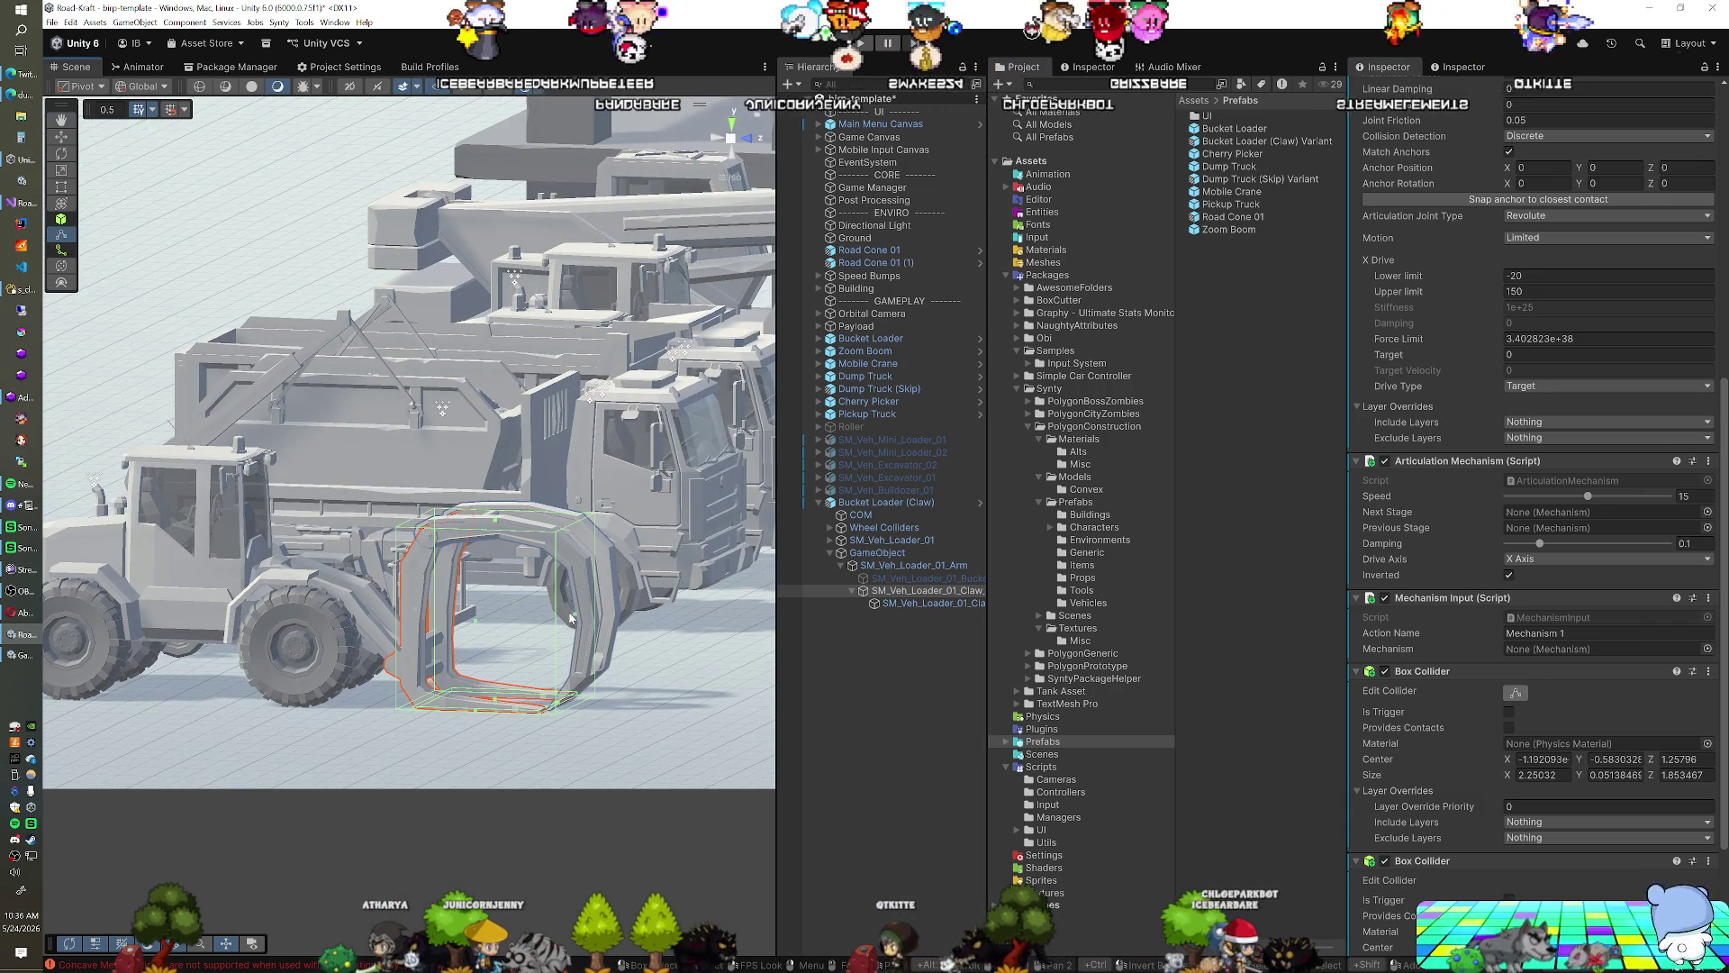
Reselect SM_Veh_Loader_01_Claw_01 and shrink the second collider along Z to 2.25 × 2.63 × 0.33
click(543, 618)
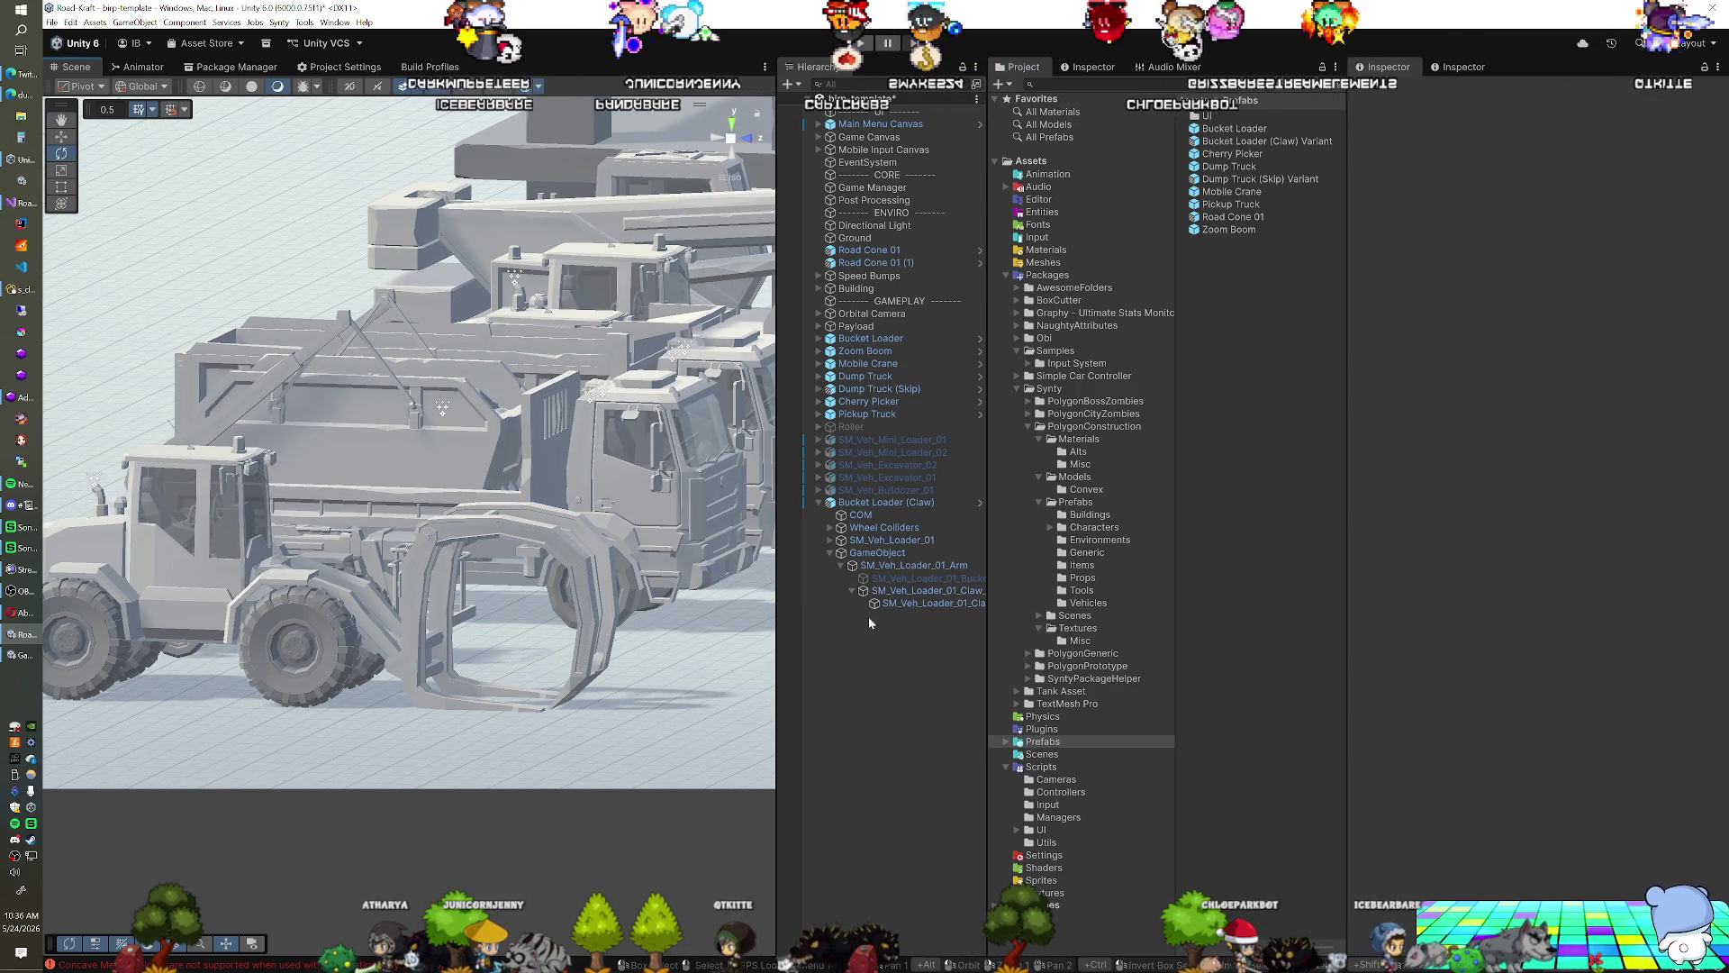
click(941, 603)
click(928, 591)
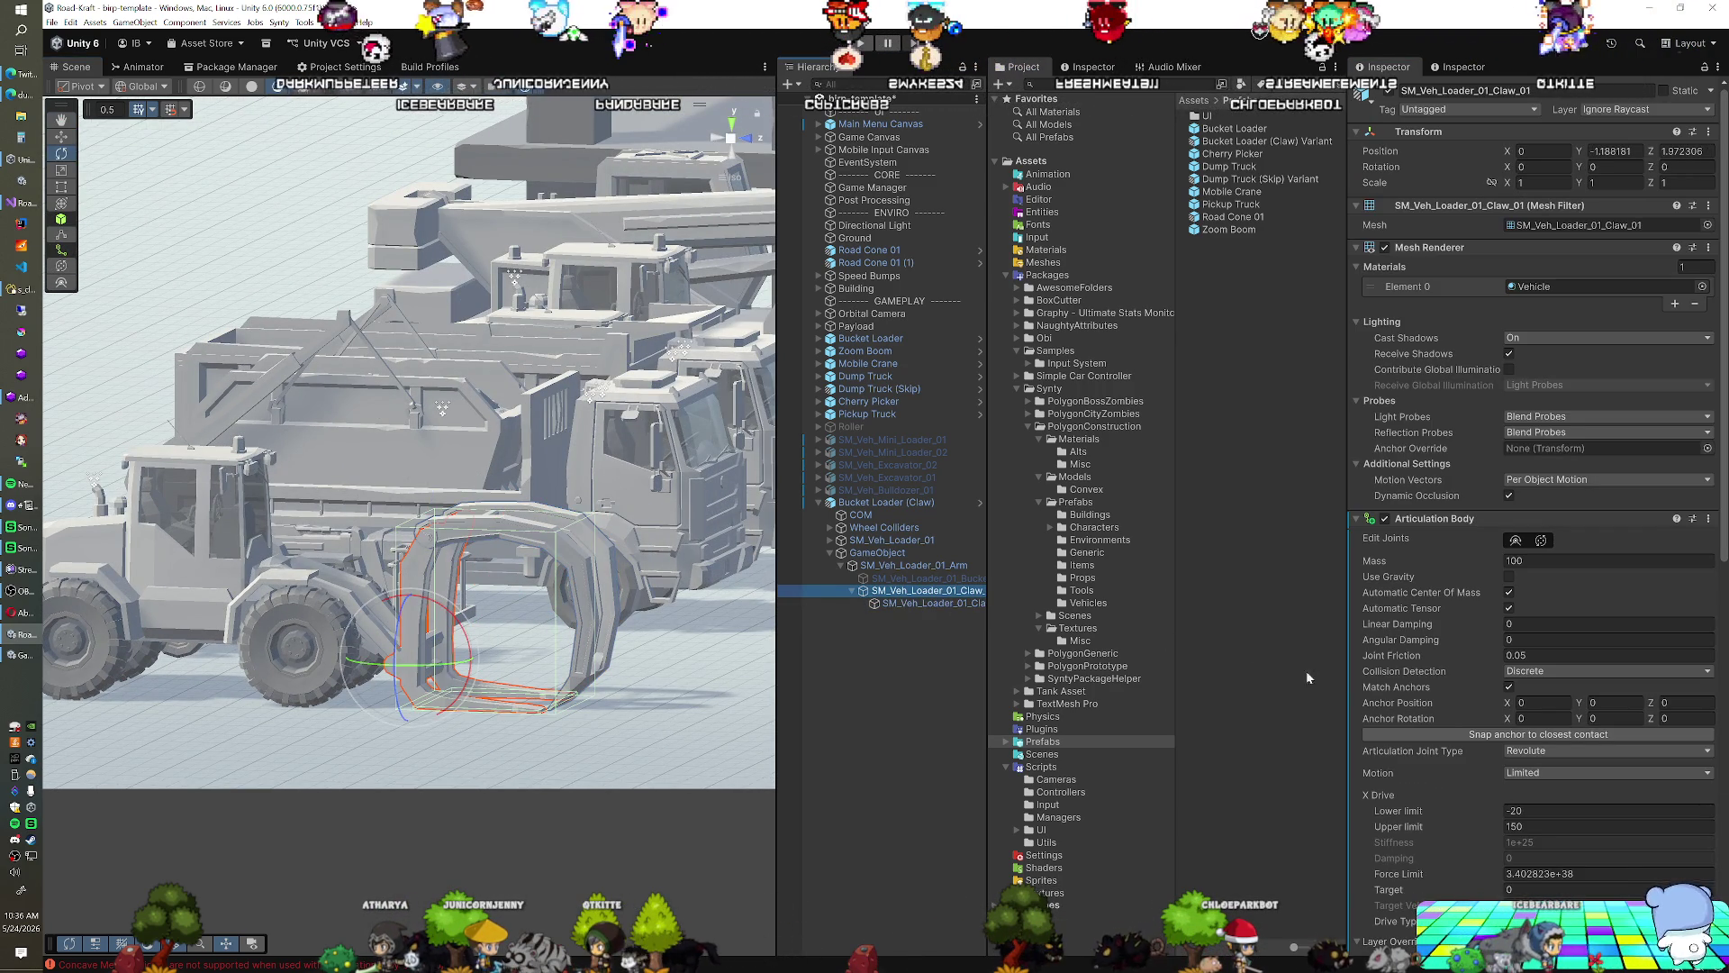
scroll(1491, 705, down, 10)
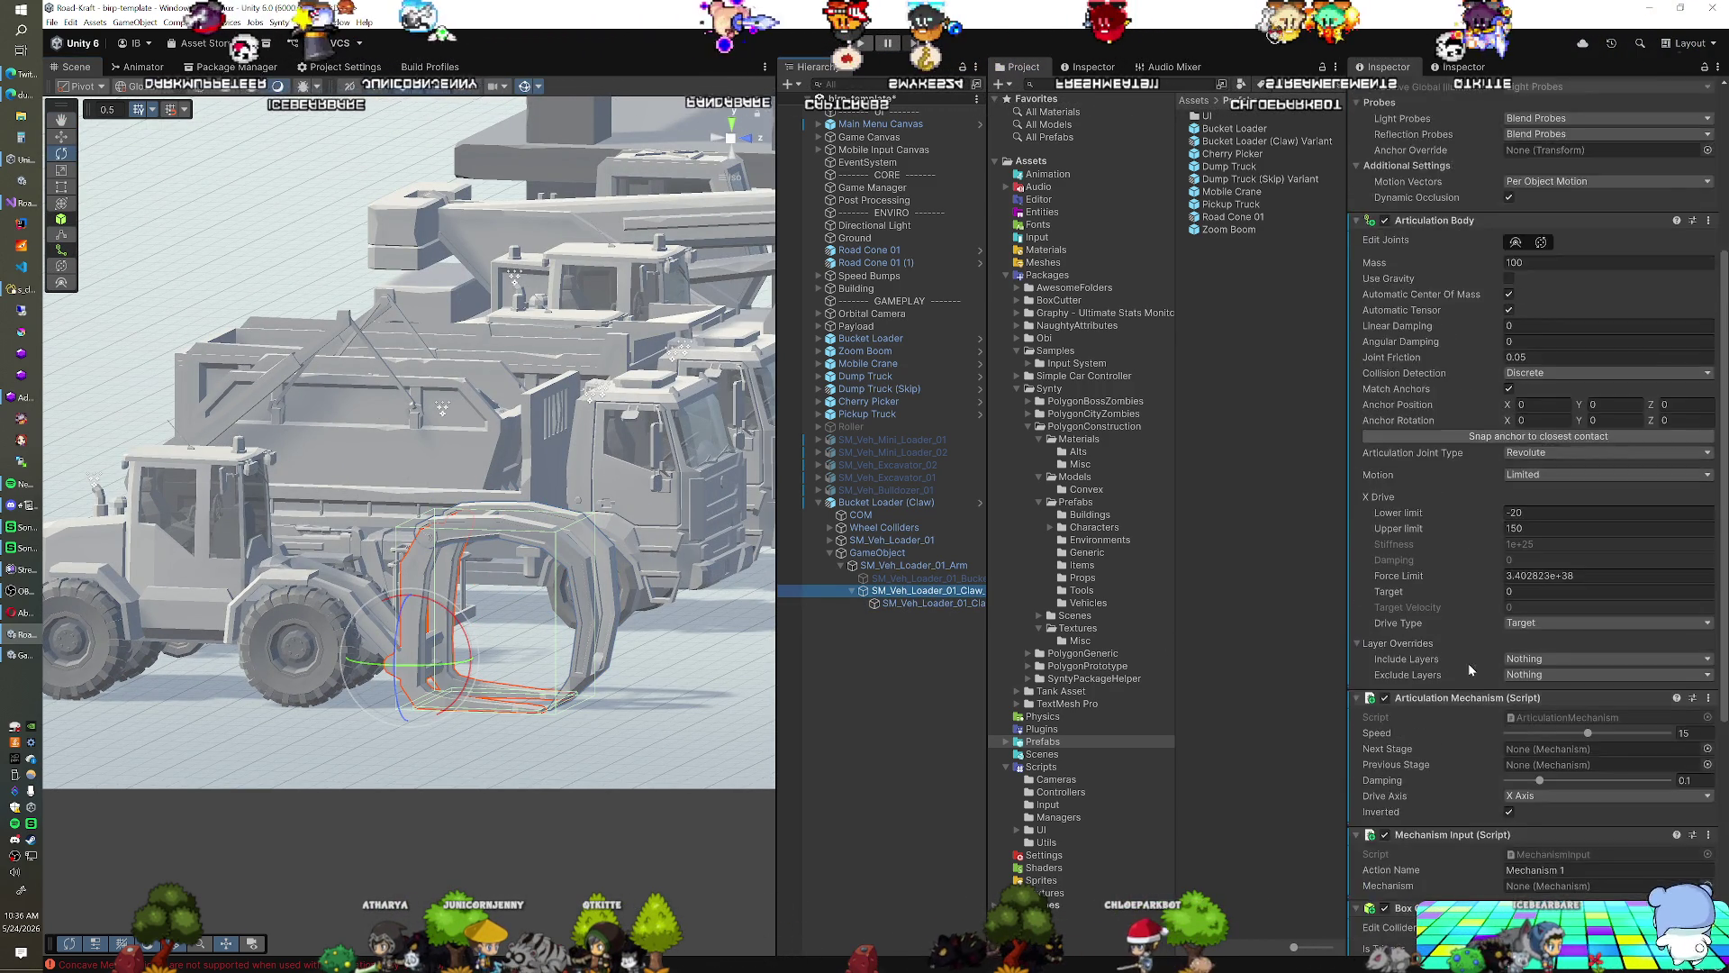
click(1516, 589)
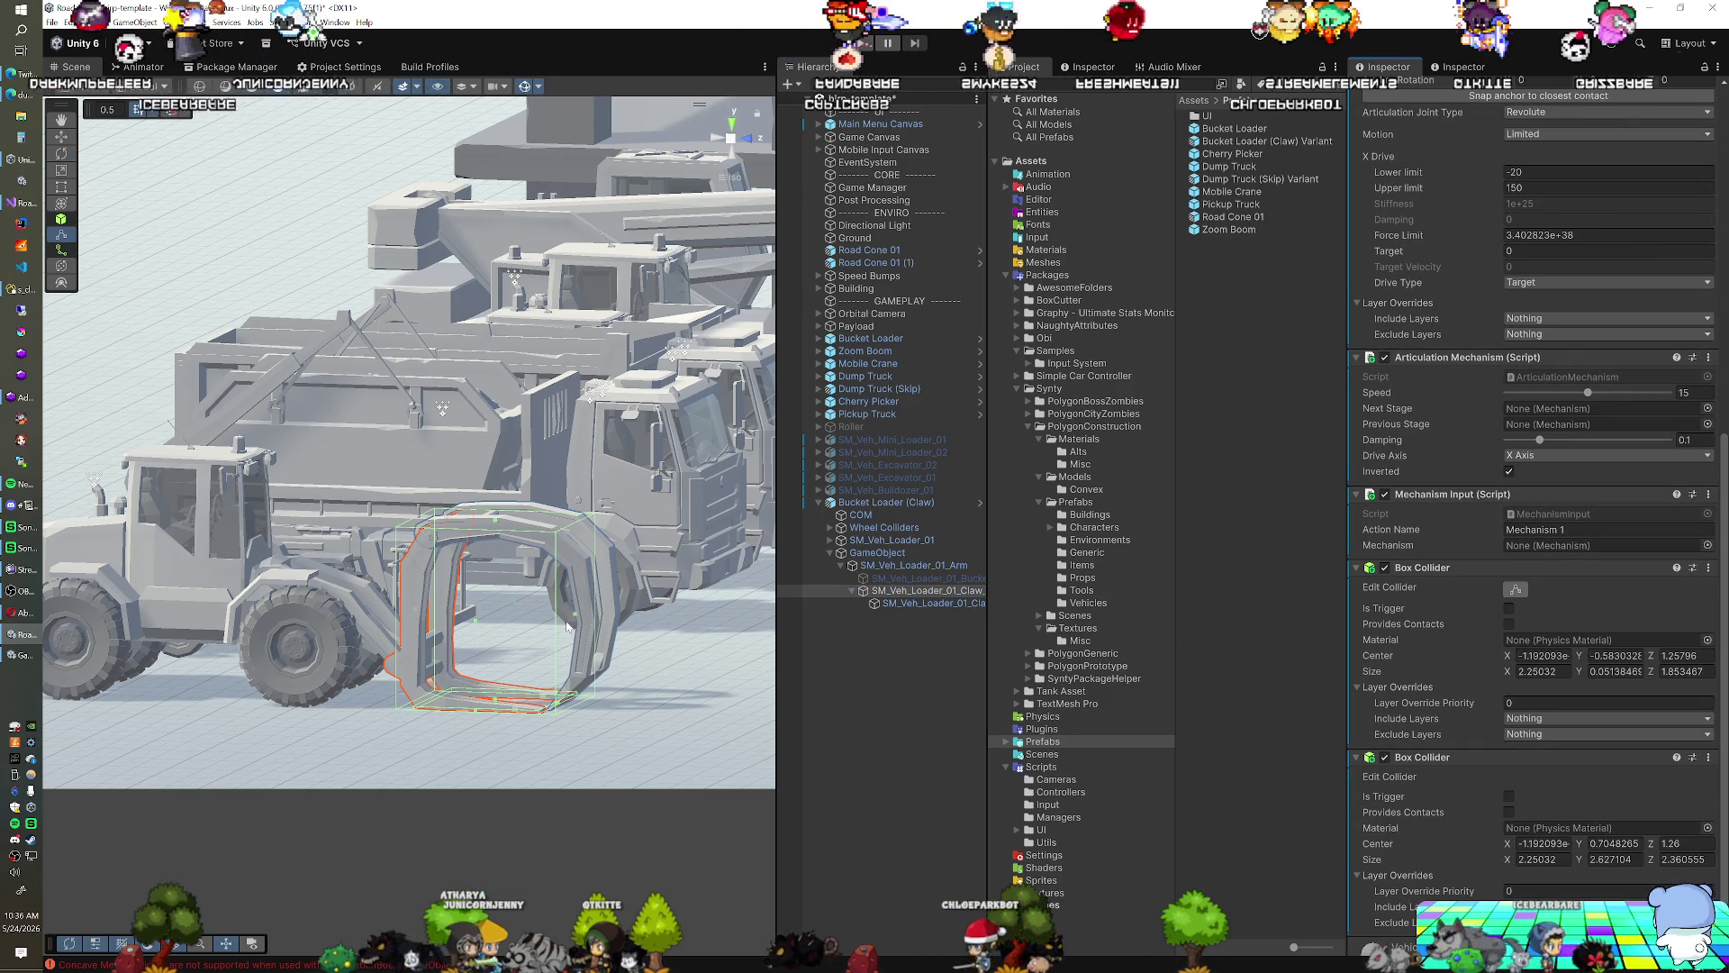
mouse_move(574, 620)
mouse_down()
mouse_move(459, 628)
mouse_move(482, 626)
mouse_up()
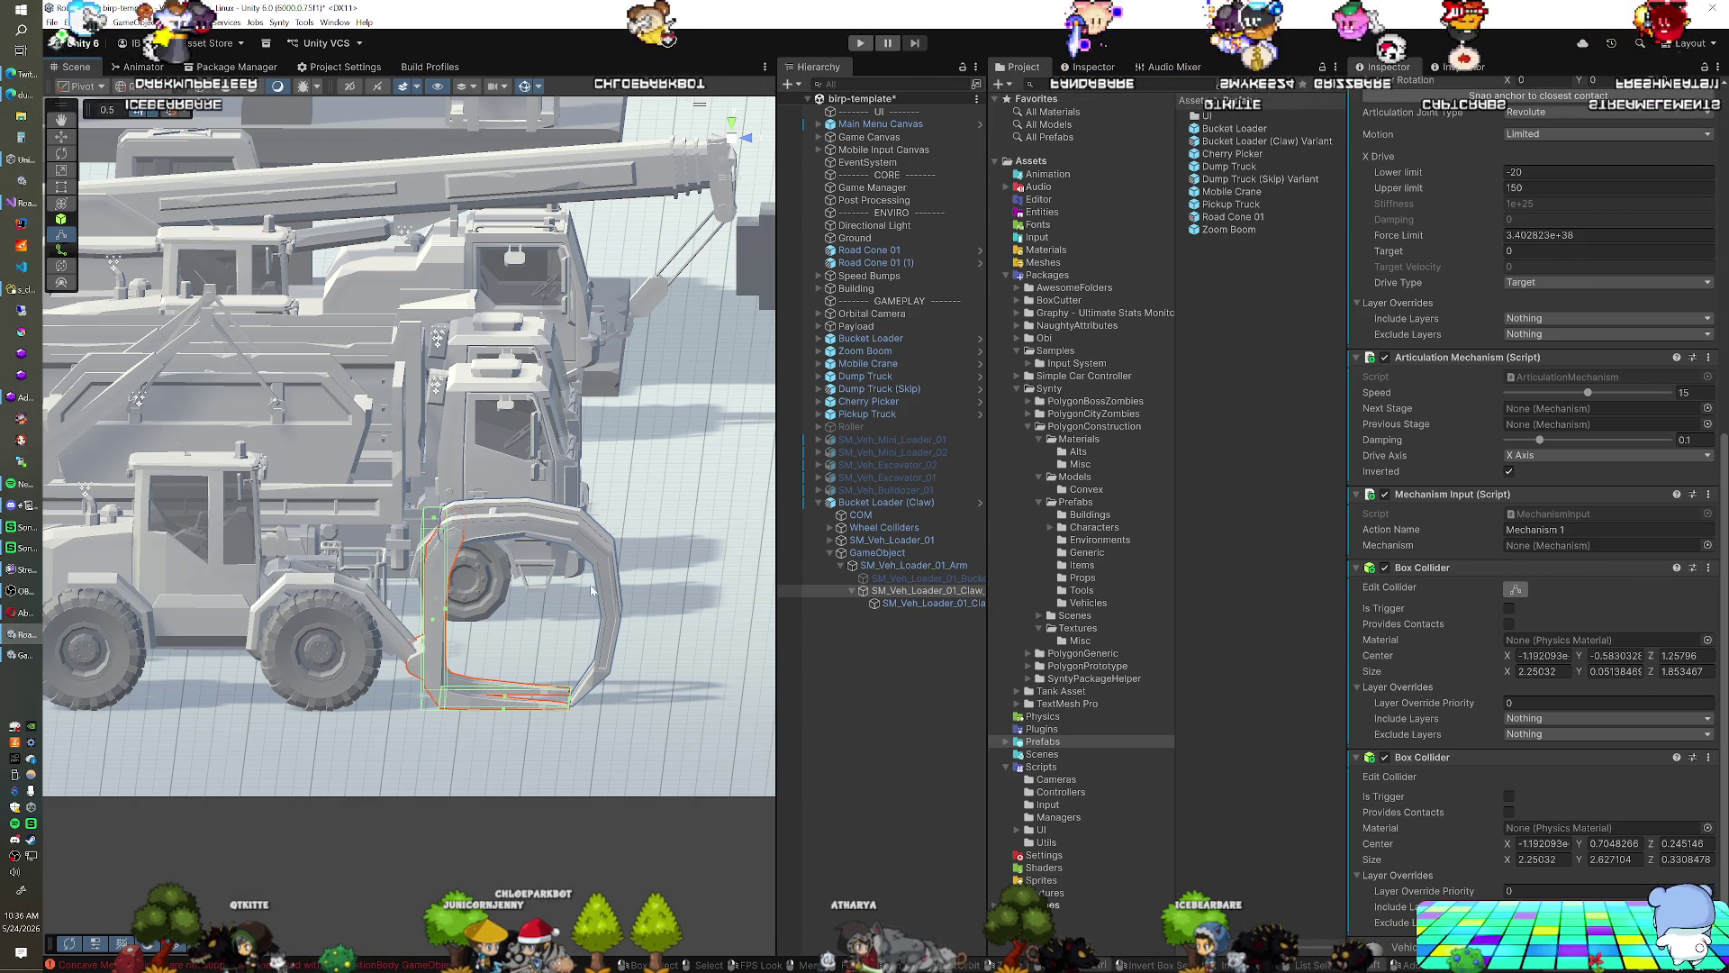
click(912, 566)
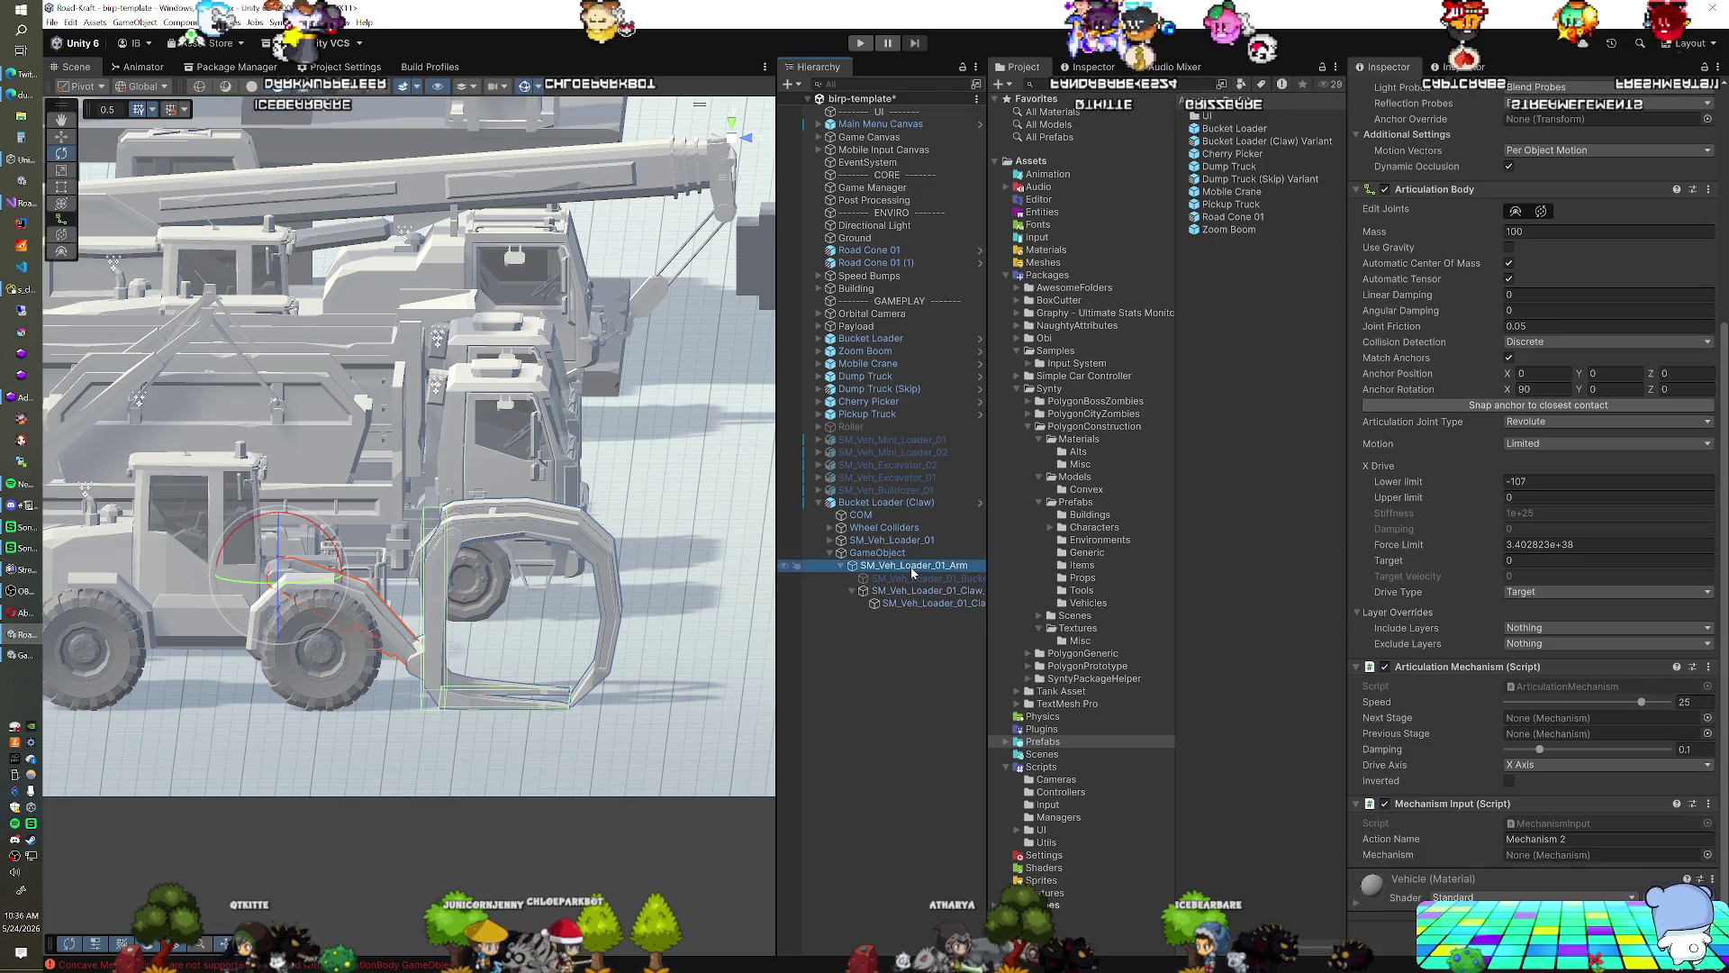
Select the upper claw piece SM_Veh_Loader_01_Claw_02 and add a Box Collider to it
click(914, 591)
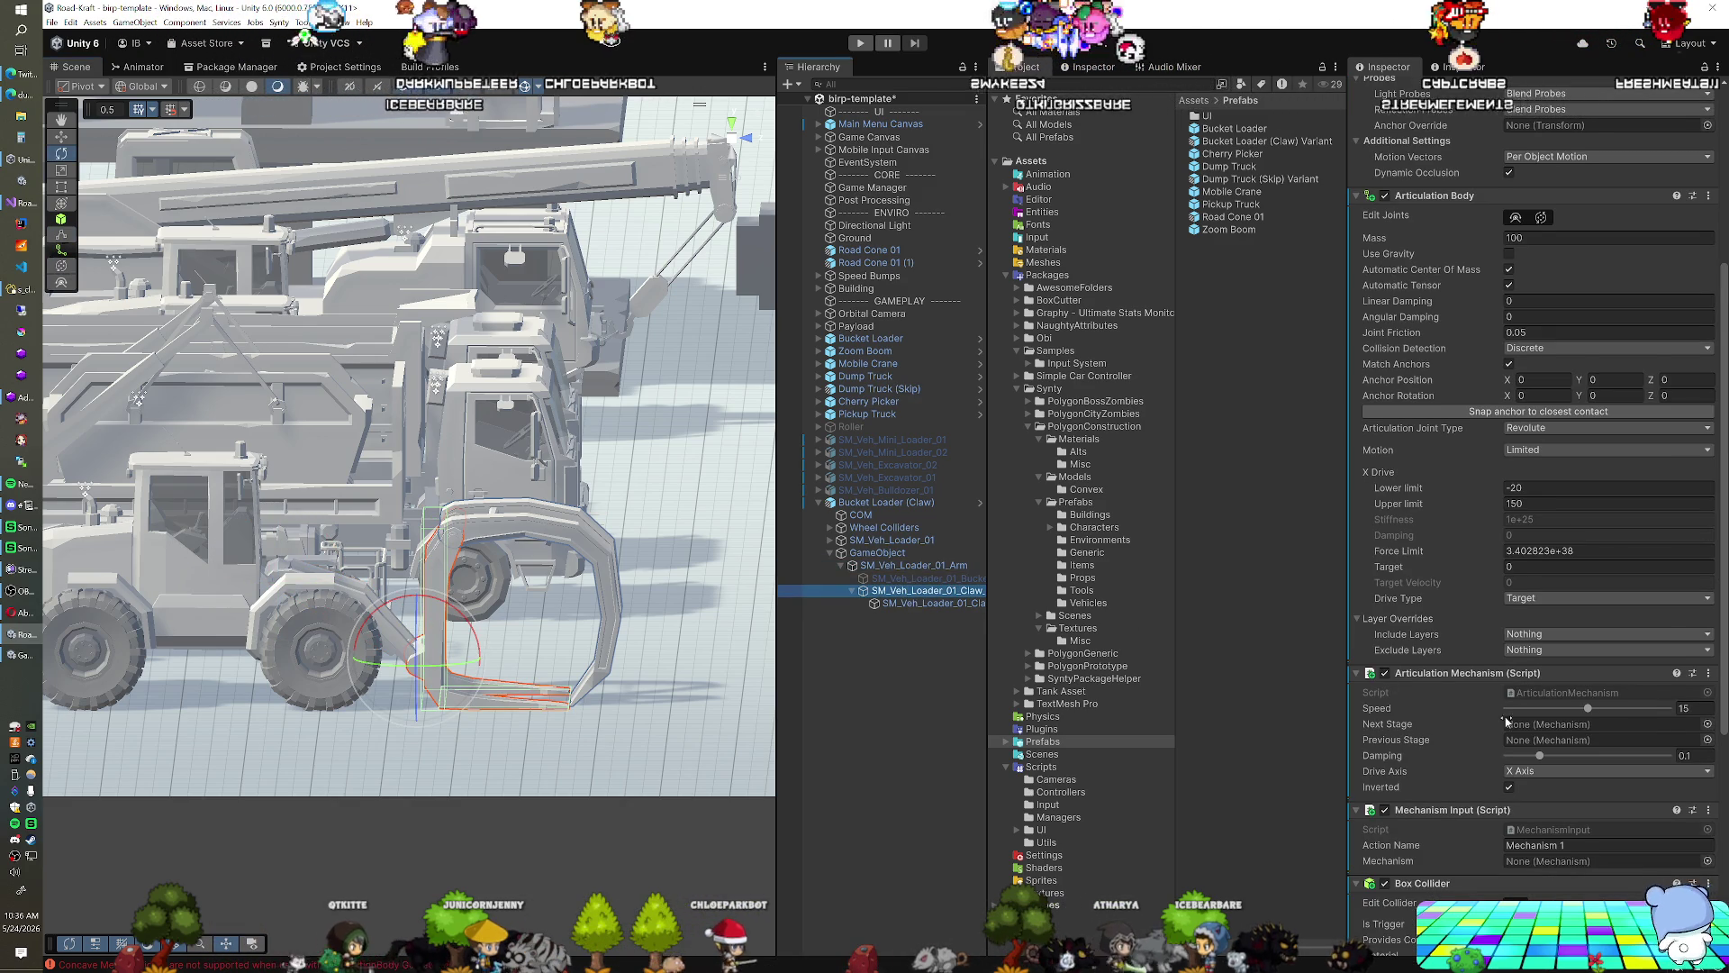
scroll(1463, 718, down, 6)
click(1519, 565)
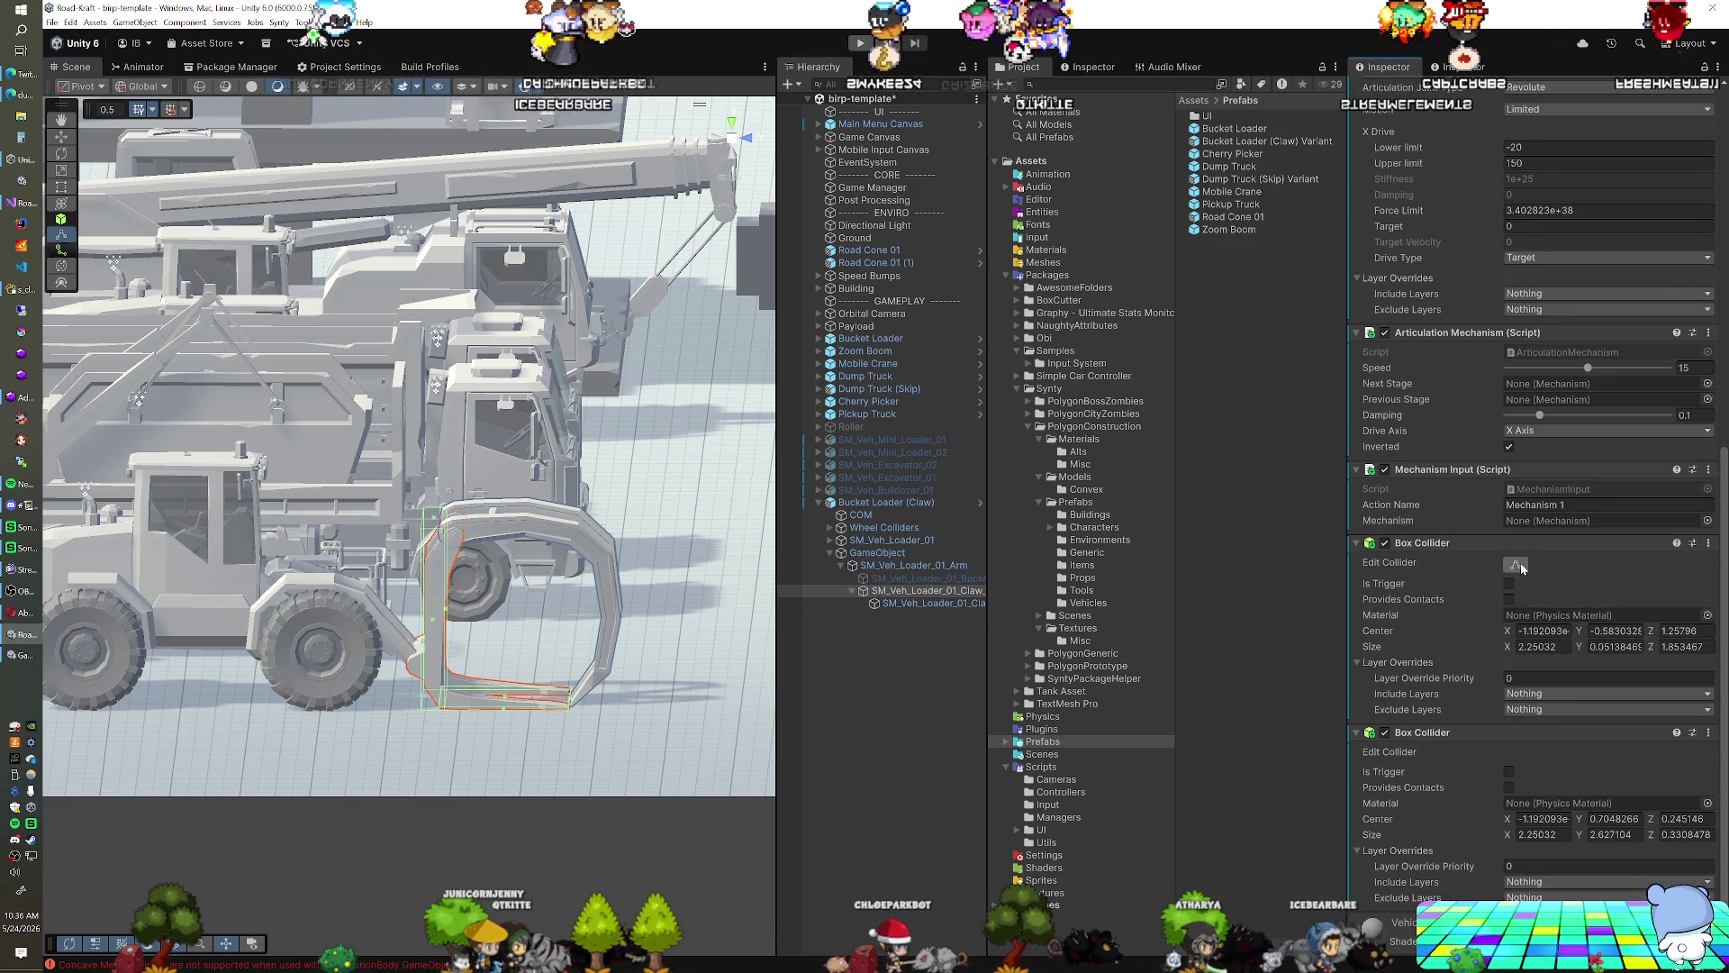
key(e)
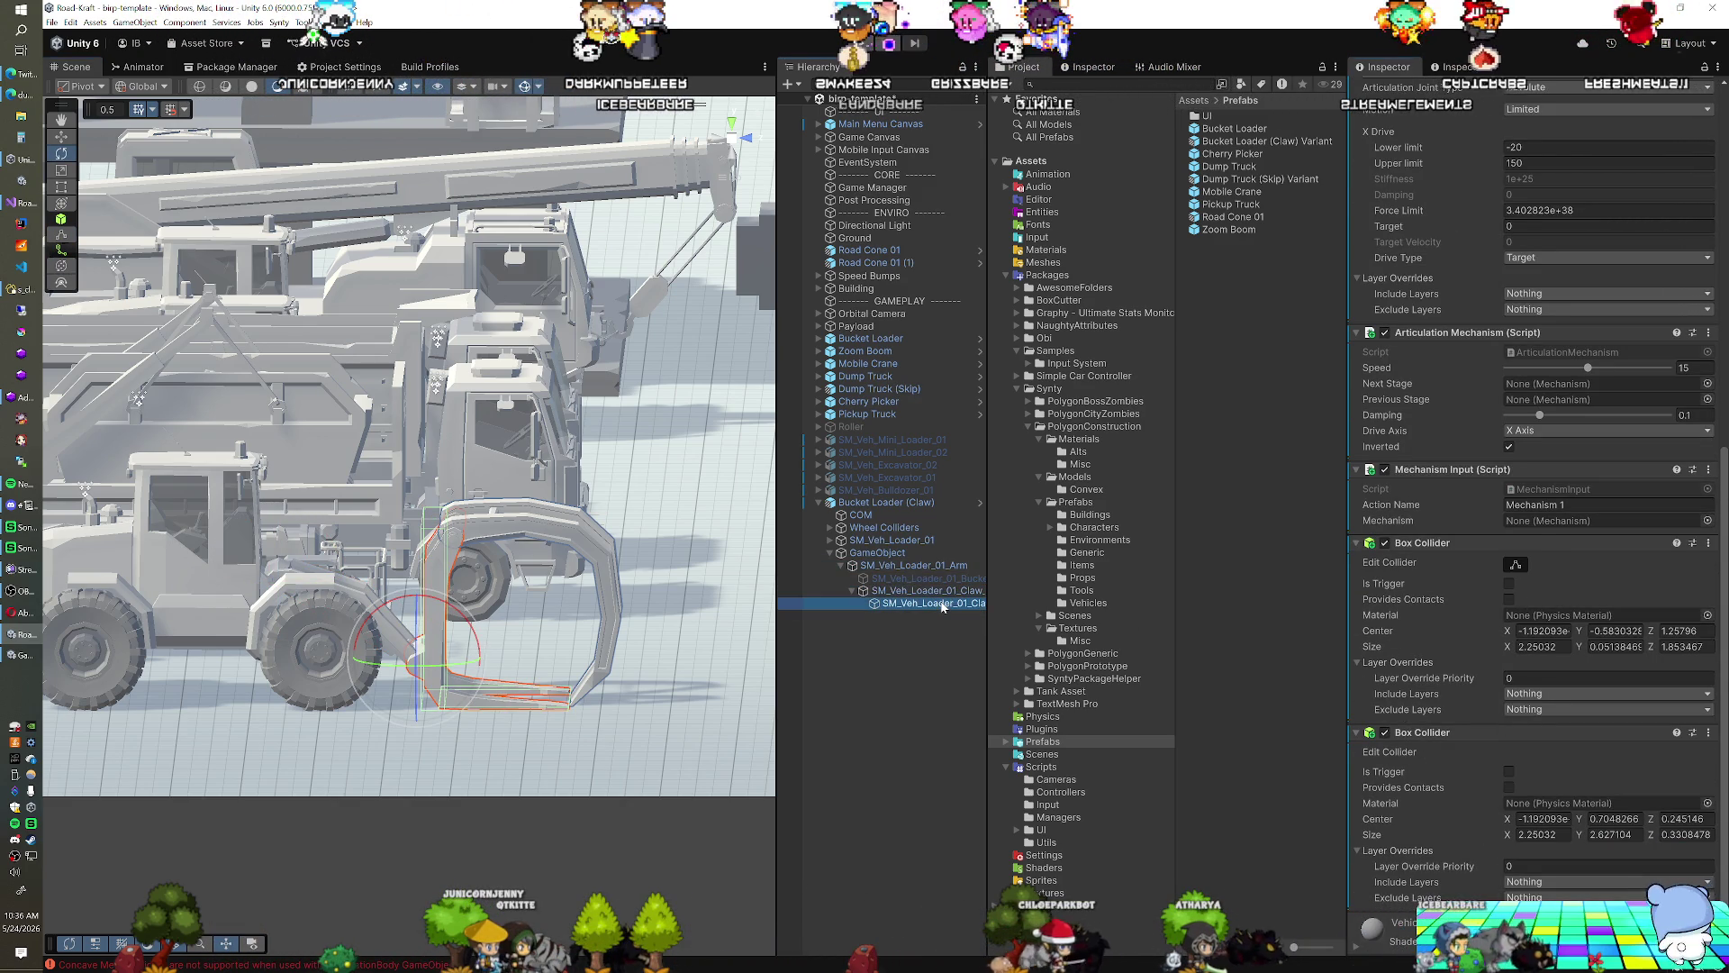
click(936, 604)
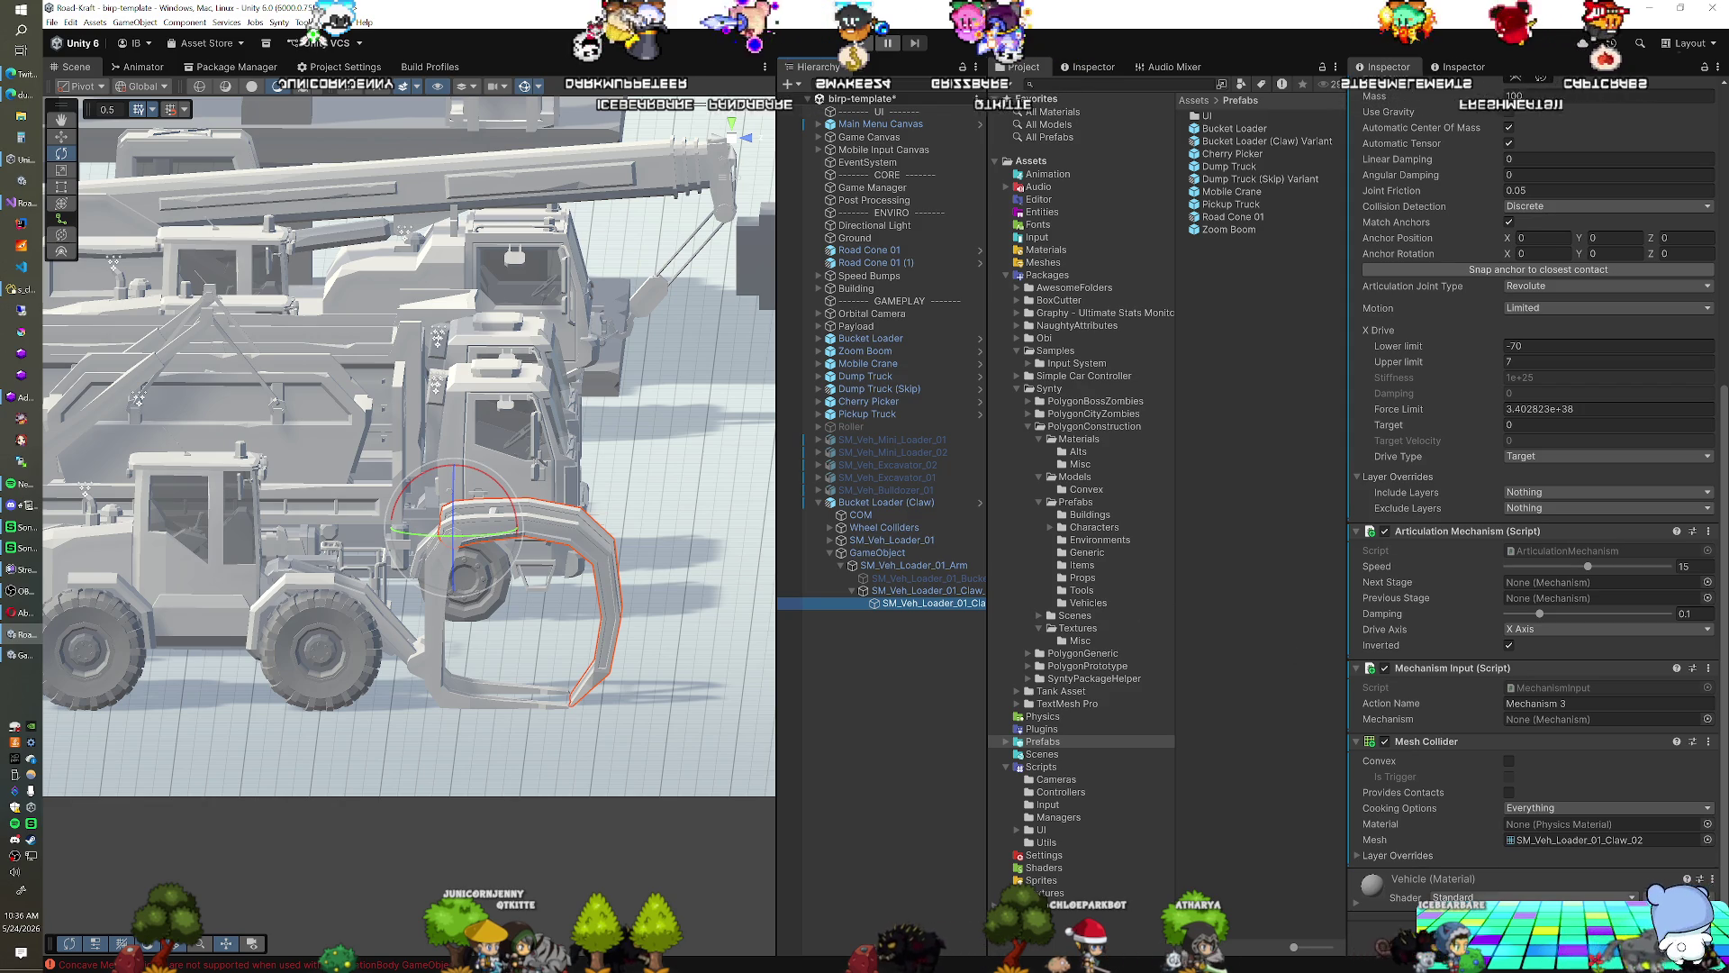
key(ctrl+shift+a)
text(b)
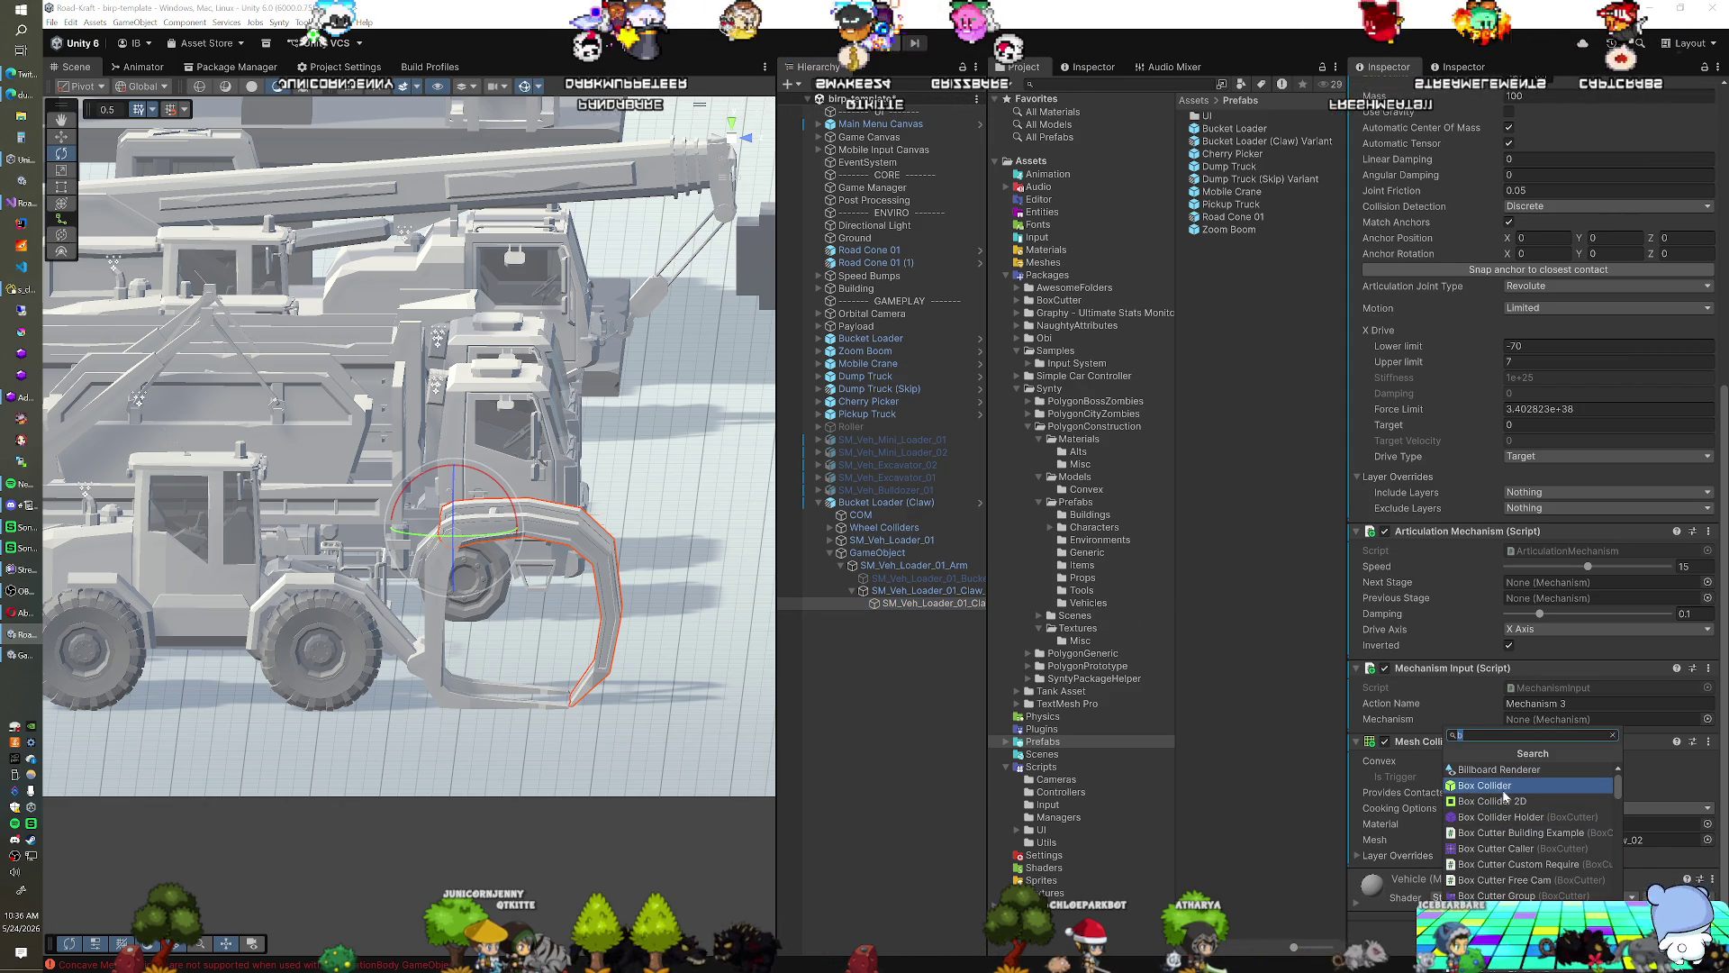
click(1502, 788)
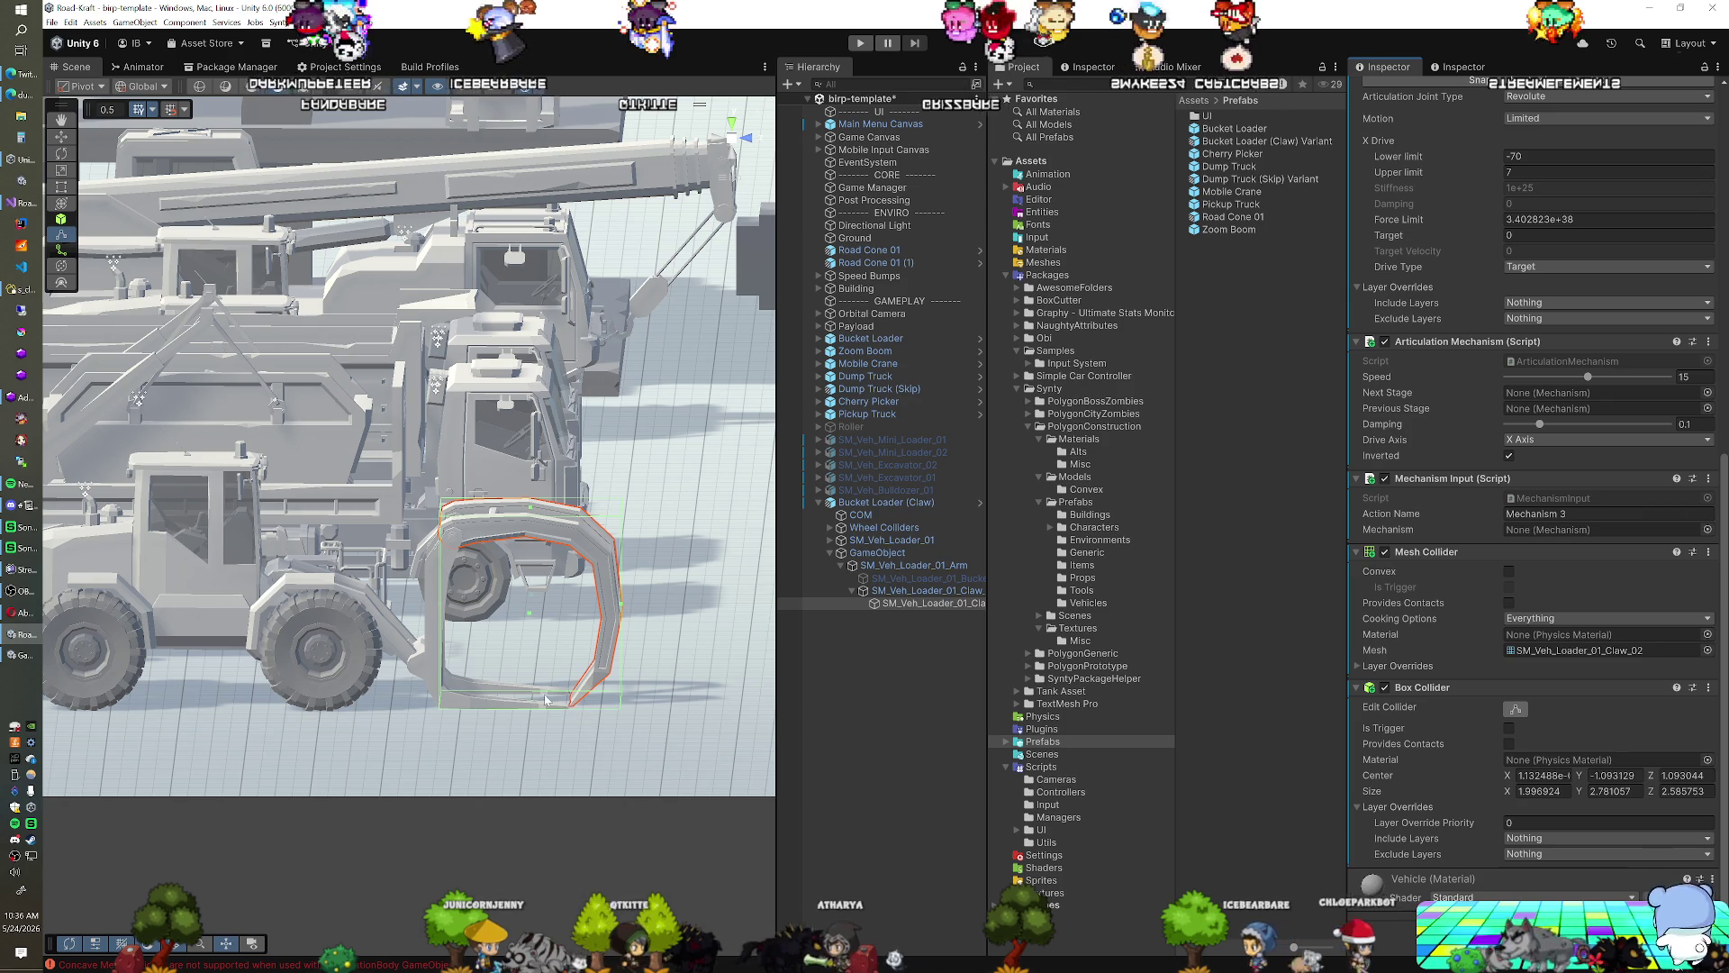
In side view, flatten the Box Collider to 1.997 × 0.356 × 2.193 over the claw's top bar
click(730, 138)
mouse_move(531, 699)
mouse_down()
mouse_move(531, 540)
mouse_move(543, 605)
mouse_up()
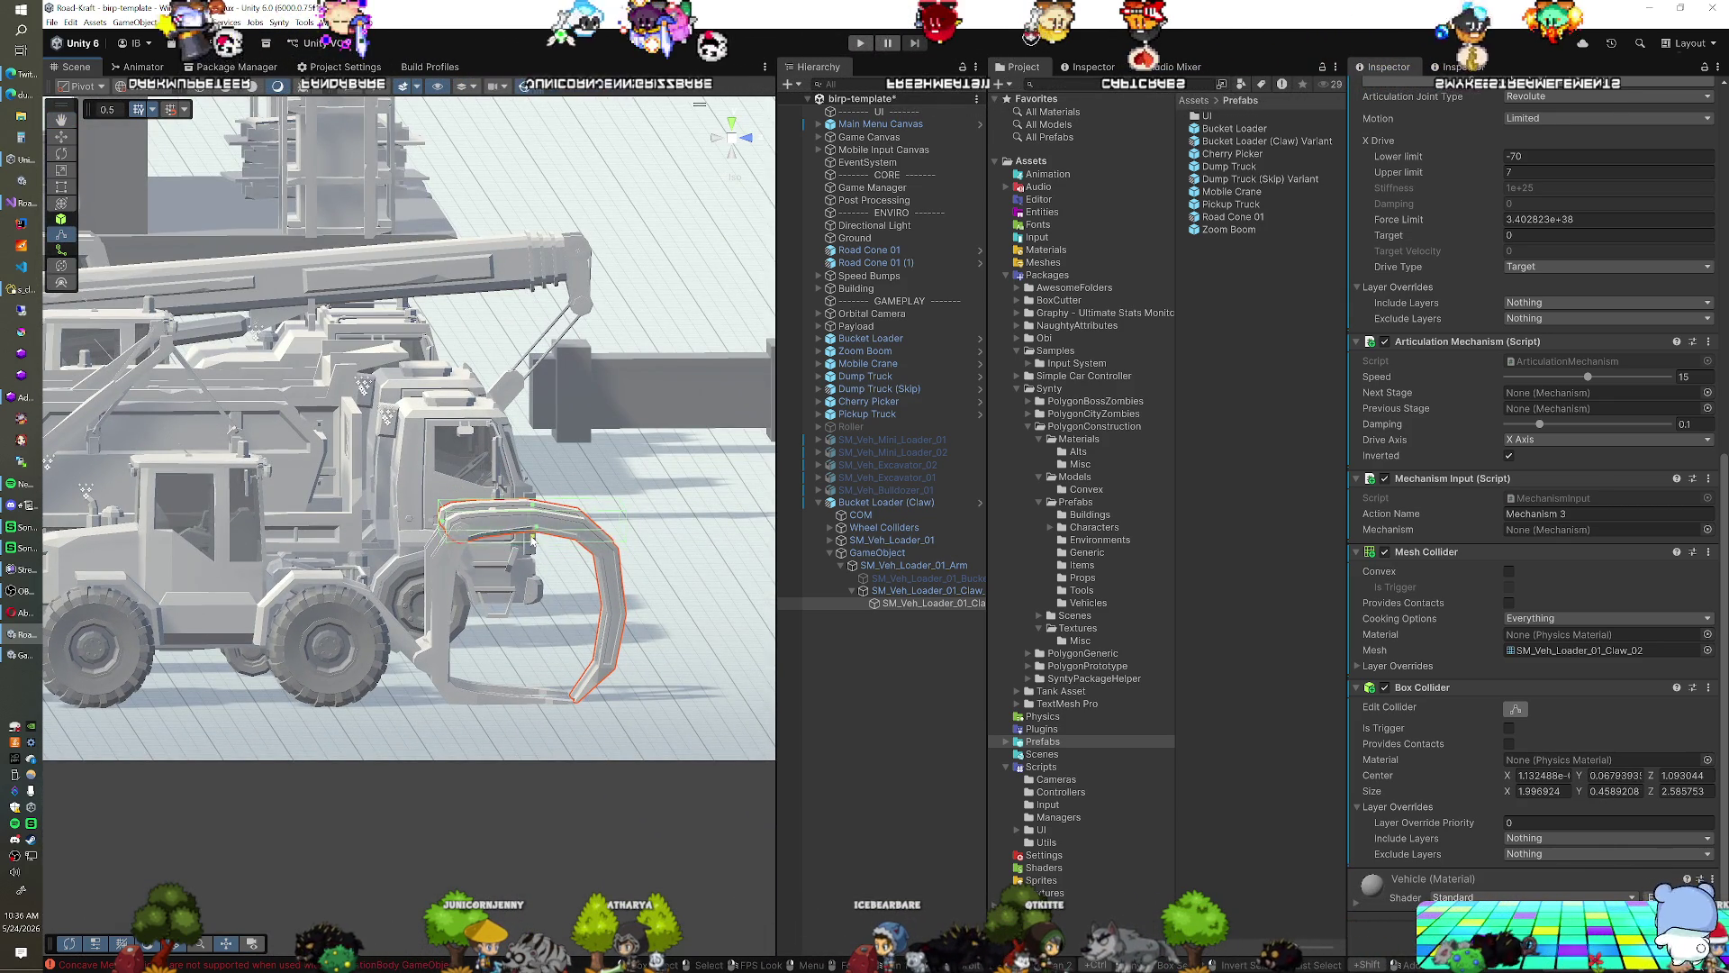
mouse_move(544, 587)
mouse_down()
mouse_move(515, 566)
mouse_move(593, 533)
mouse_up()
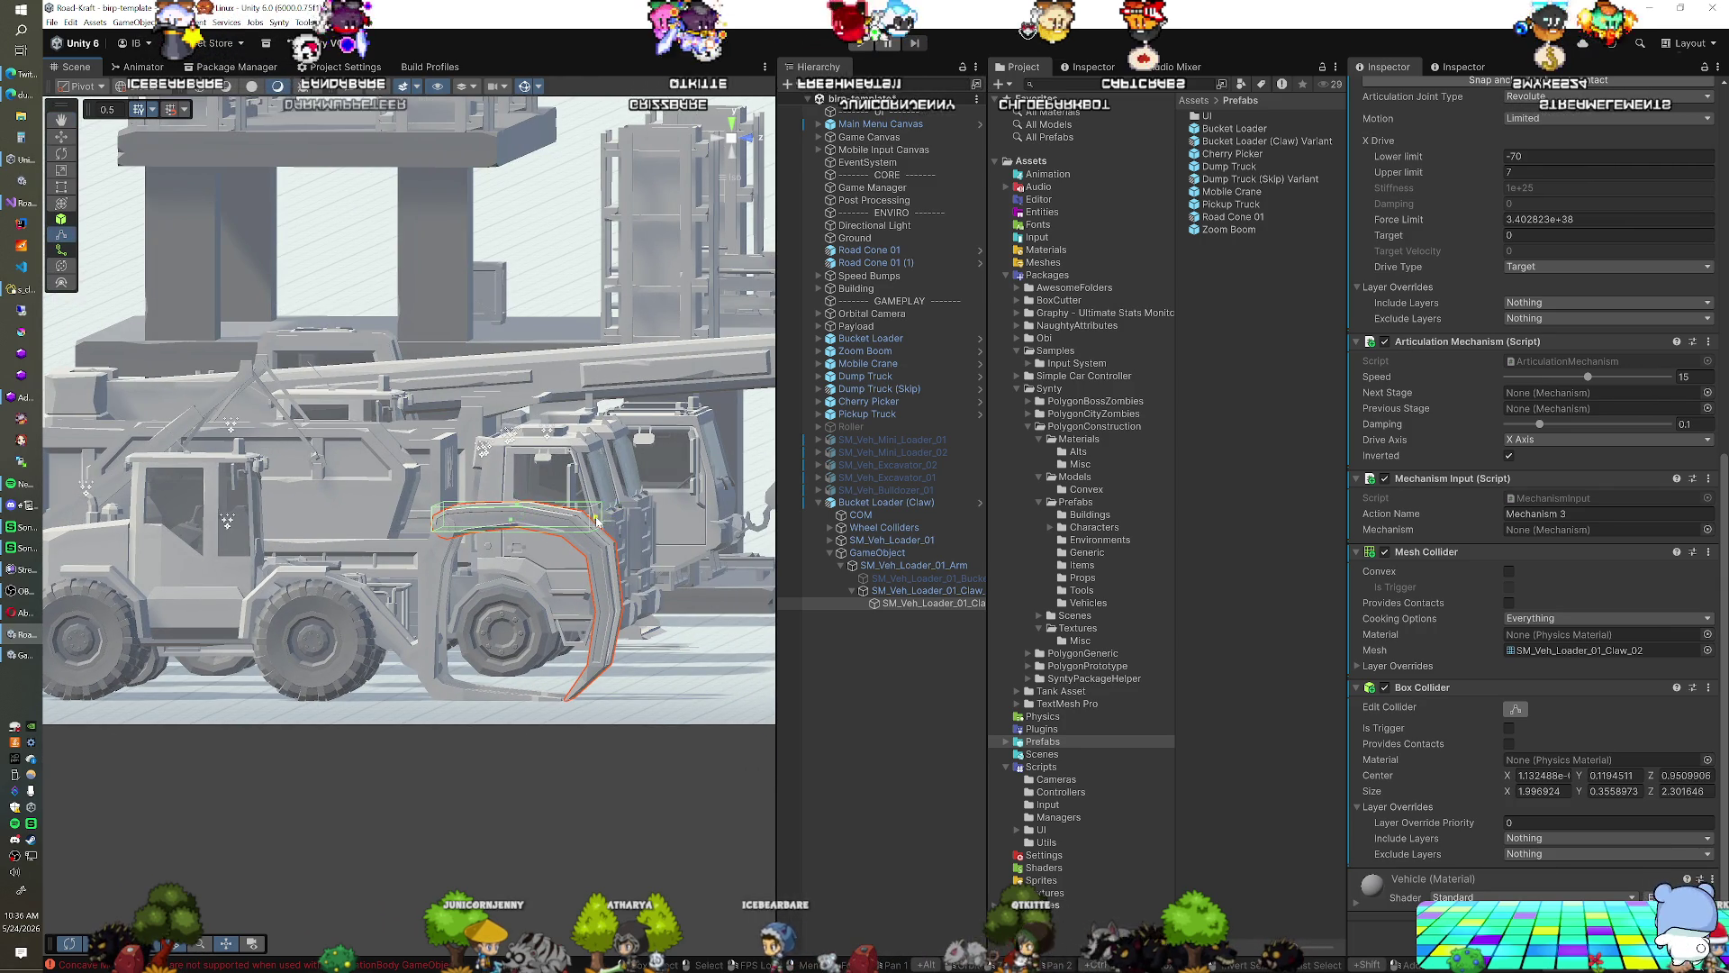
mouse_move(583, 520)
mouse_down()
mouse_move(525, 585)
mouse_move(525, 571)
mouse_up()
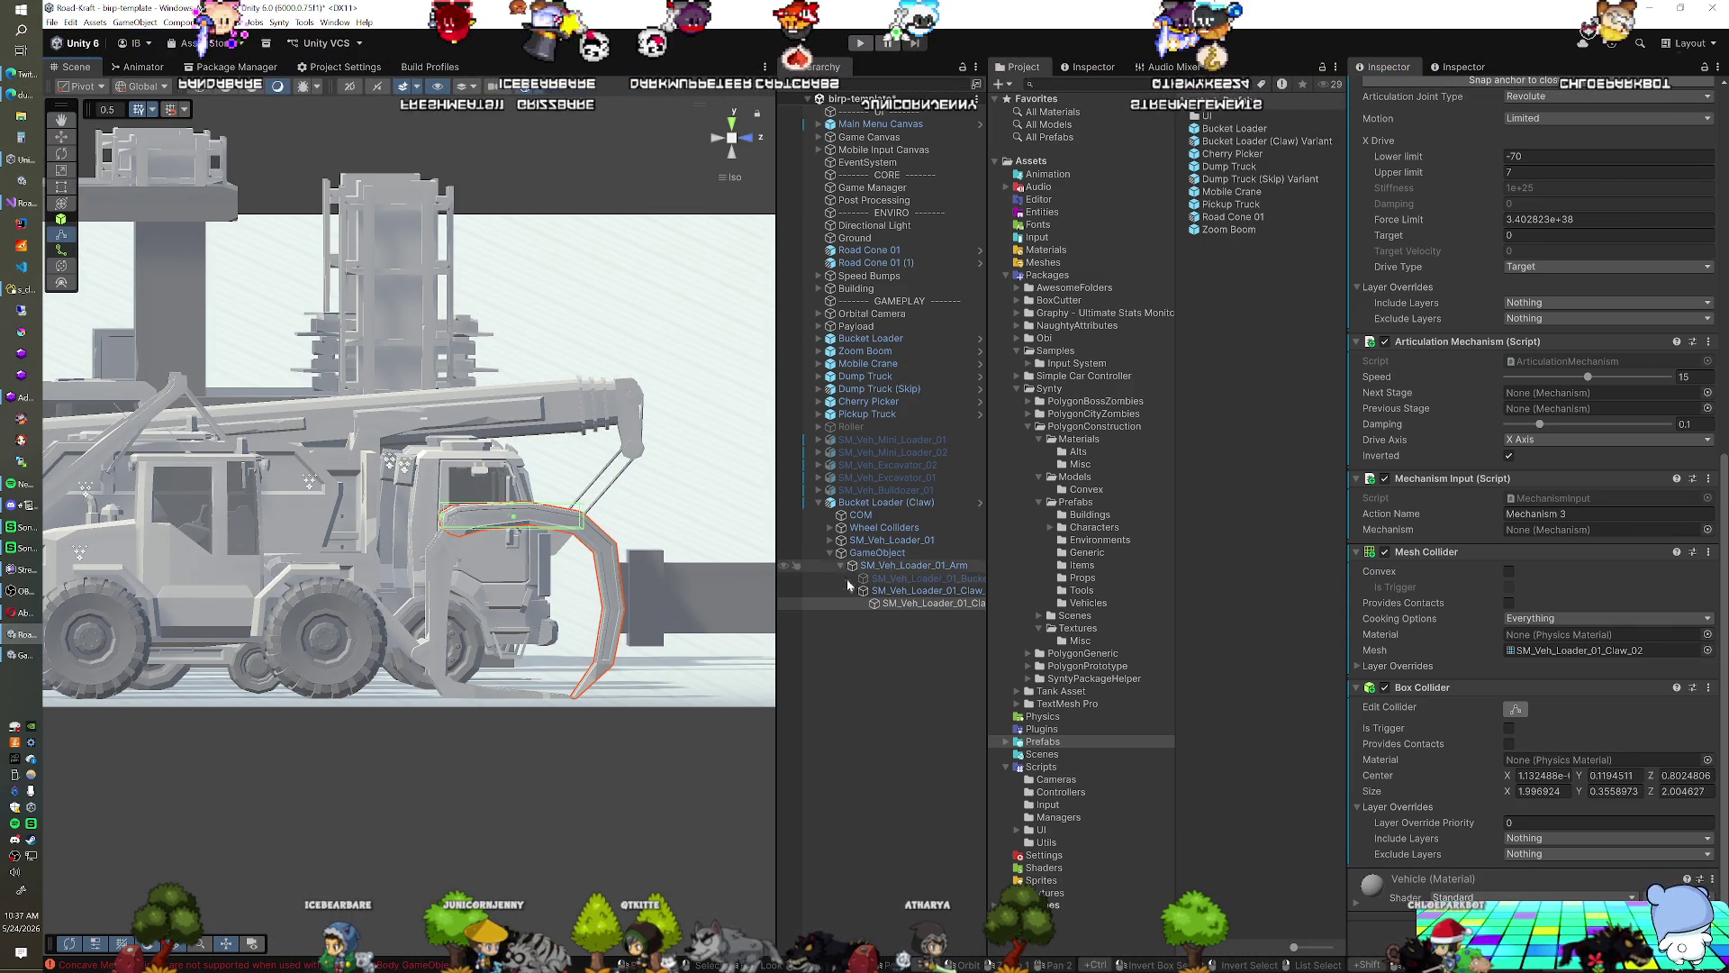
drag(594, 539, 585, 525)
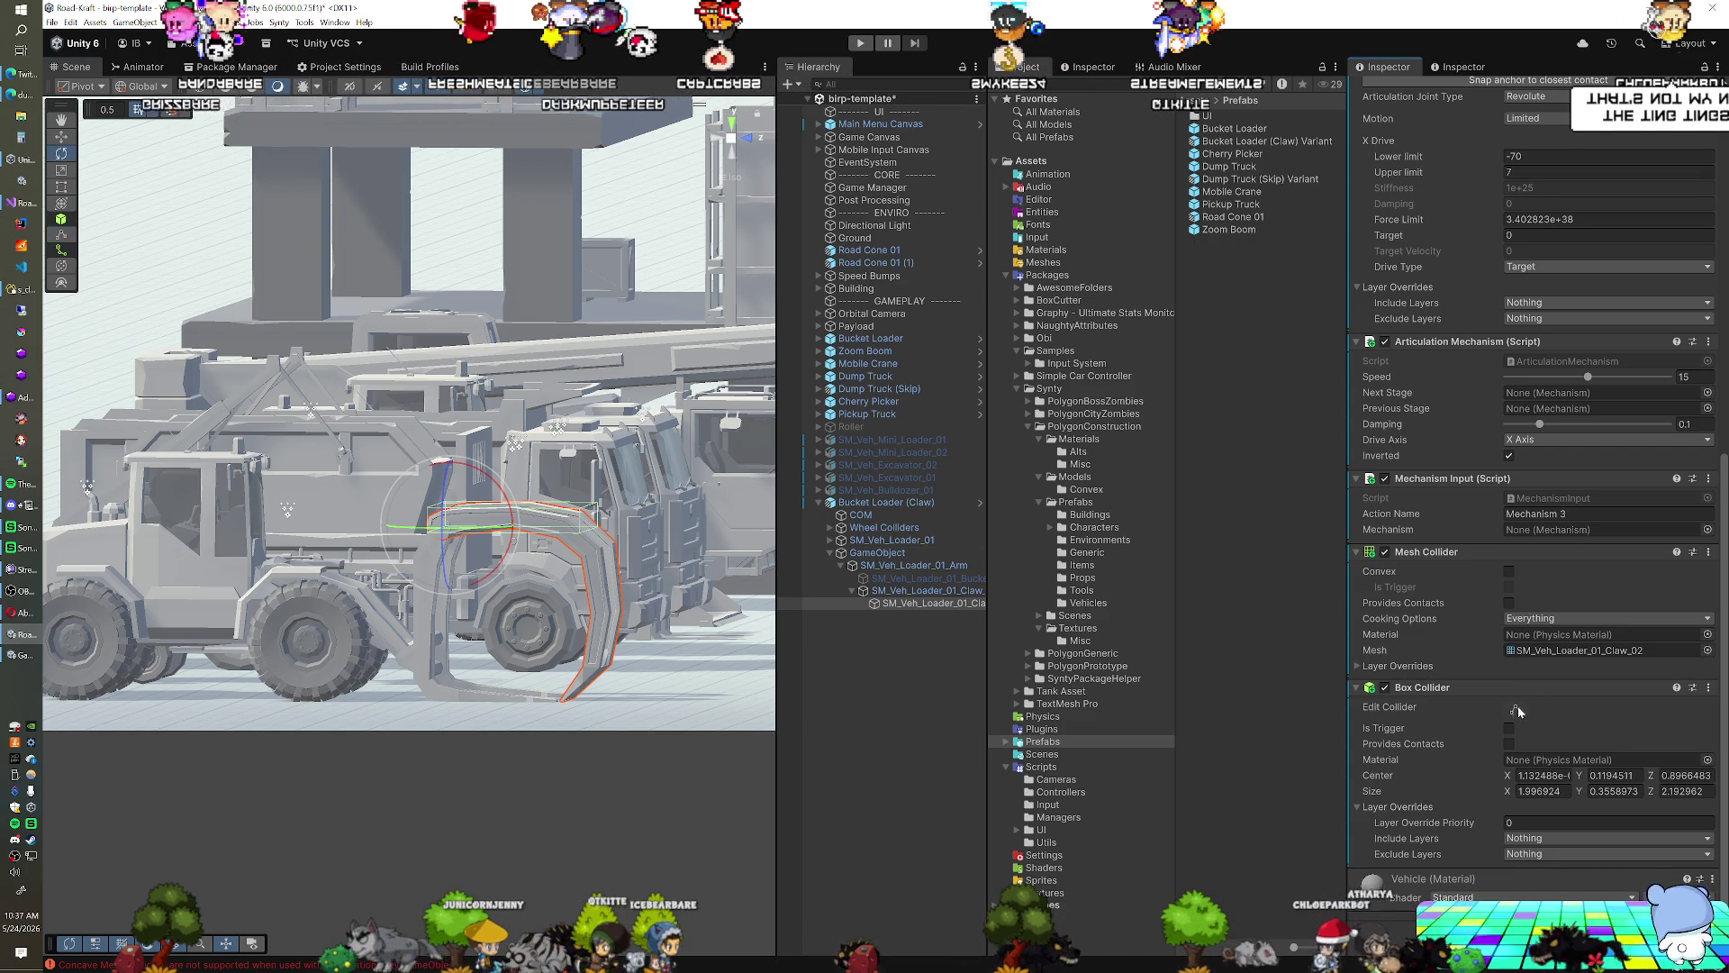
right_click(1426, 691)
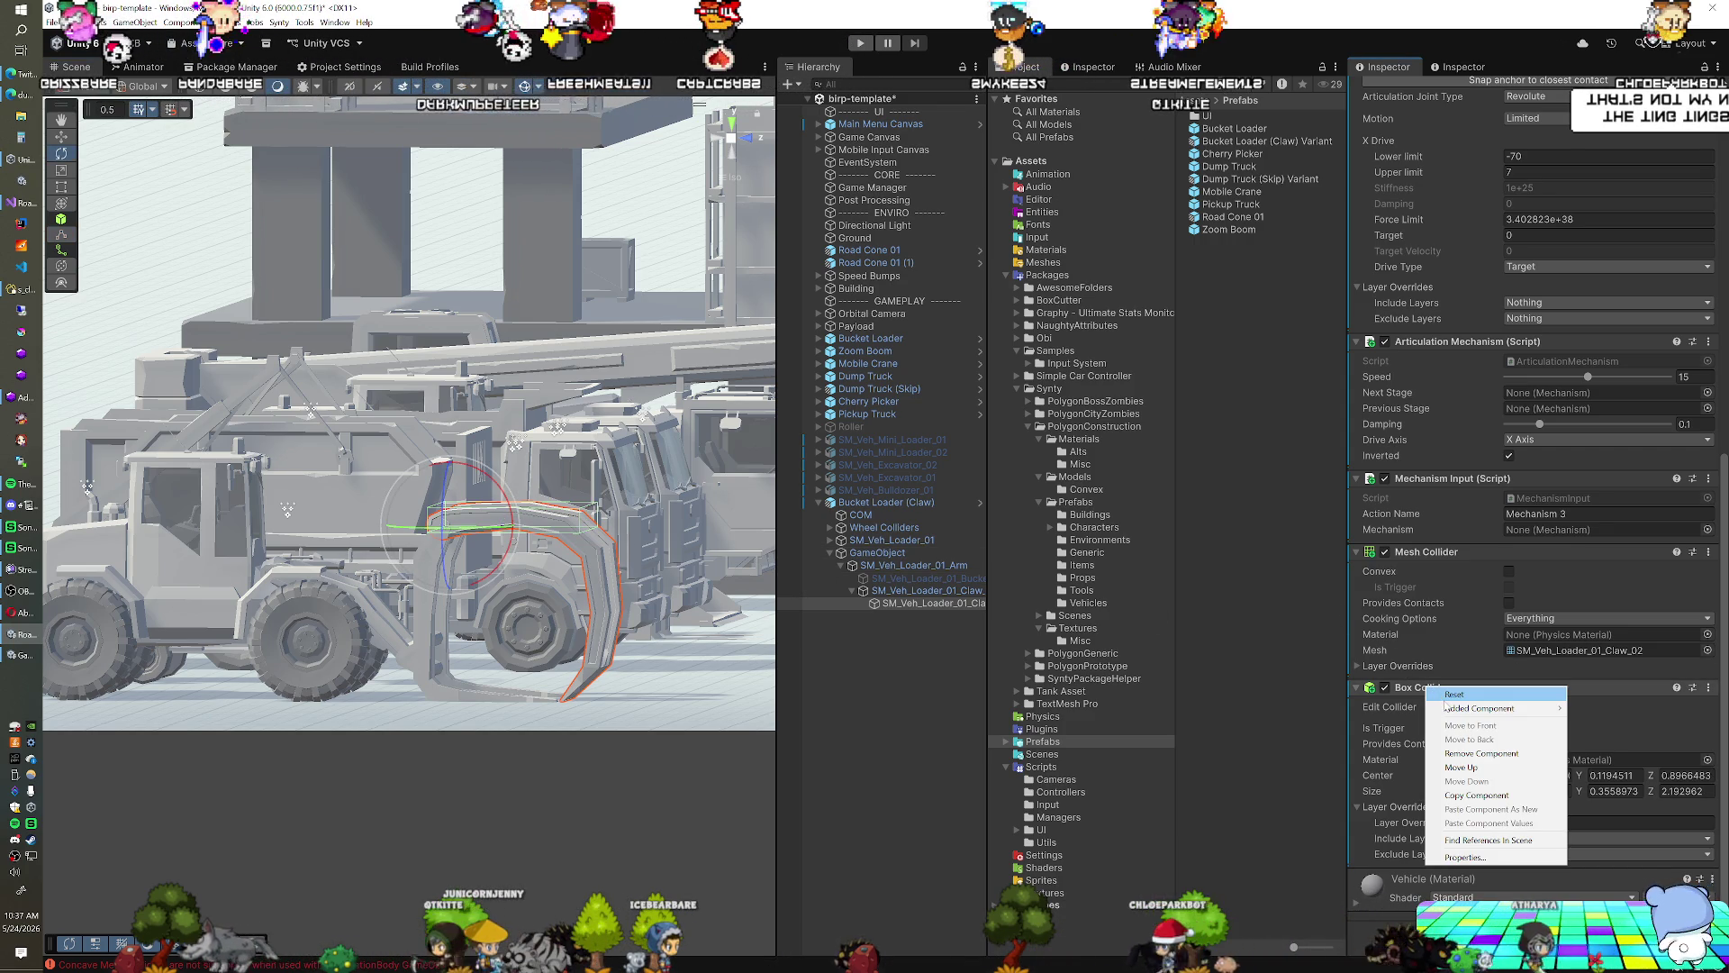
Add another Box Collider to the upper claw piece
text(b)
click(1511, 787)
scroll(533, 627, down, 2)
scroll(532, 627, down, 2)
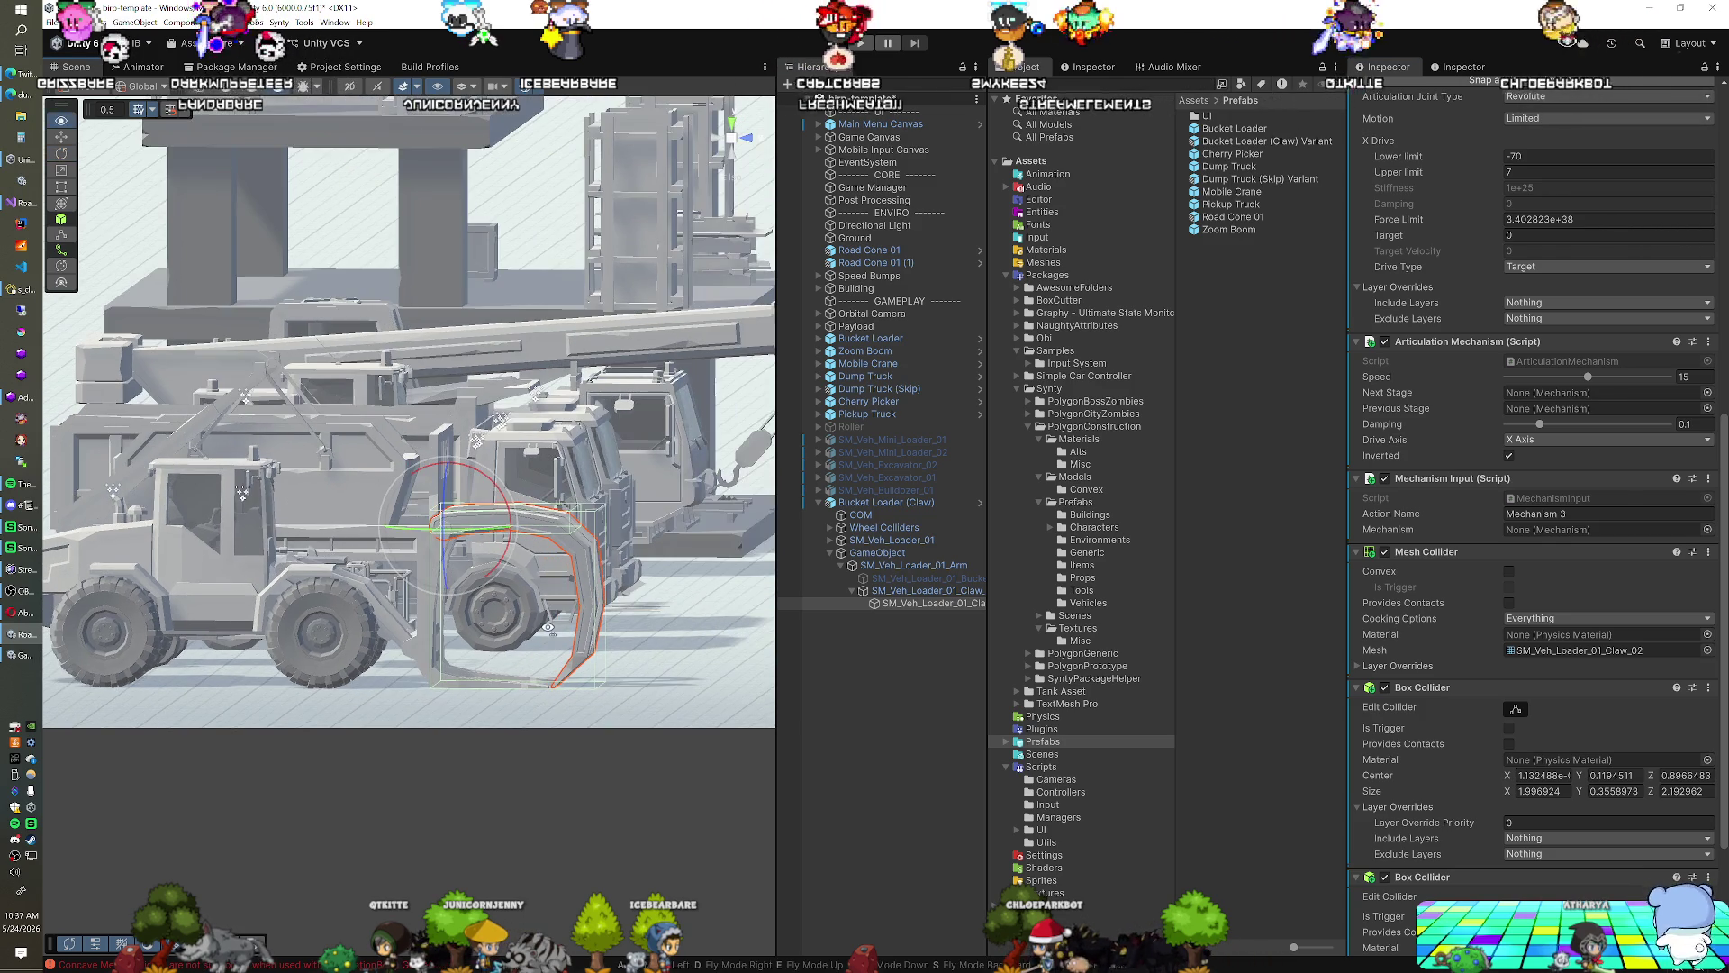
scroll(1525, 792, down, 4)
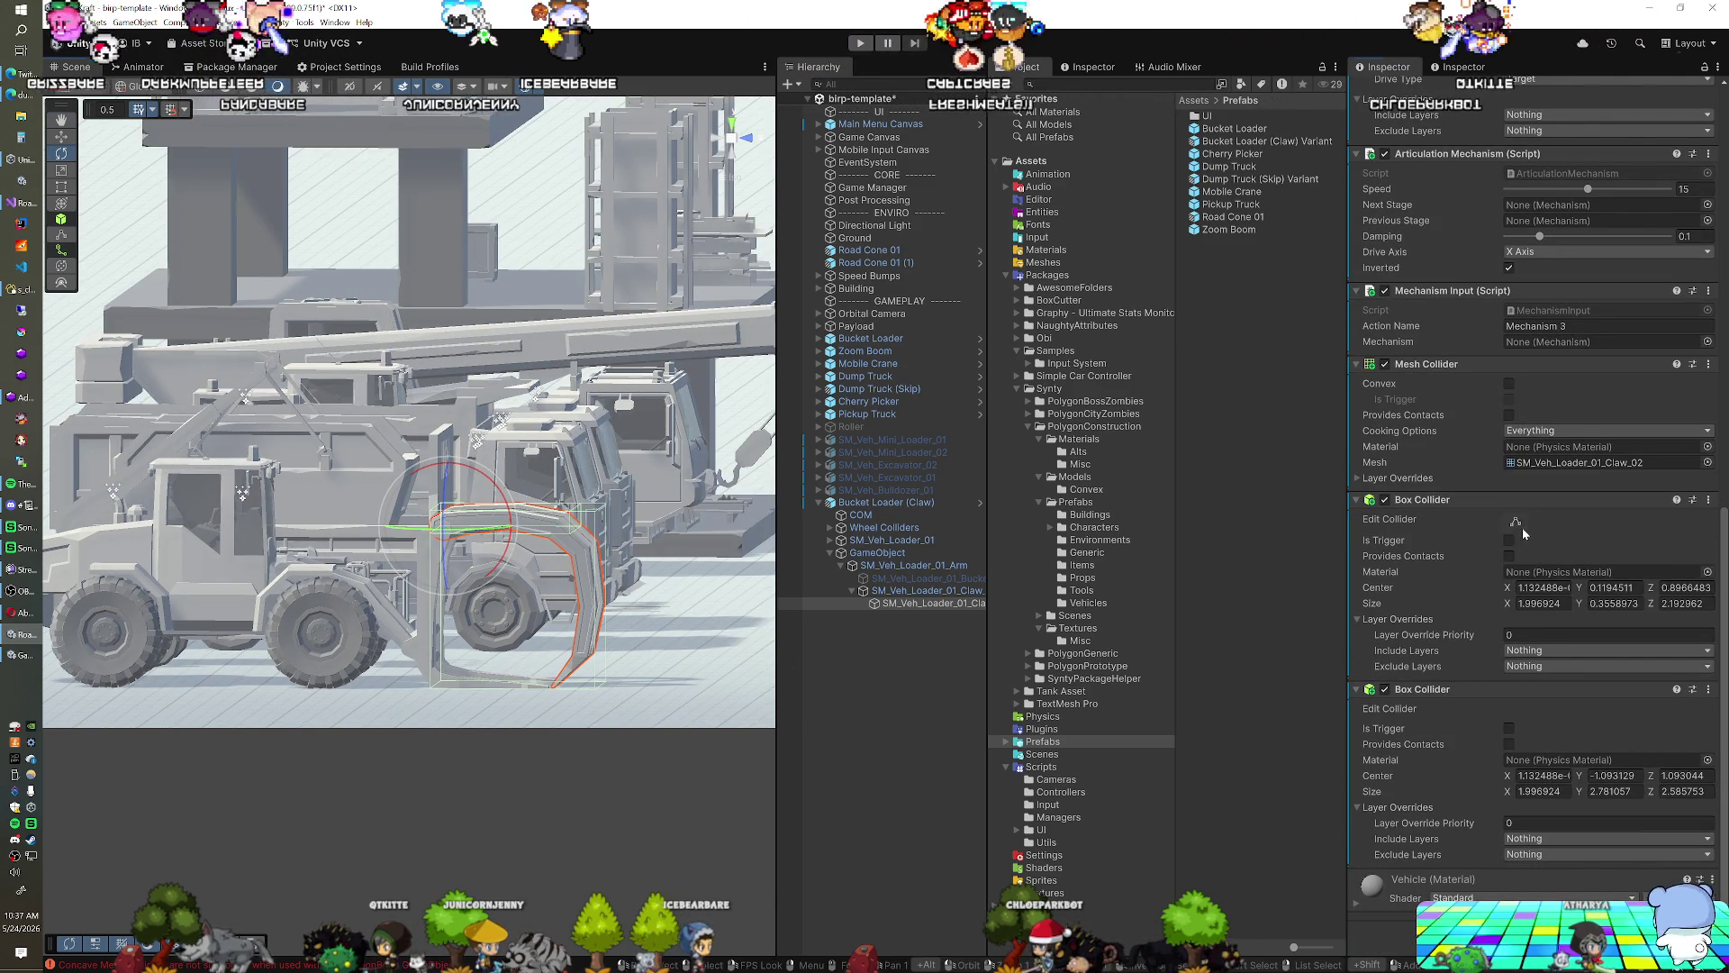
scroll(494, 633, up, 3)
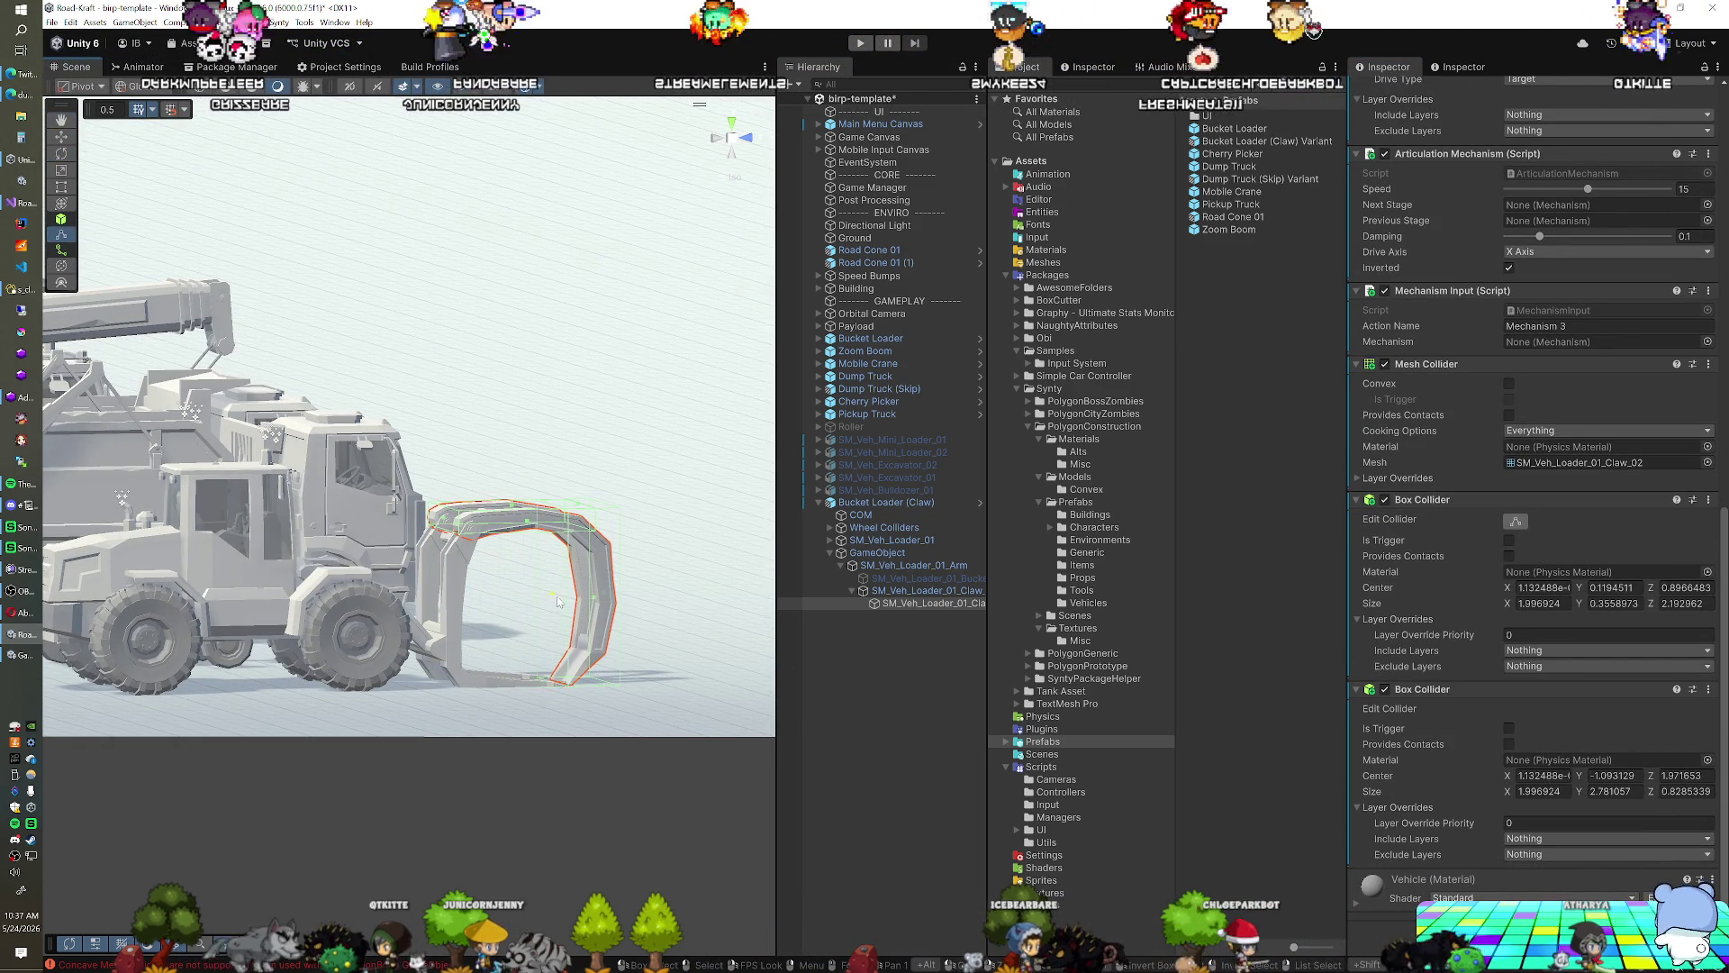
Tighten the second collider around the claw tips, then start a Play test
mouse_move(566, 602)
mouse_down()
mouse_move(580, 617)
mouse_move(558, 628)
mouse_up()
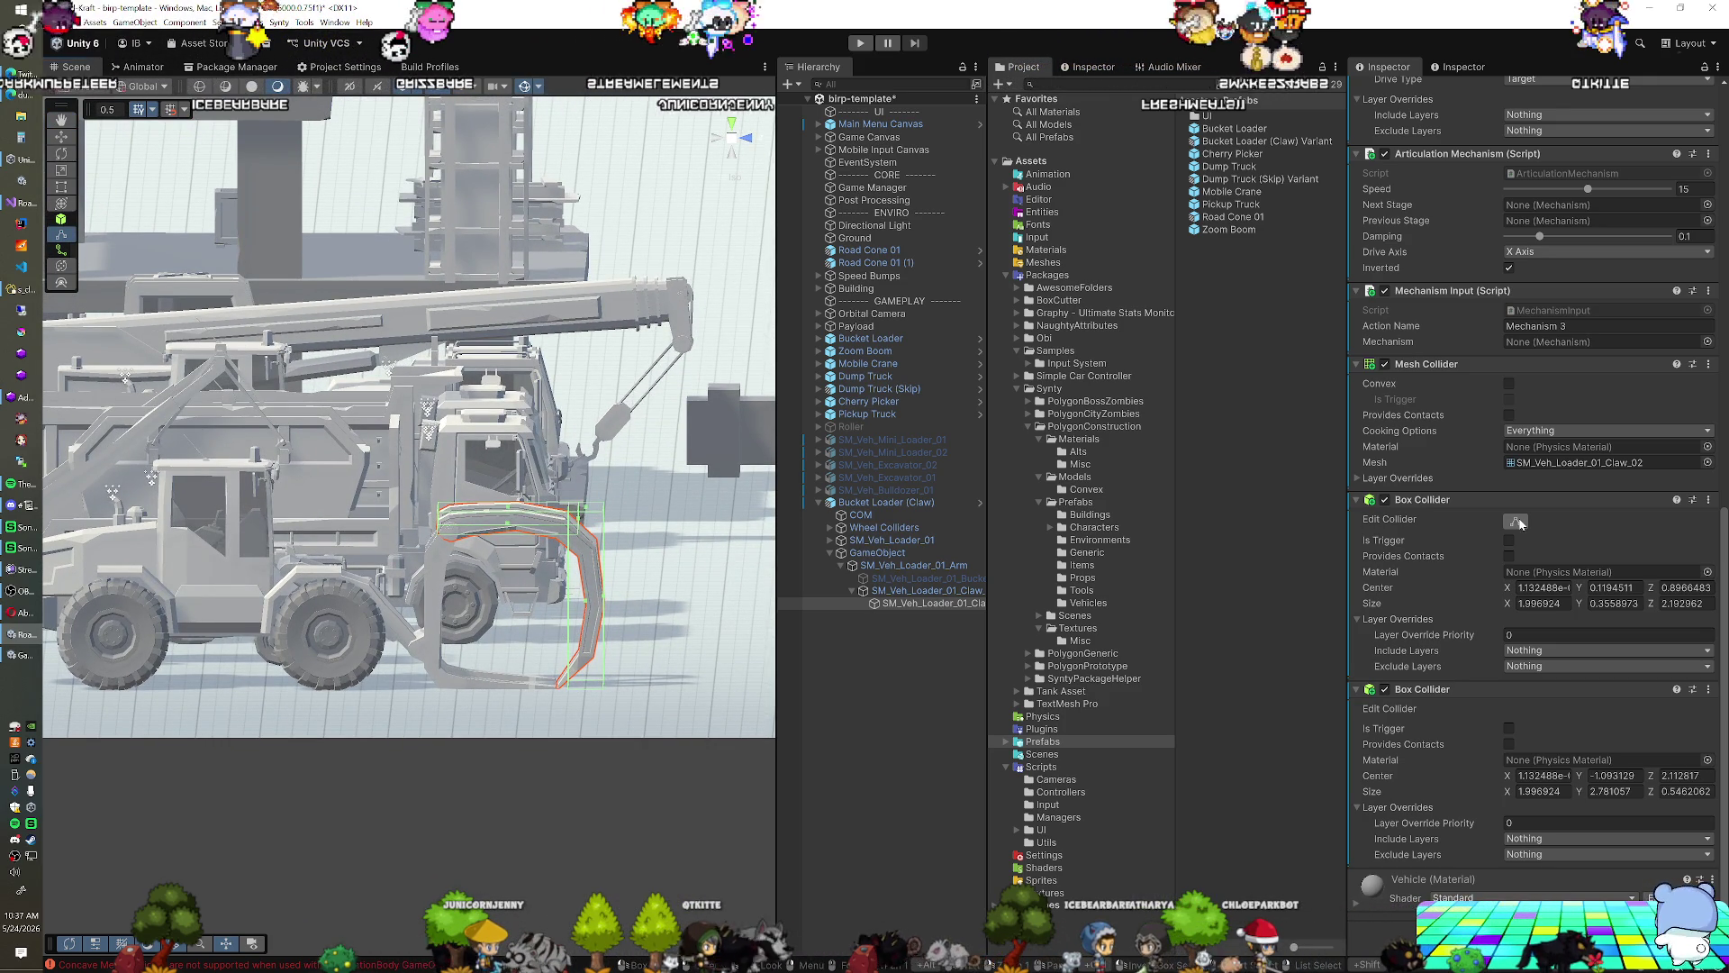
key(e)
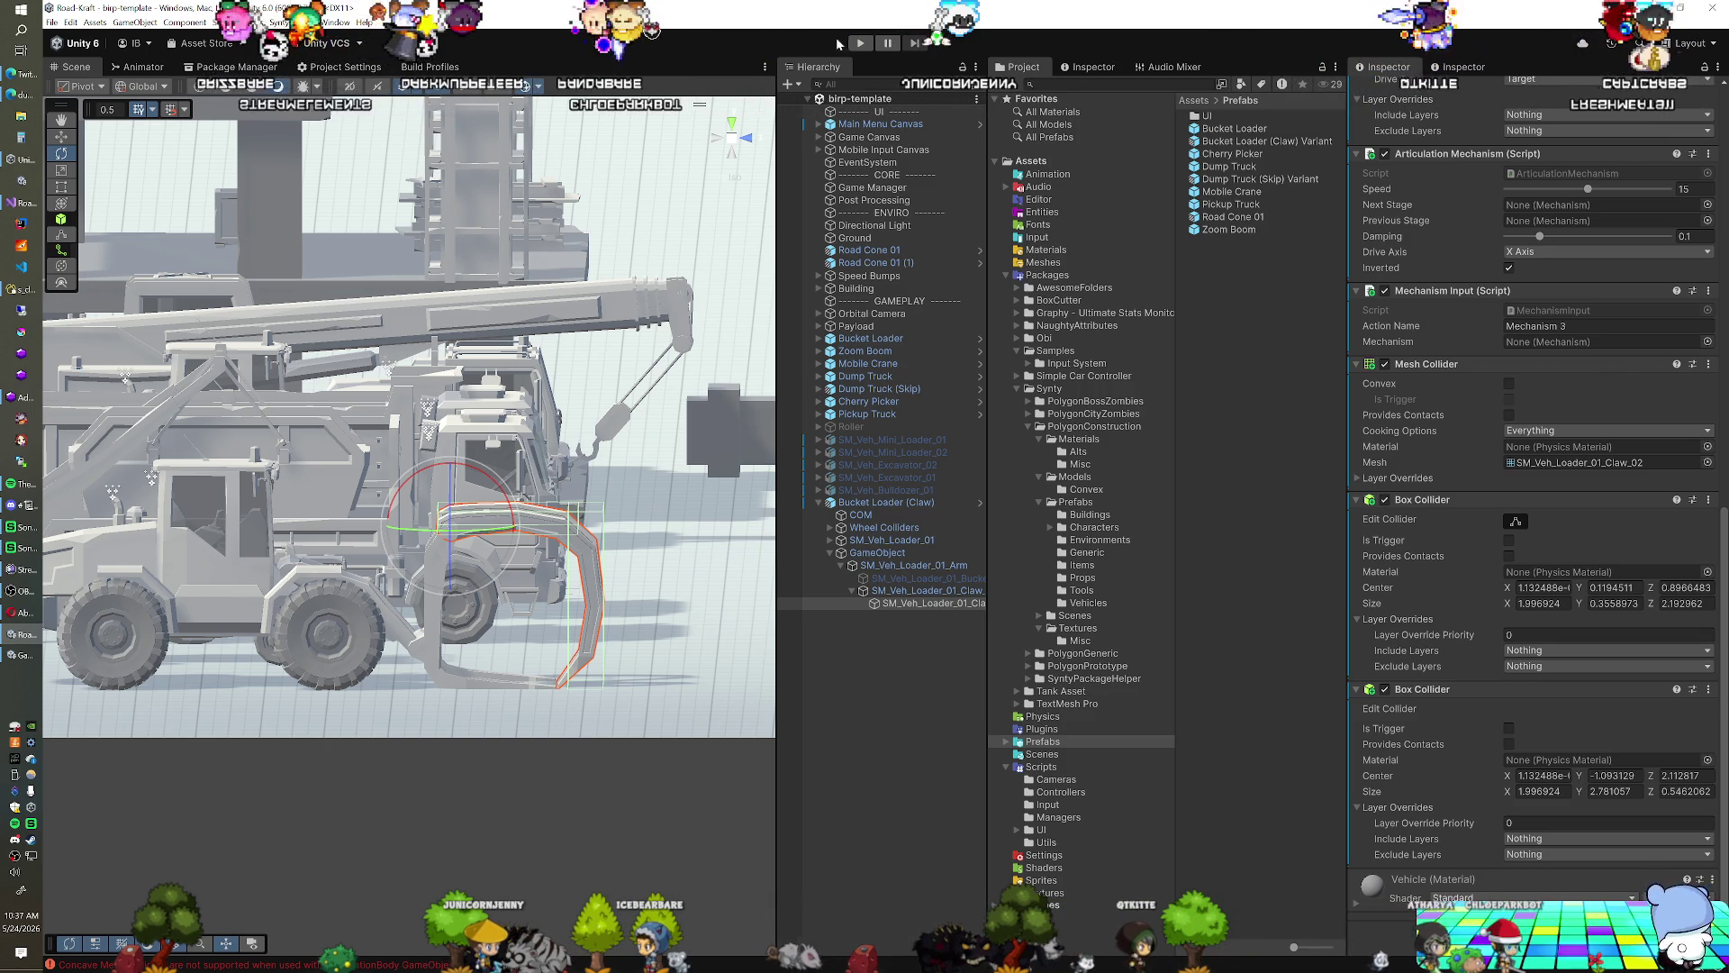
click(858, 44)
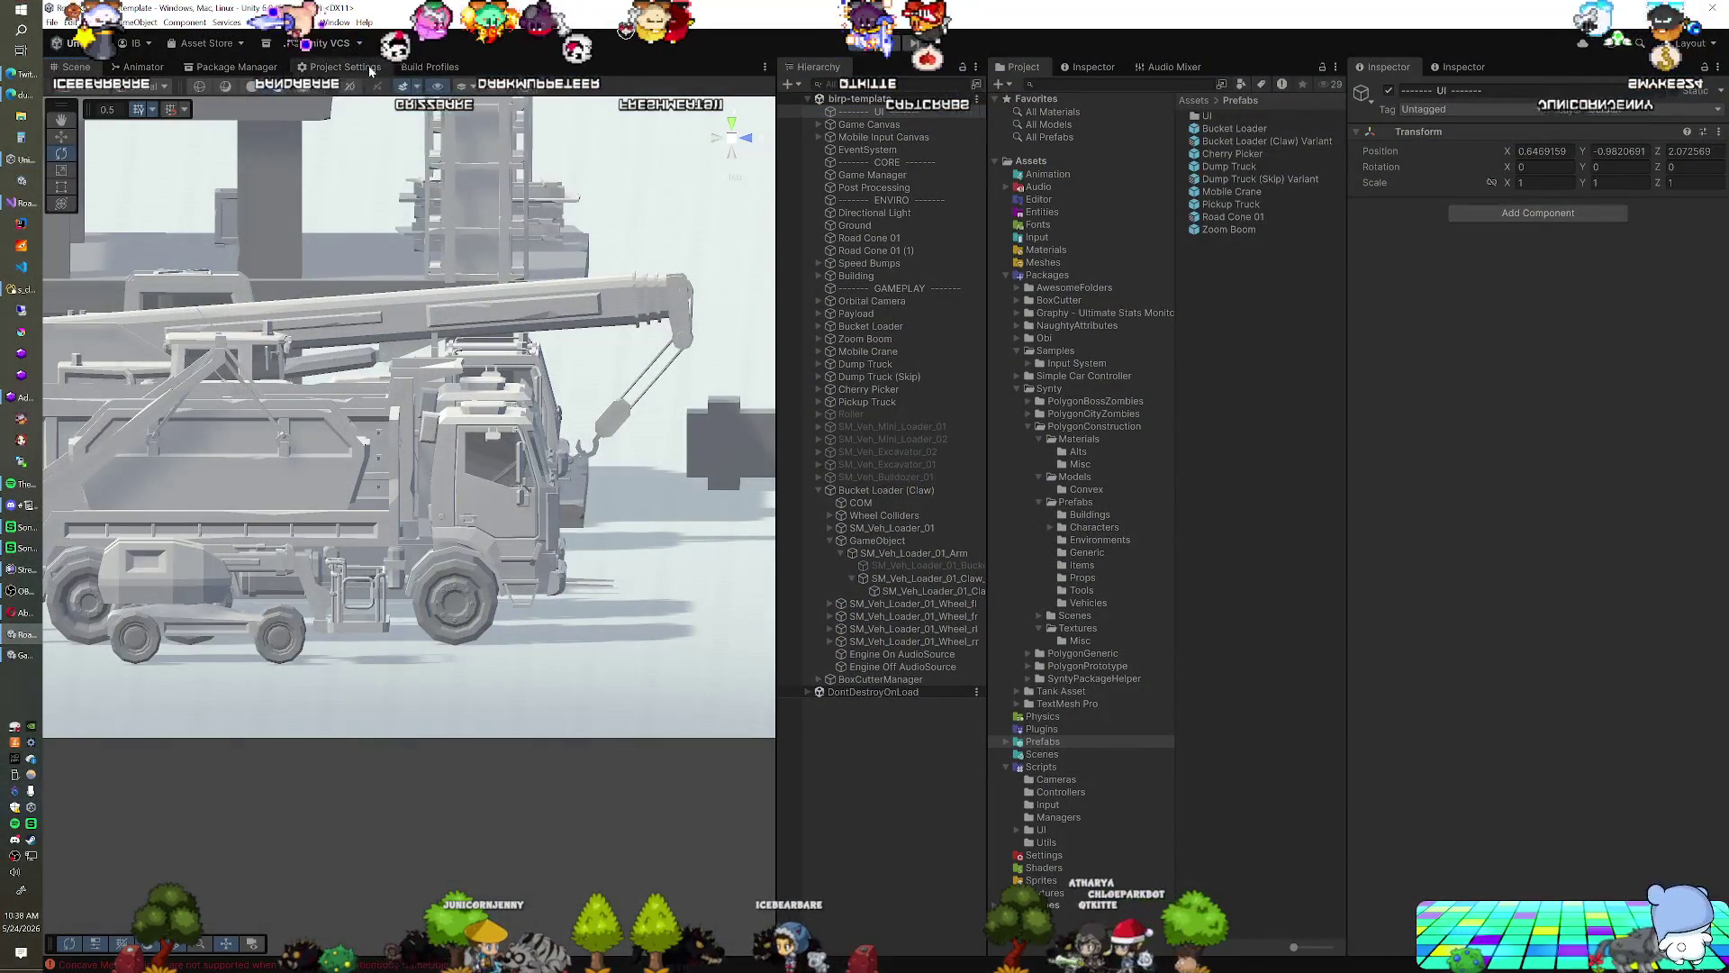
Bring up the Player page of Project Settings during the Play test
click(342, 67)
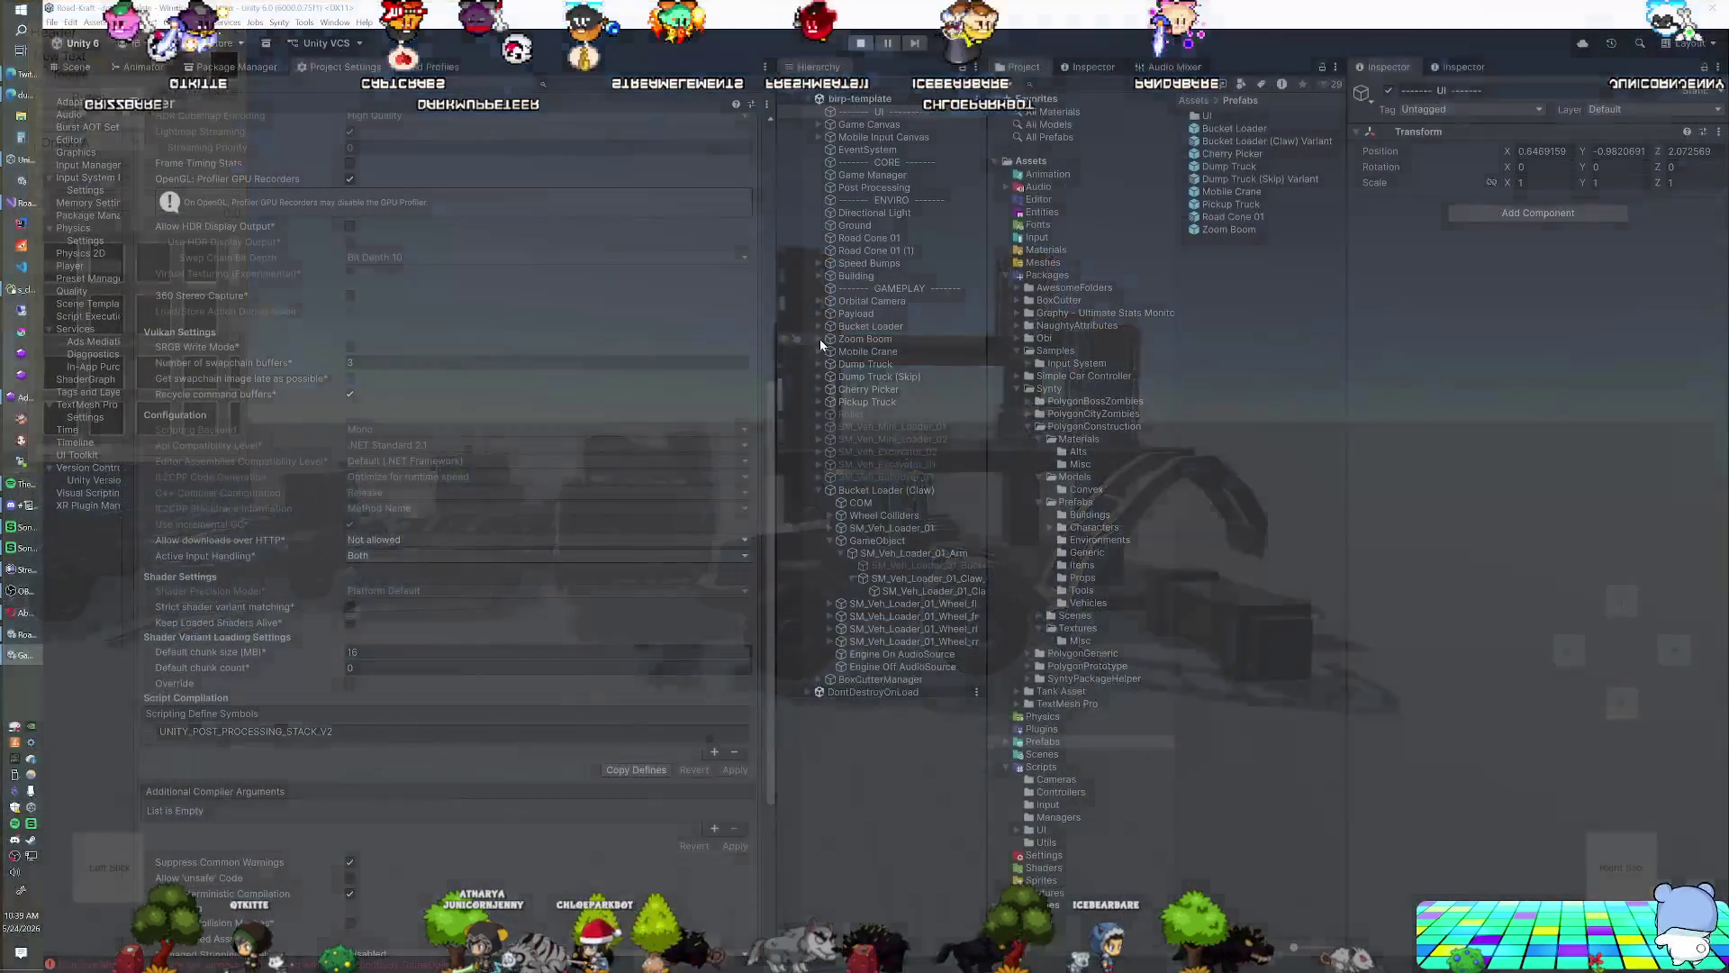
Expand Zoom Boom > SM_Veh_Telehandler_01 > Arm in the Hierarchy and select the telehandler forks
click(820, 339)
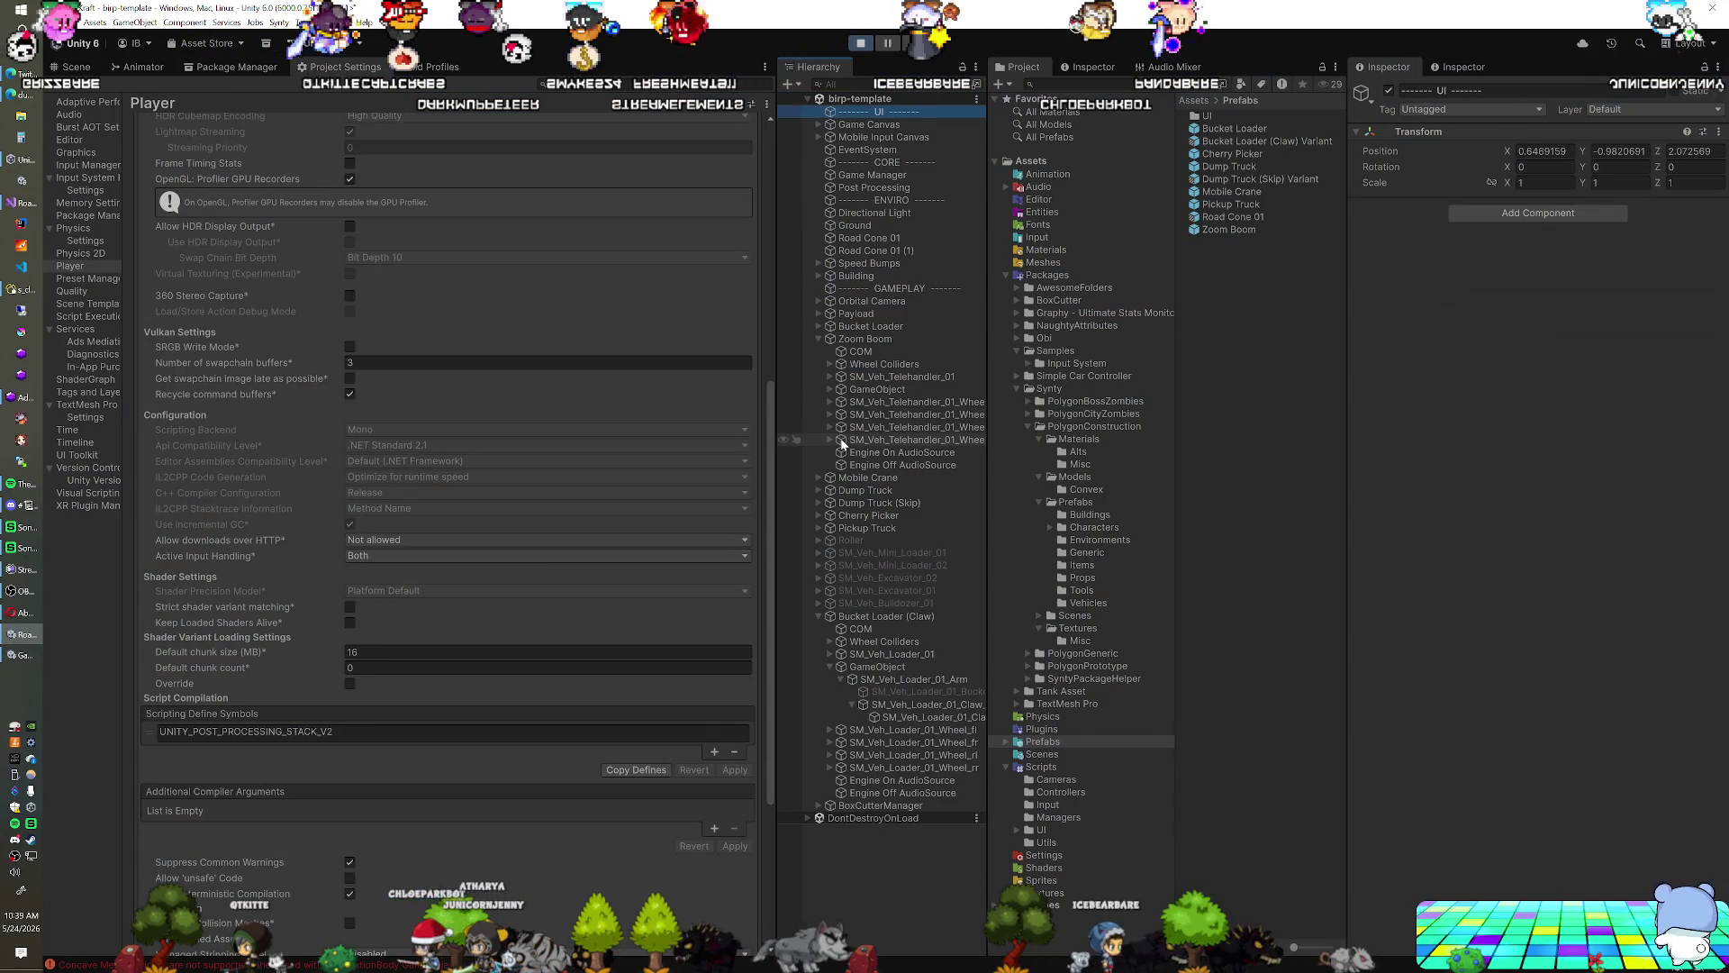
click(828, 377)
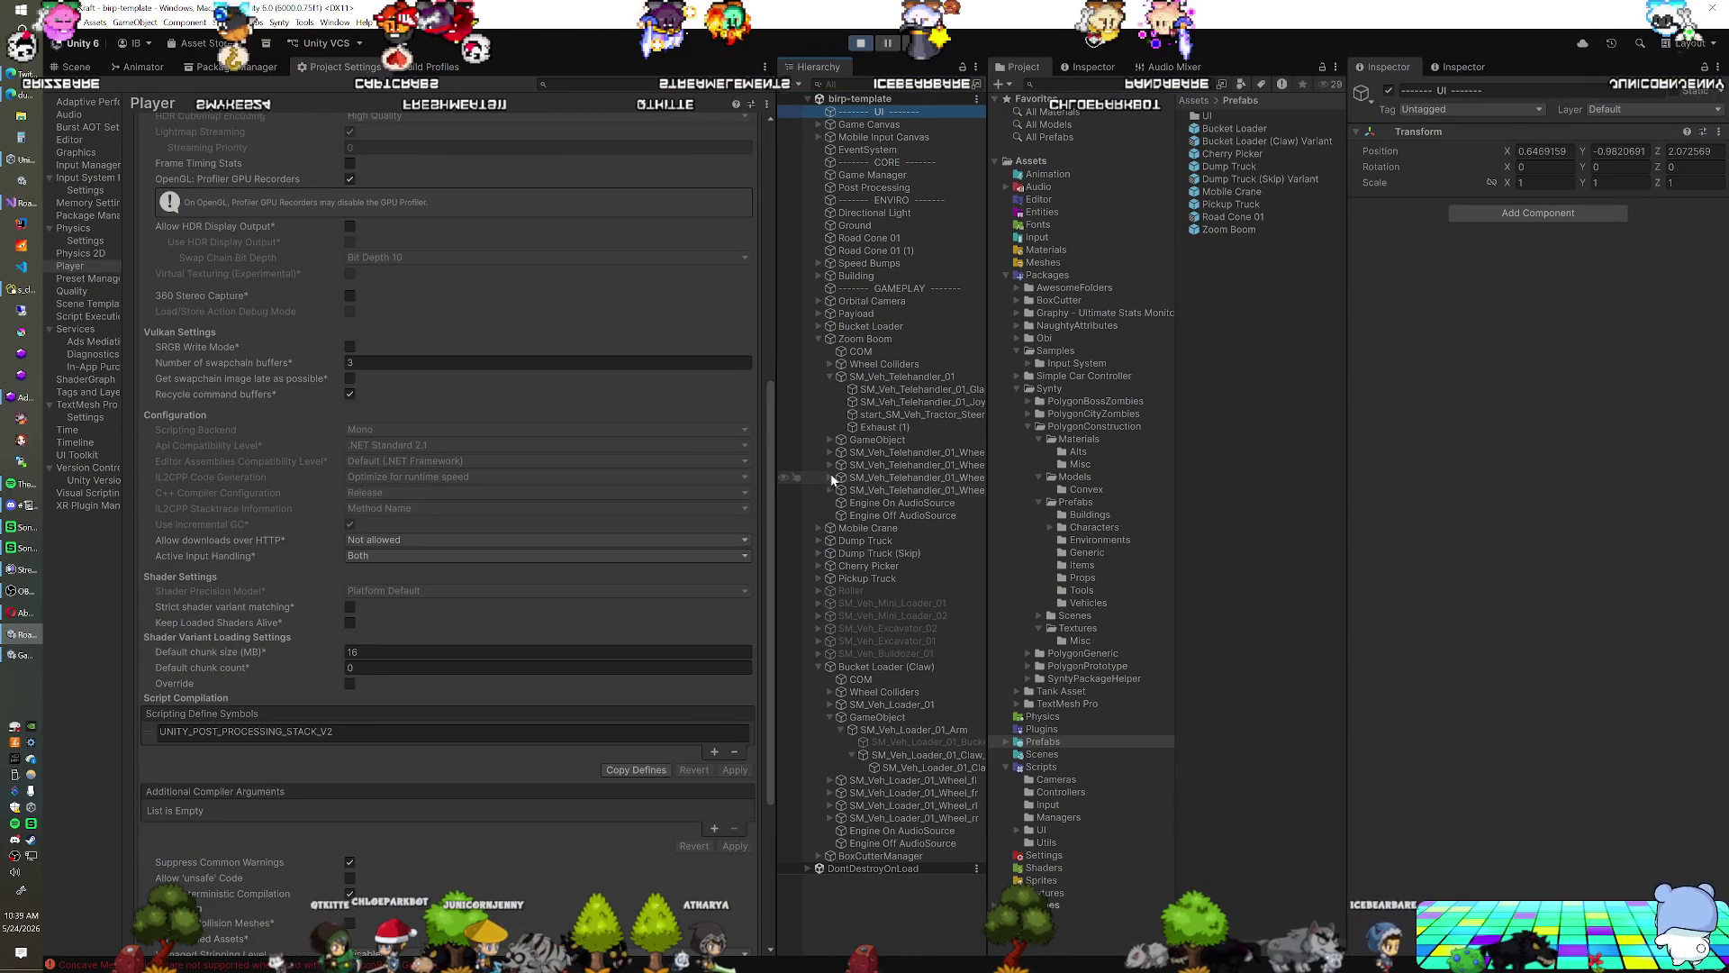
click(829, 440)
click(841, 452)
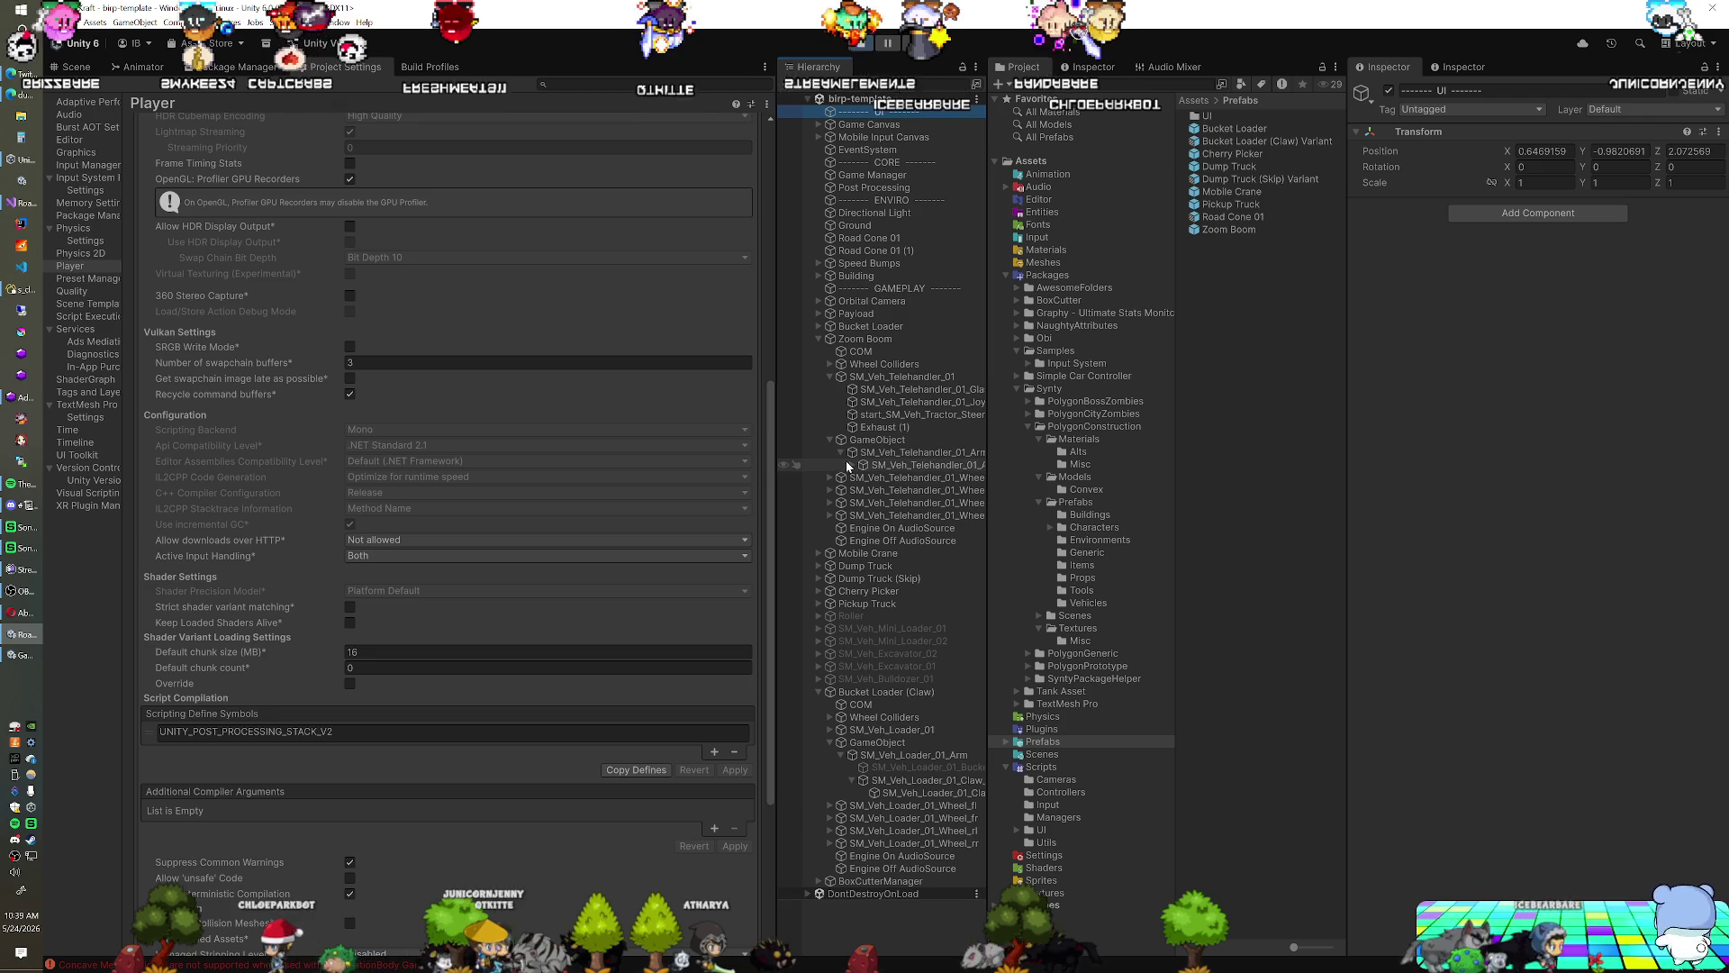
click(862, 480)
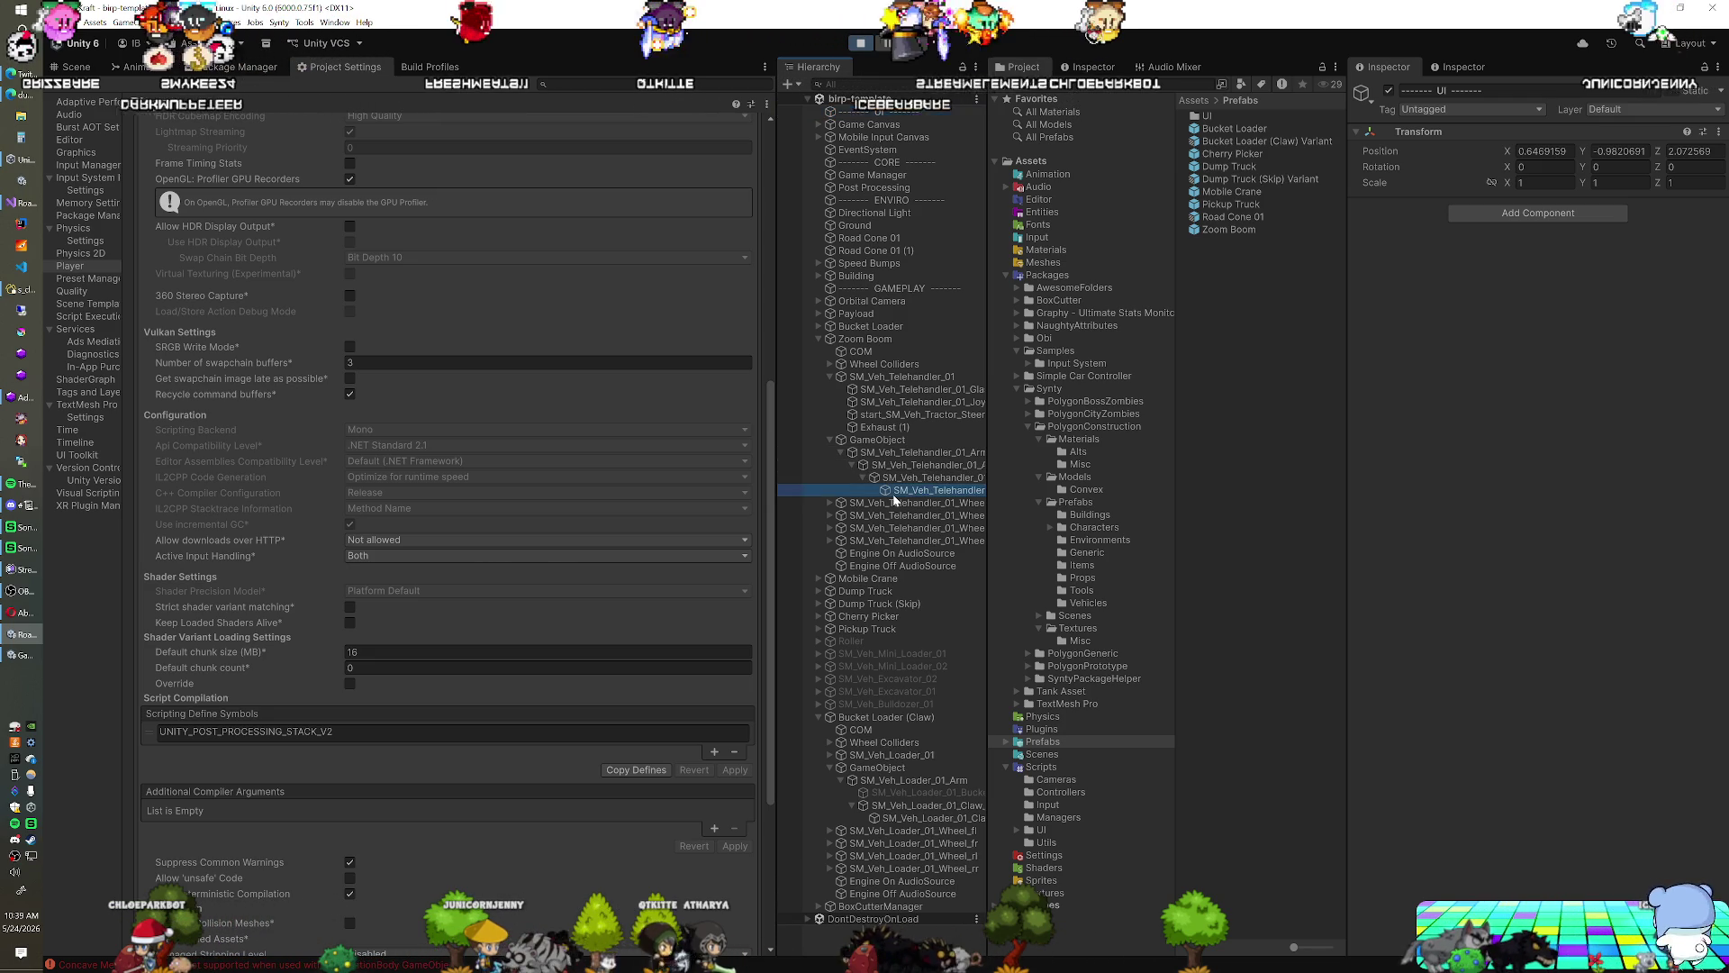
click(894, 492)
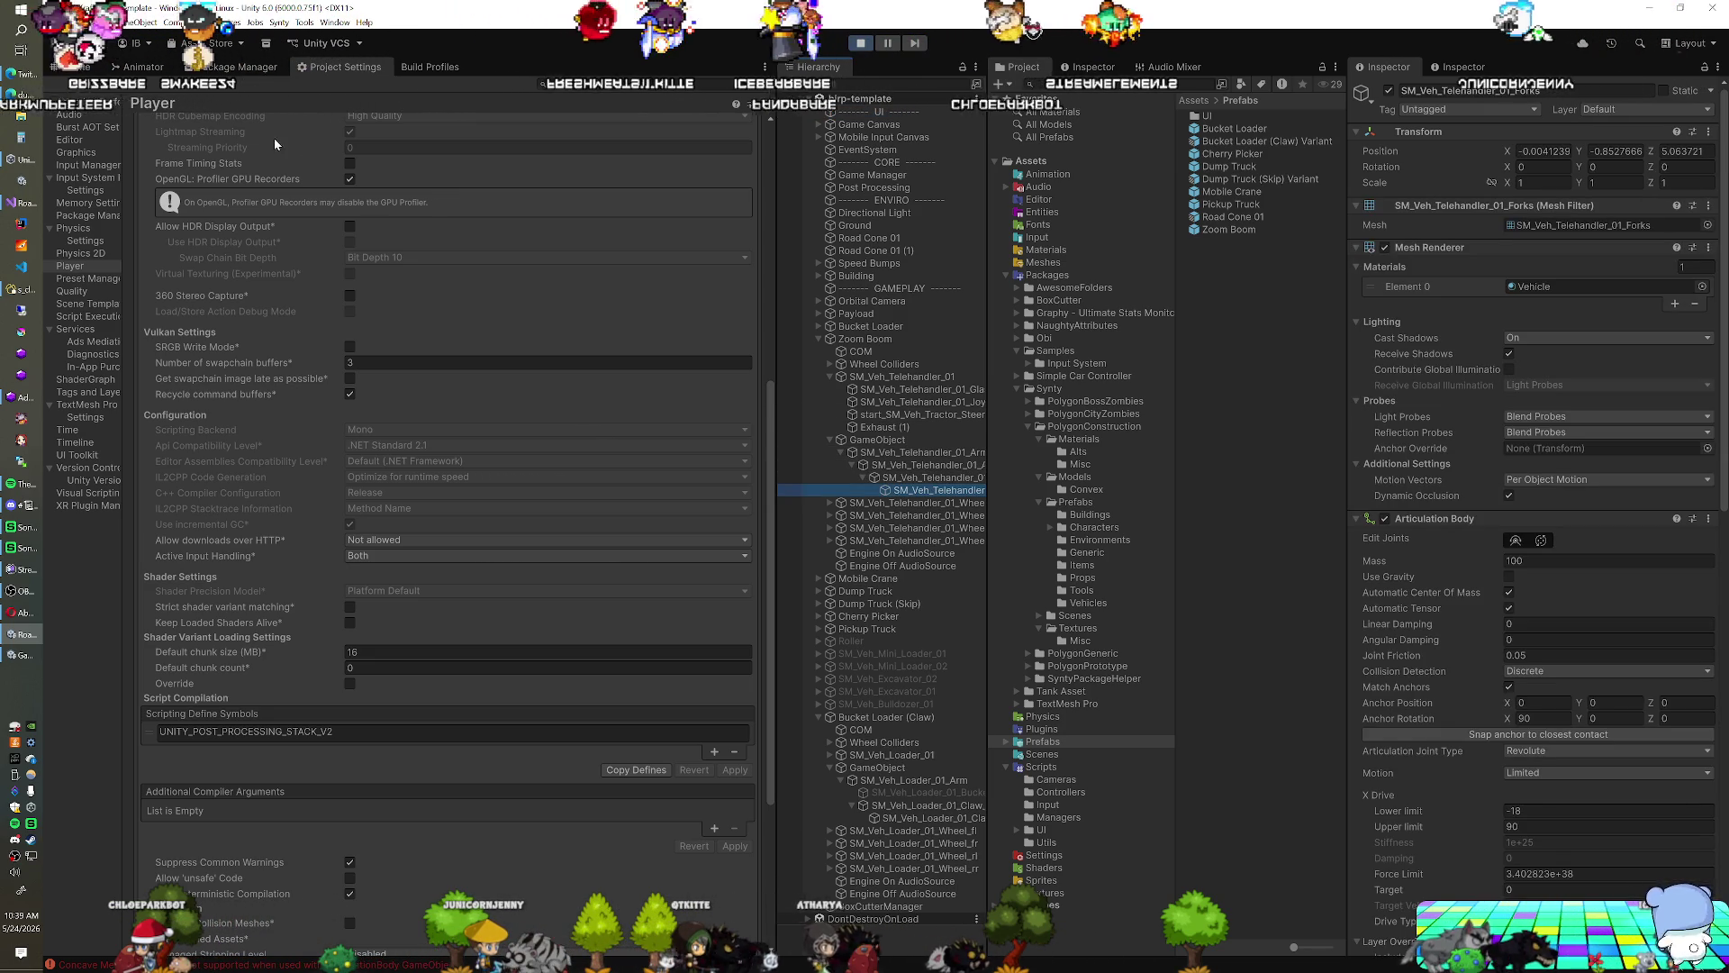
Frame the forks in the Scene view and review their joint, mechanism and collider settings
click(77, 67)
key(f)
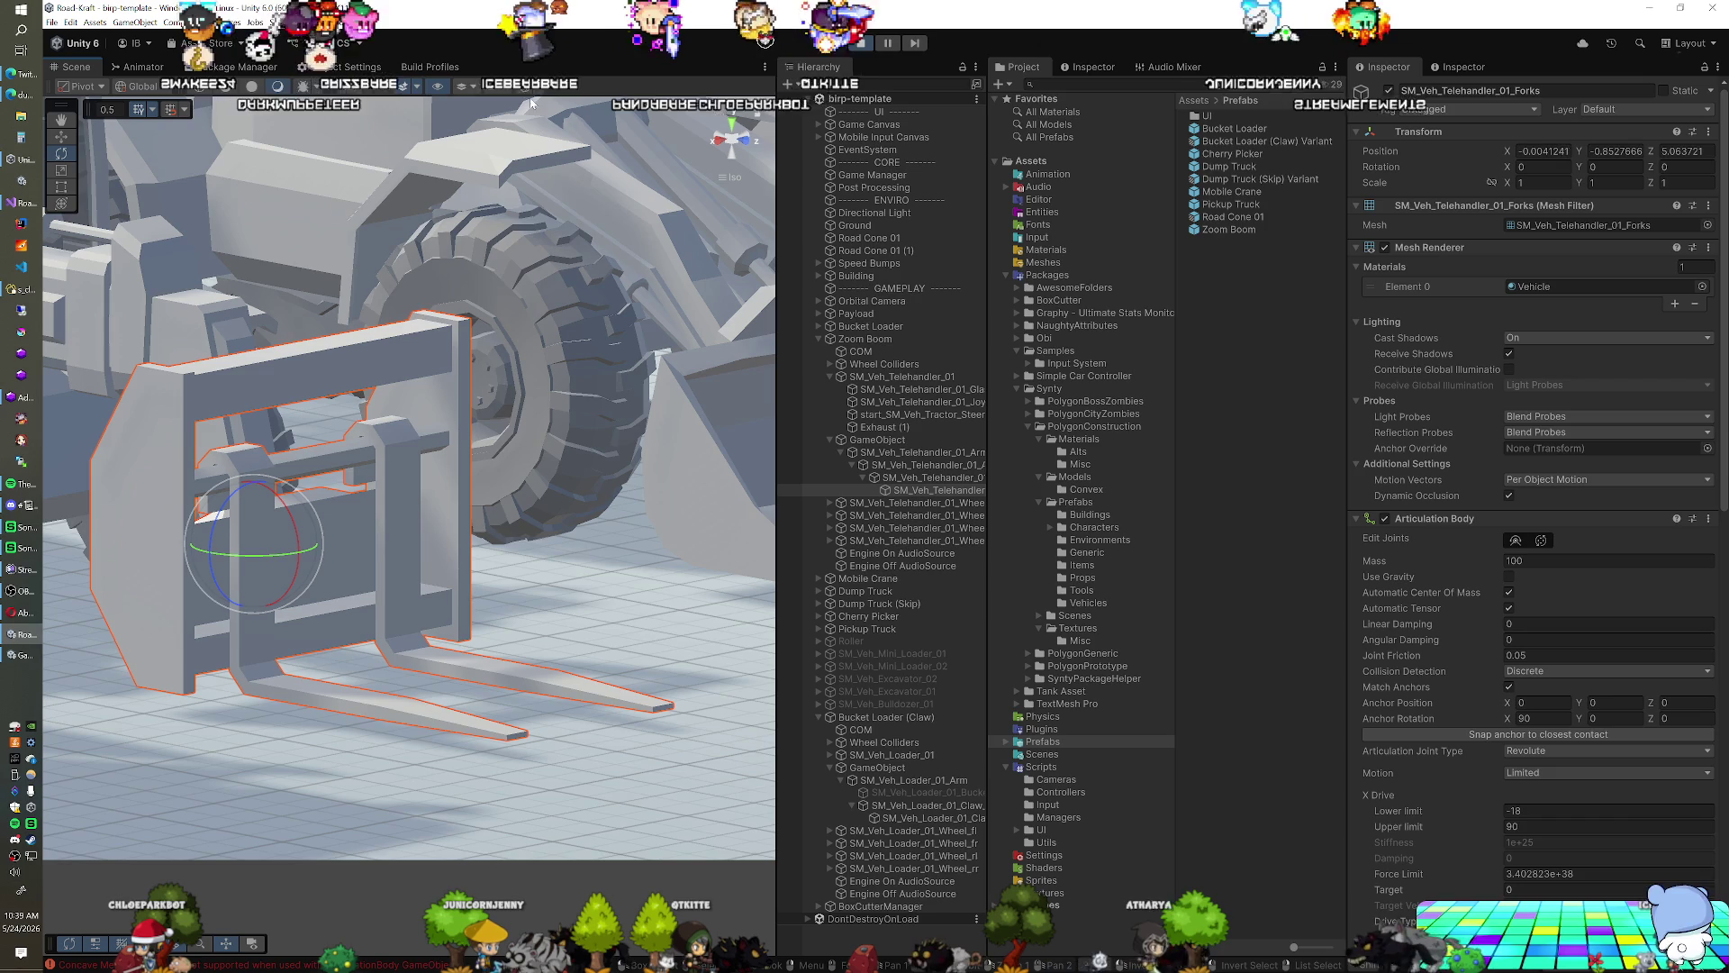
mouse_move(469, 533)
mouse_down()
mouse_move(429, 530)
mouse_move(496, 522)
mouse_up()
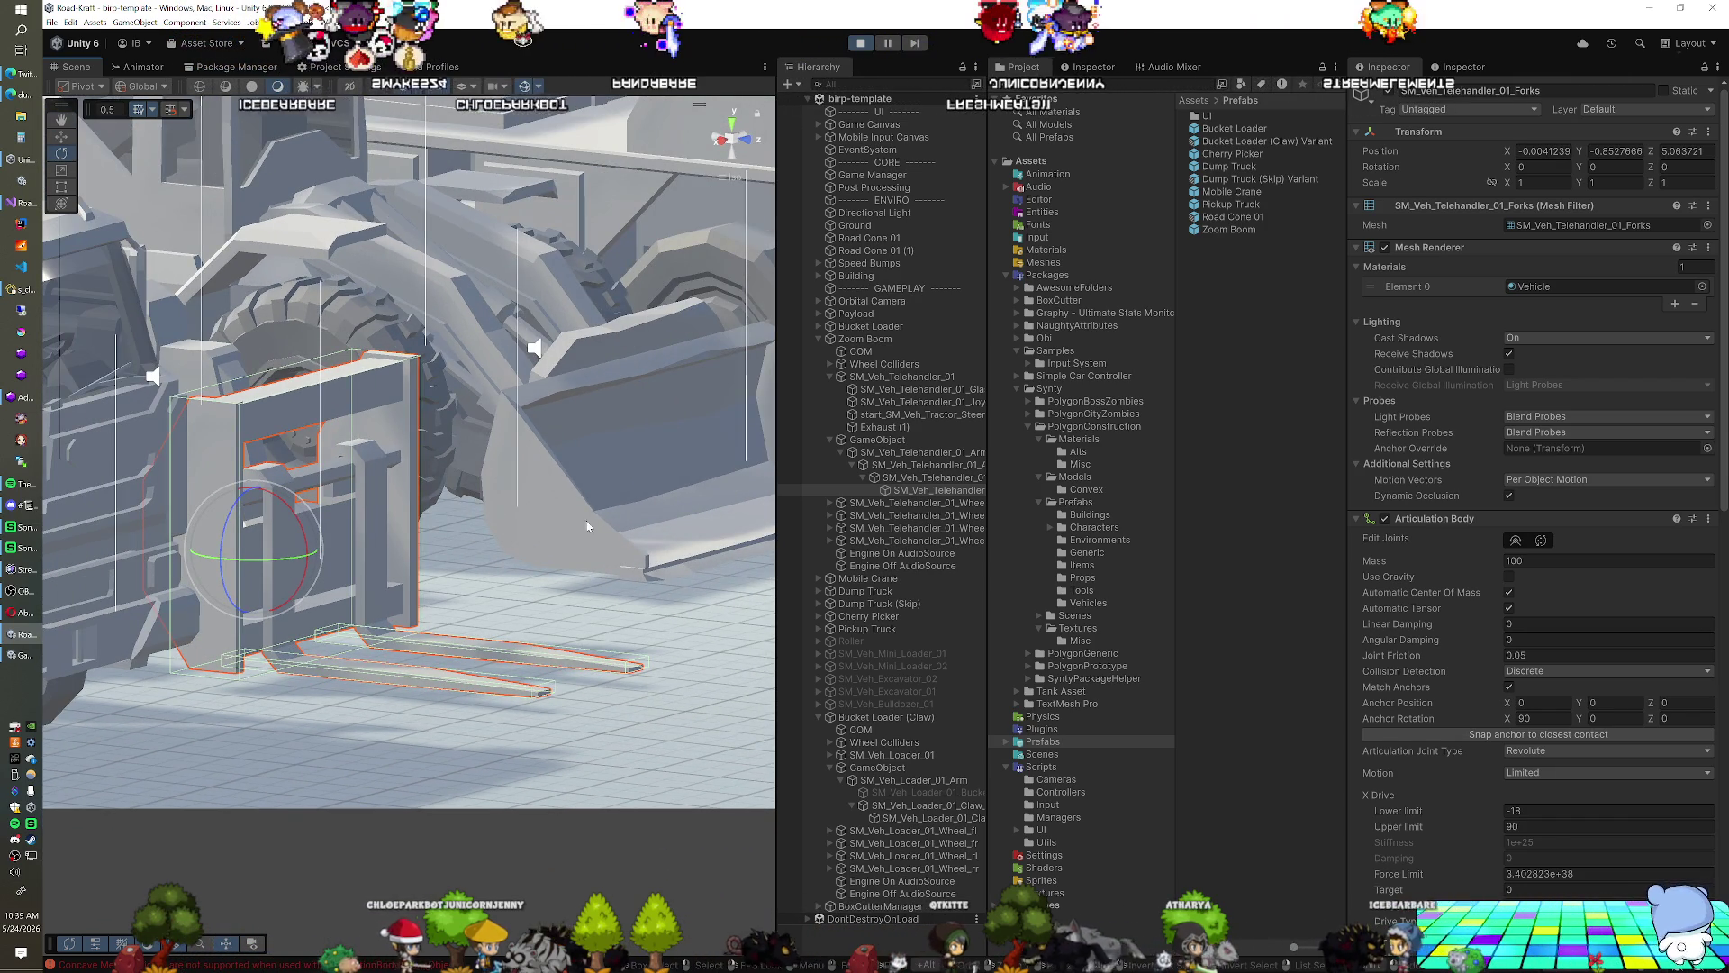
scroll(1544, 573, down, 8)
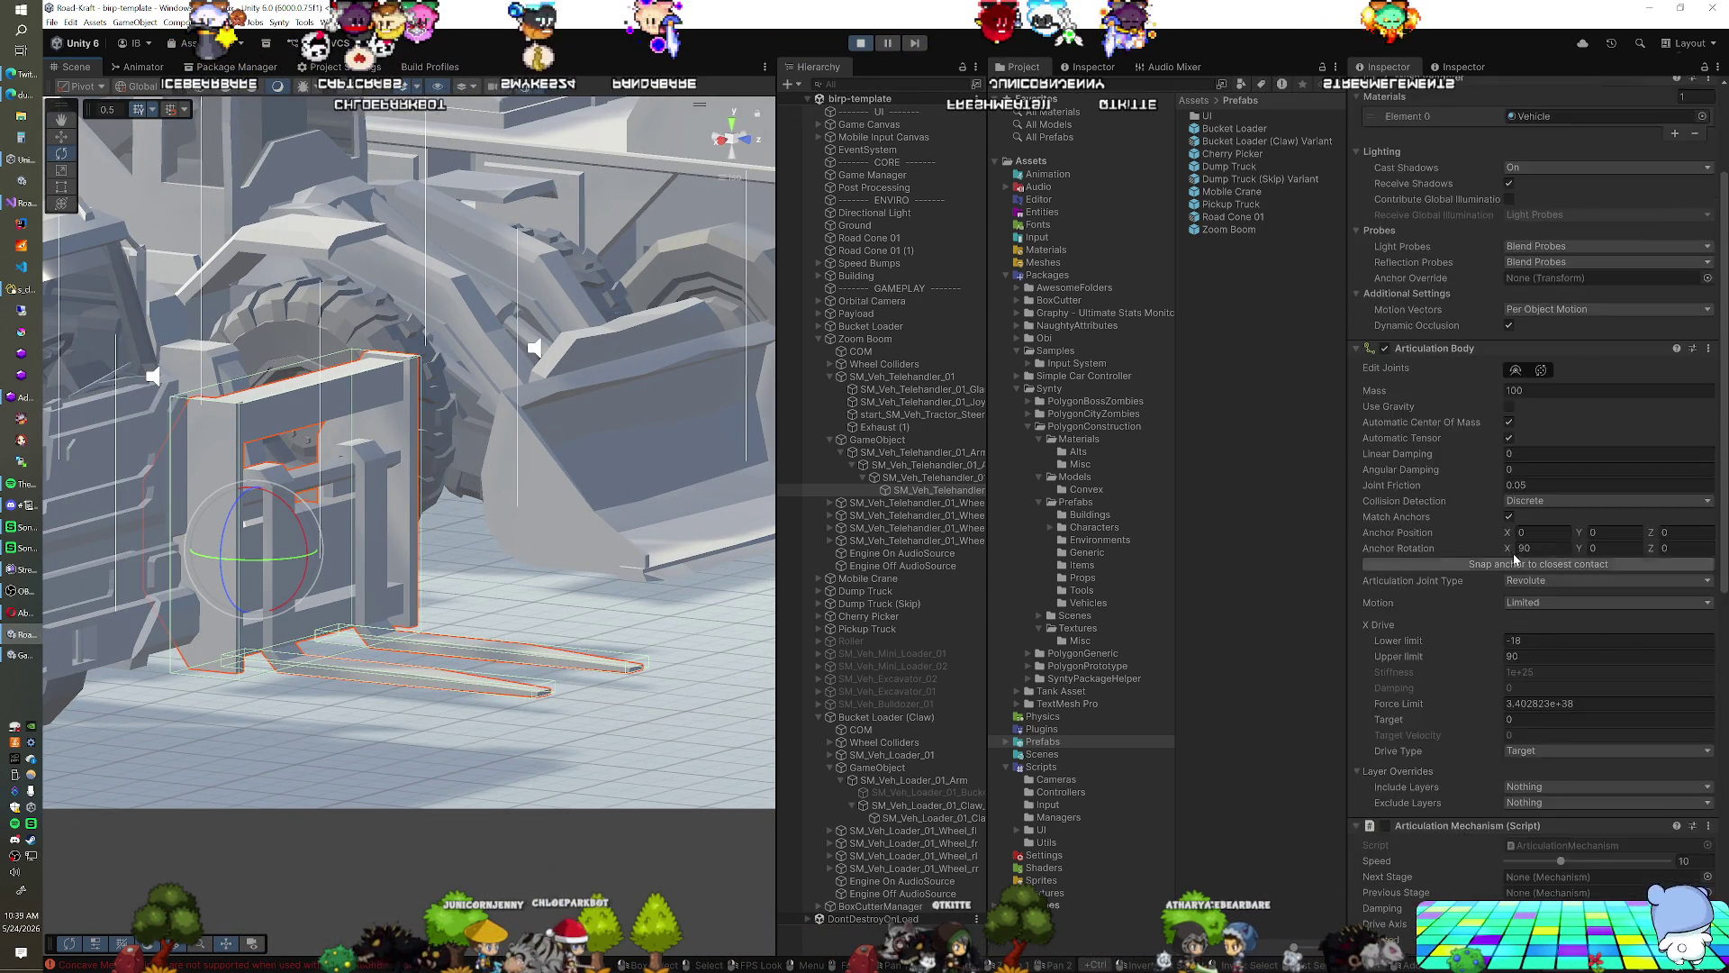
scroll(1514, 557, down, 9)
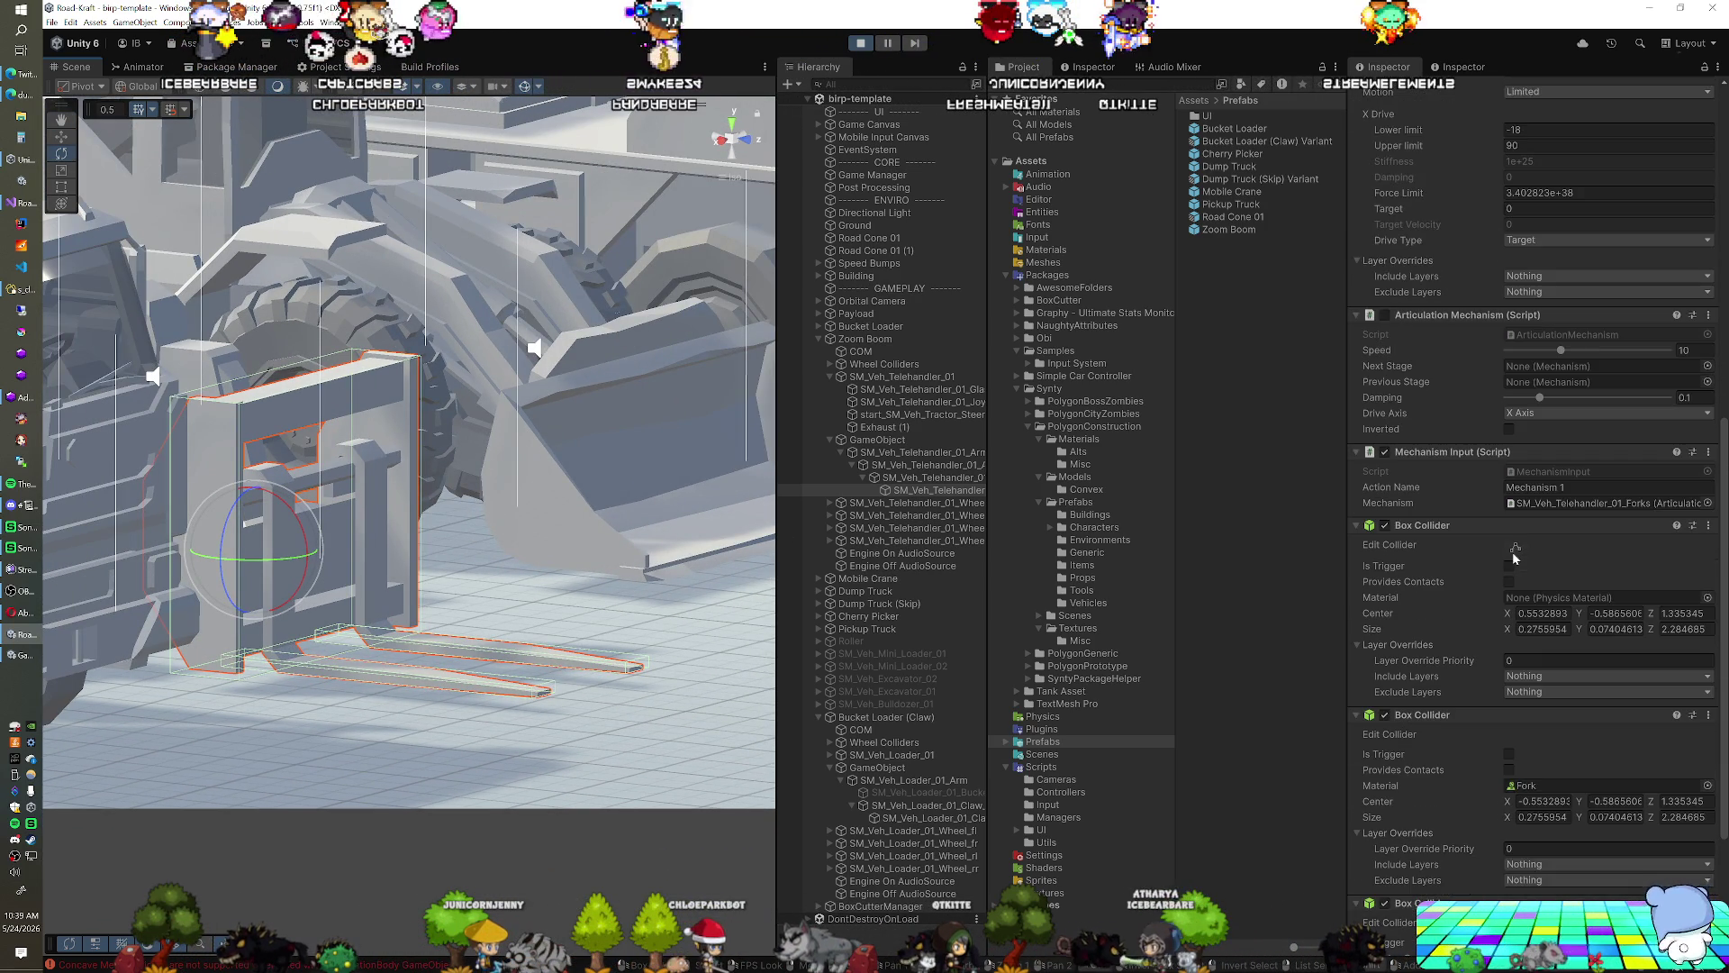
scroll(1513, 558, down, 4)
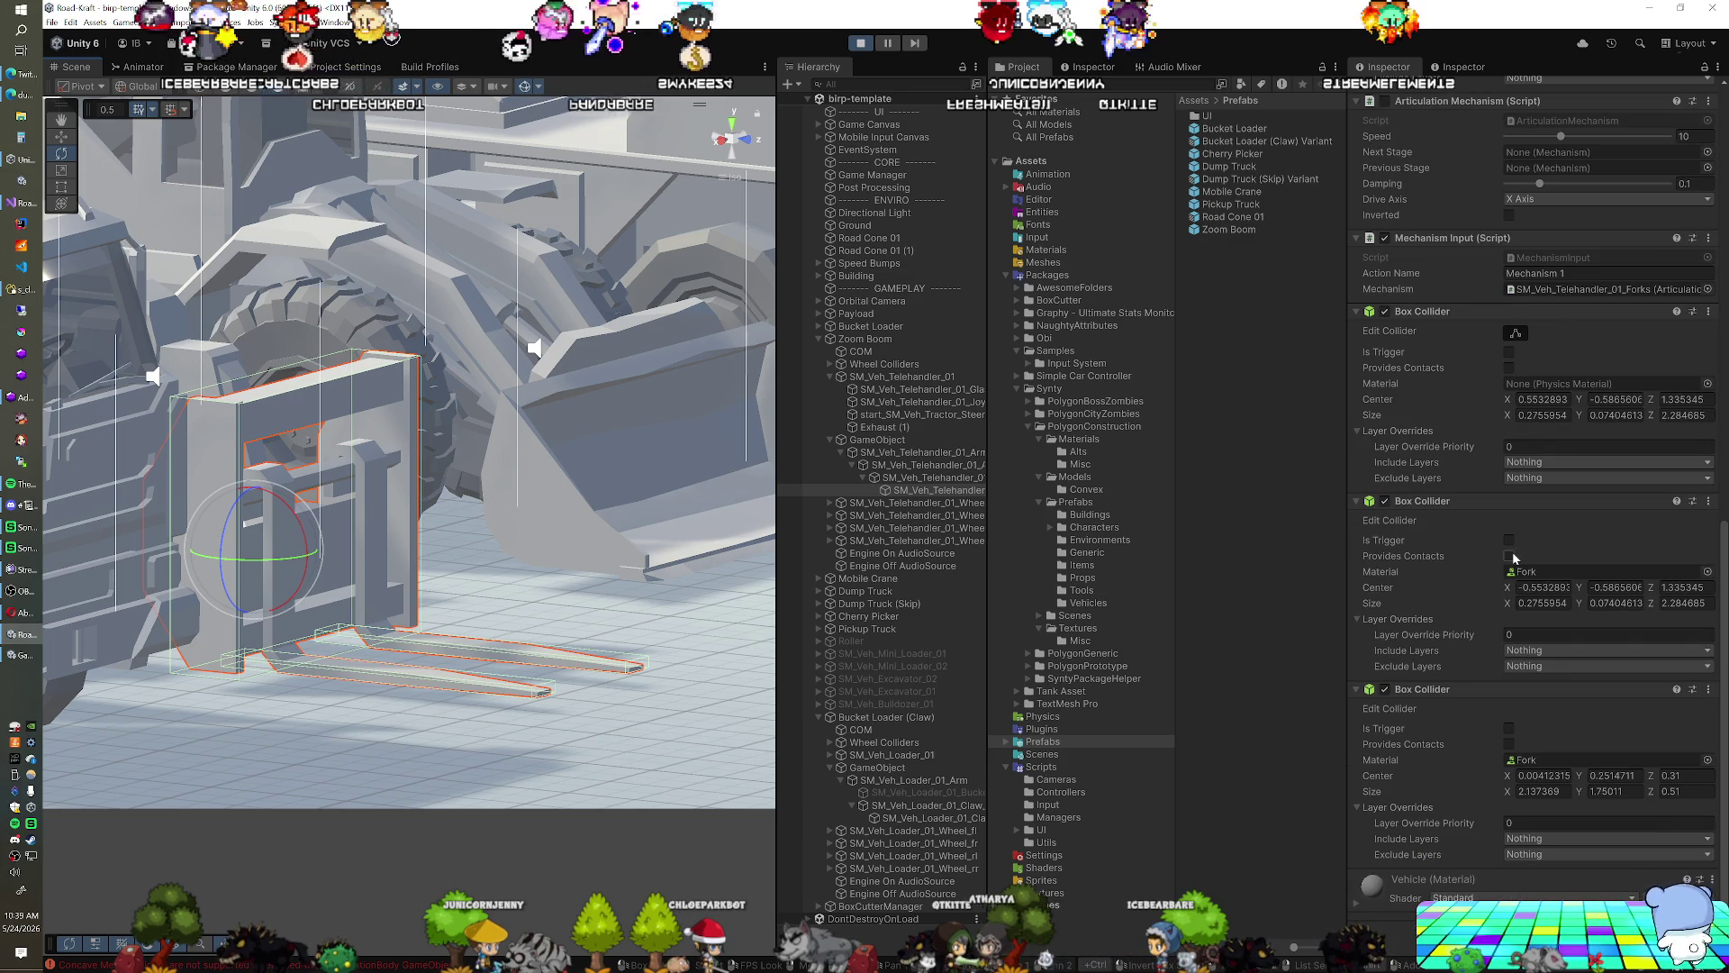
scroll(1514, 558, up, 2)
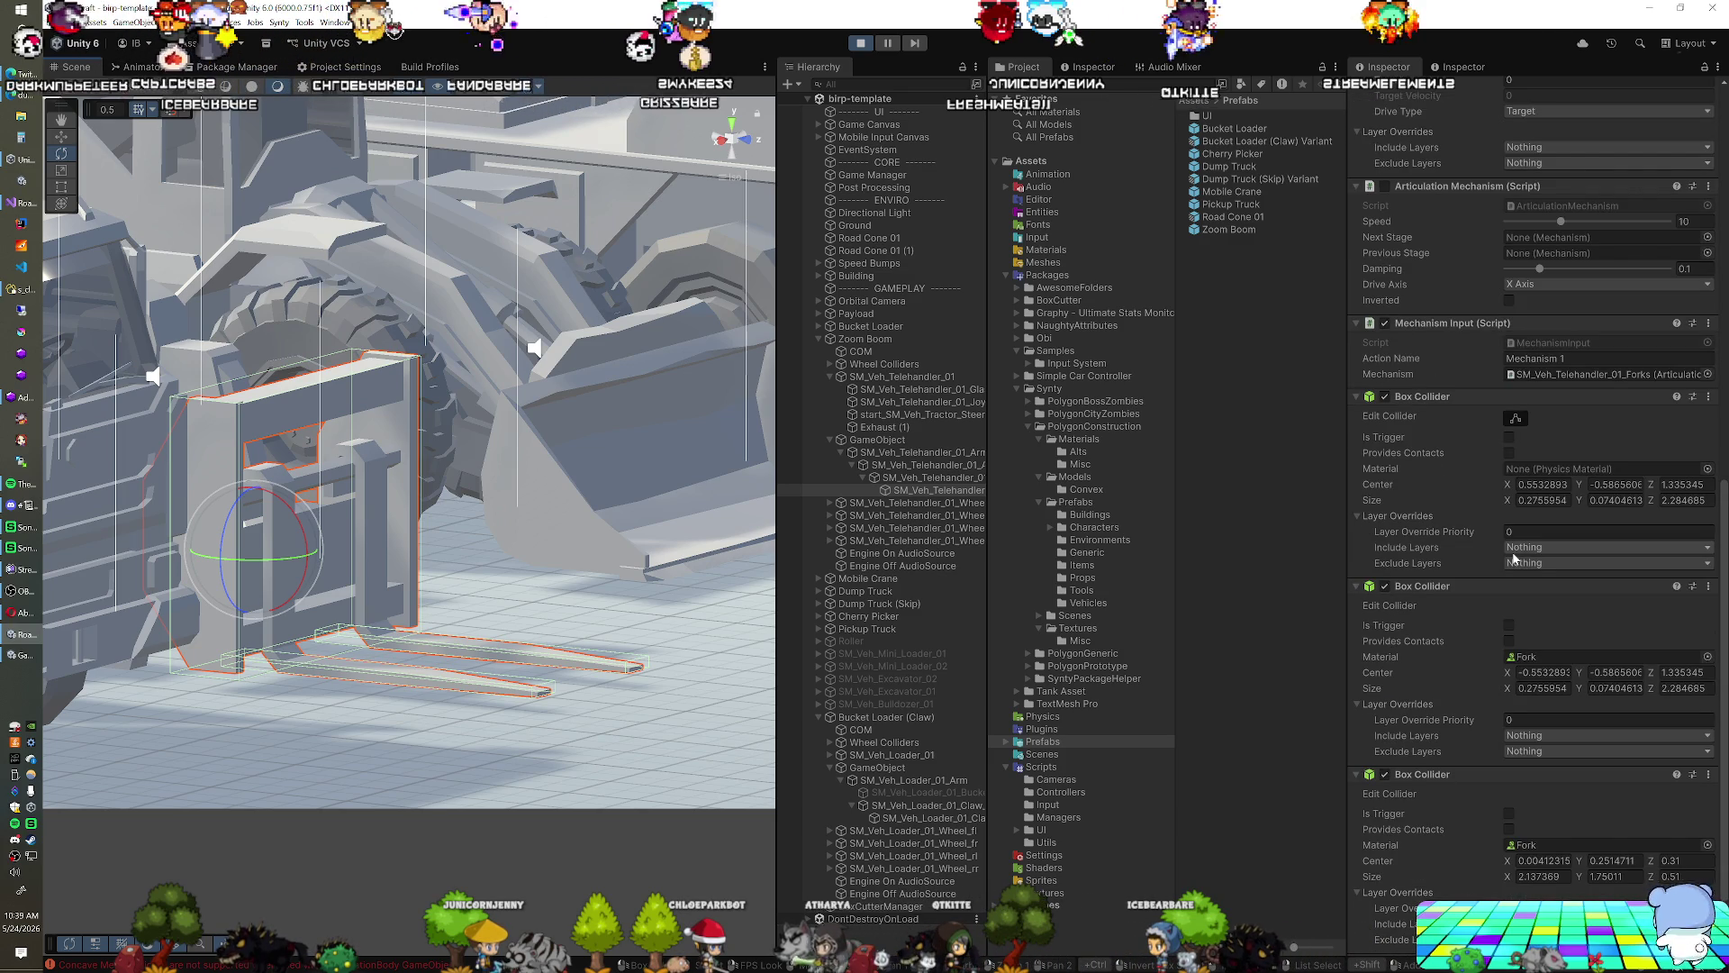
scroll(1514, 557, up, 3)
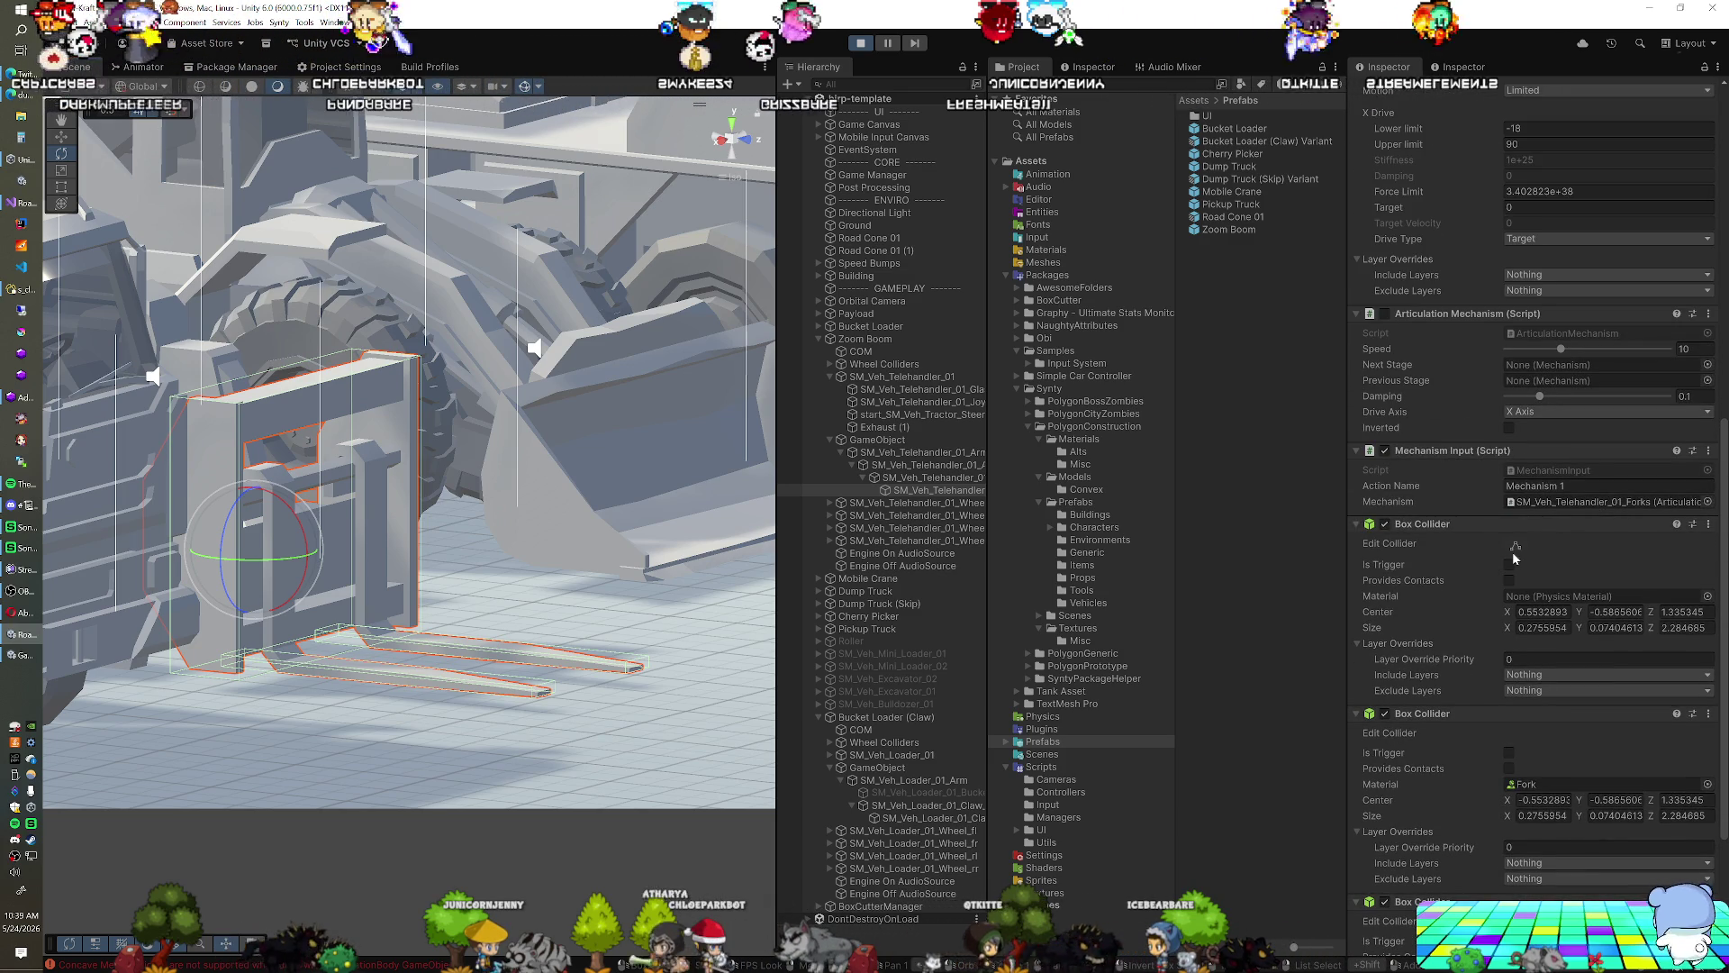
scroll(1514, 557, up, 1)
scroll(1514, 558, up, 12)
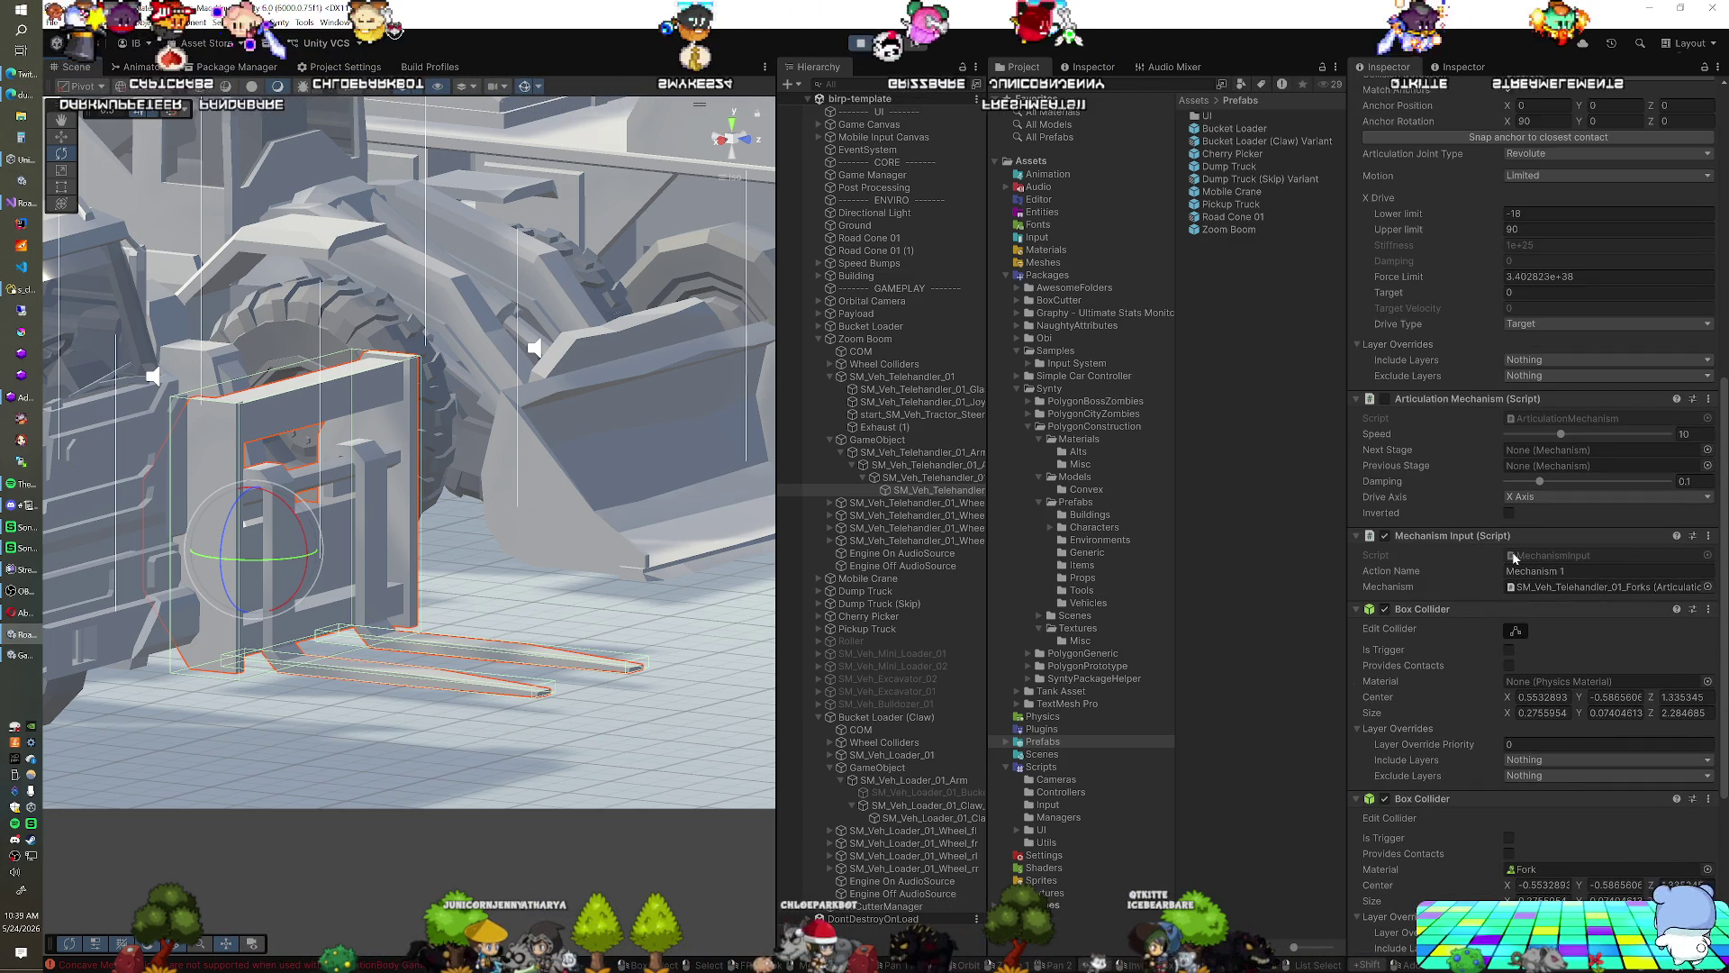
scroll(1514, 558, up, 3)
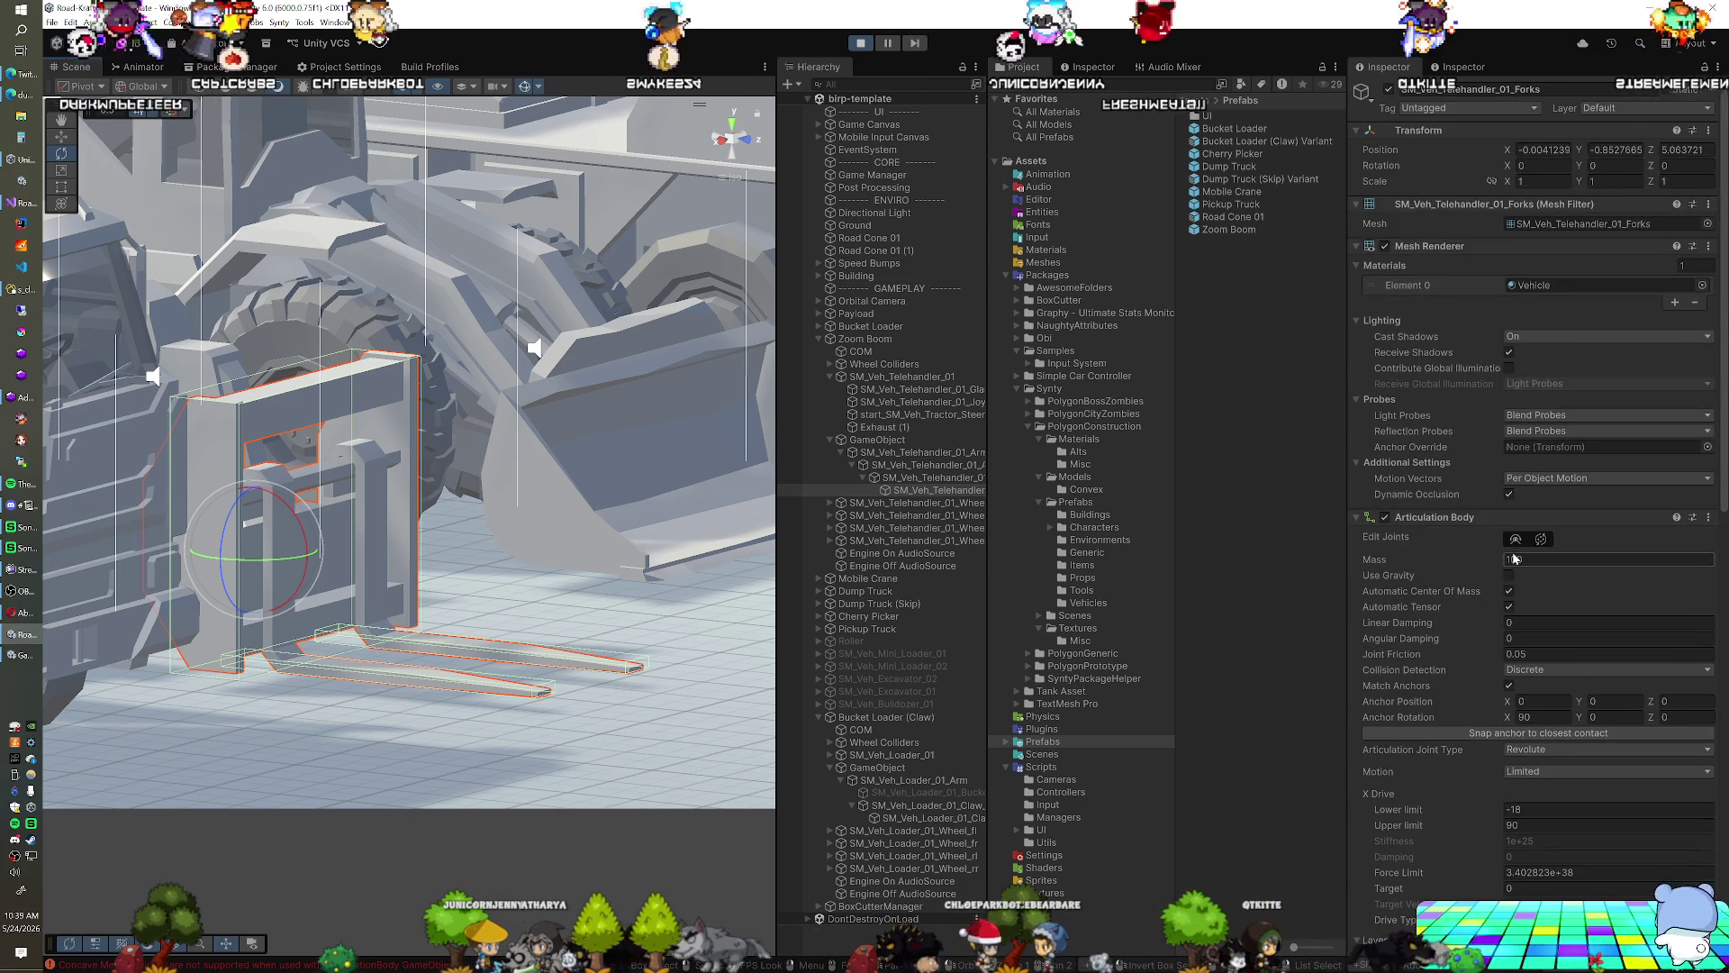
scroll(1514, 558, down, 5)
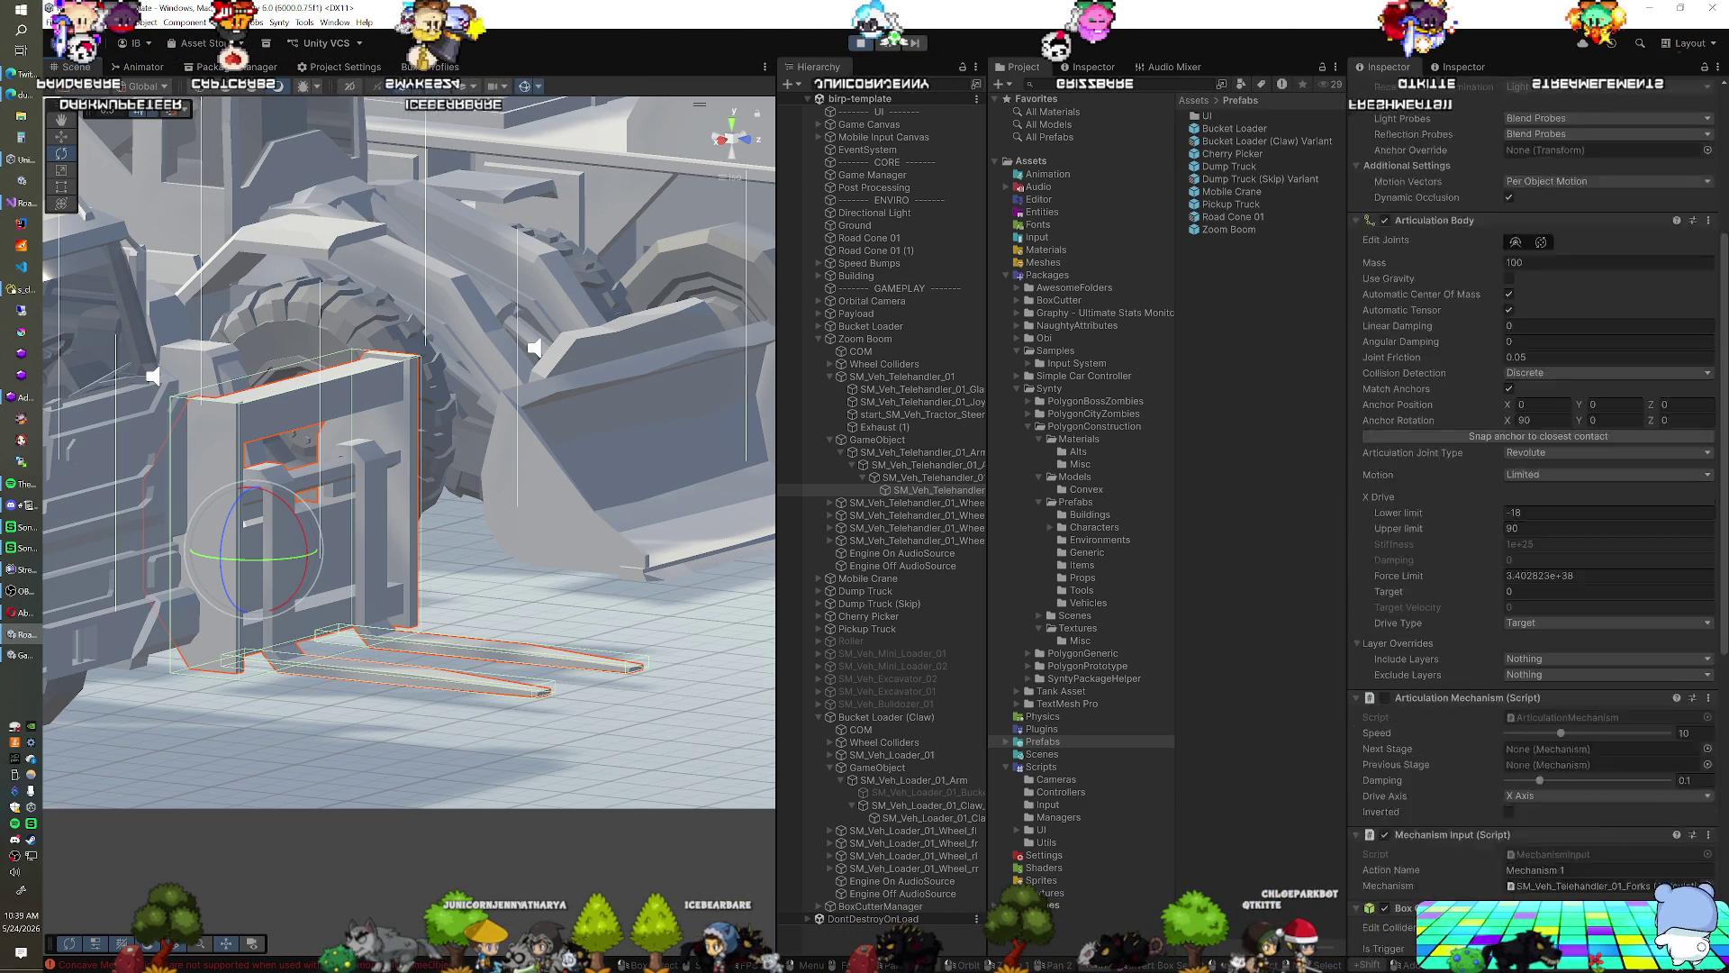
scroll(1513, 558, down, 16)
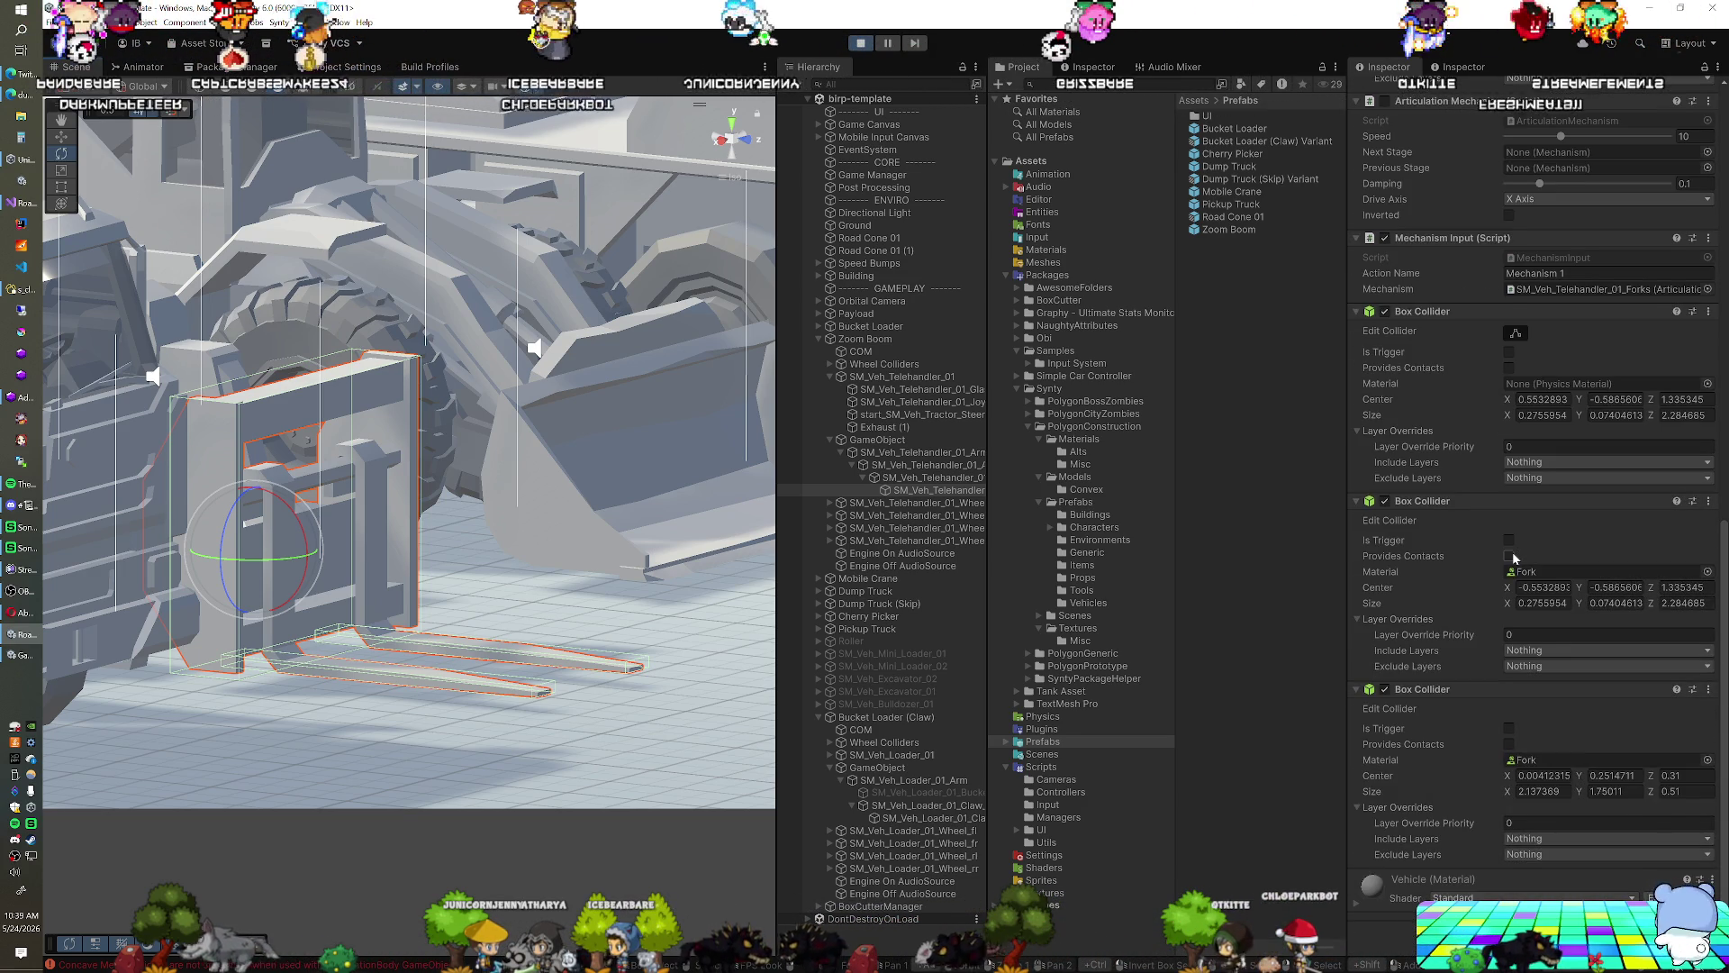
scroll(1514, 557, up, 8)
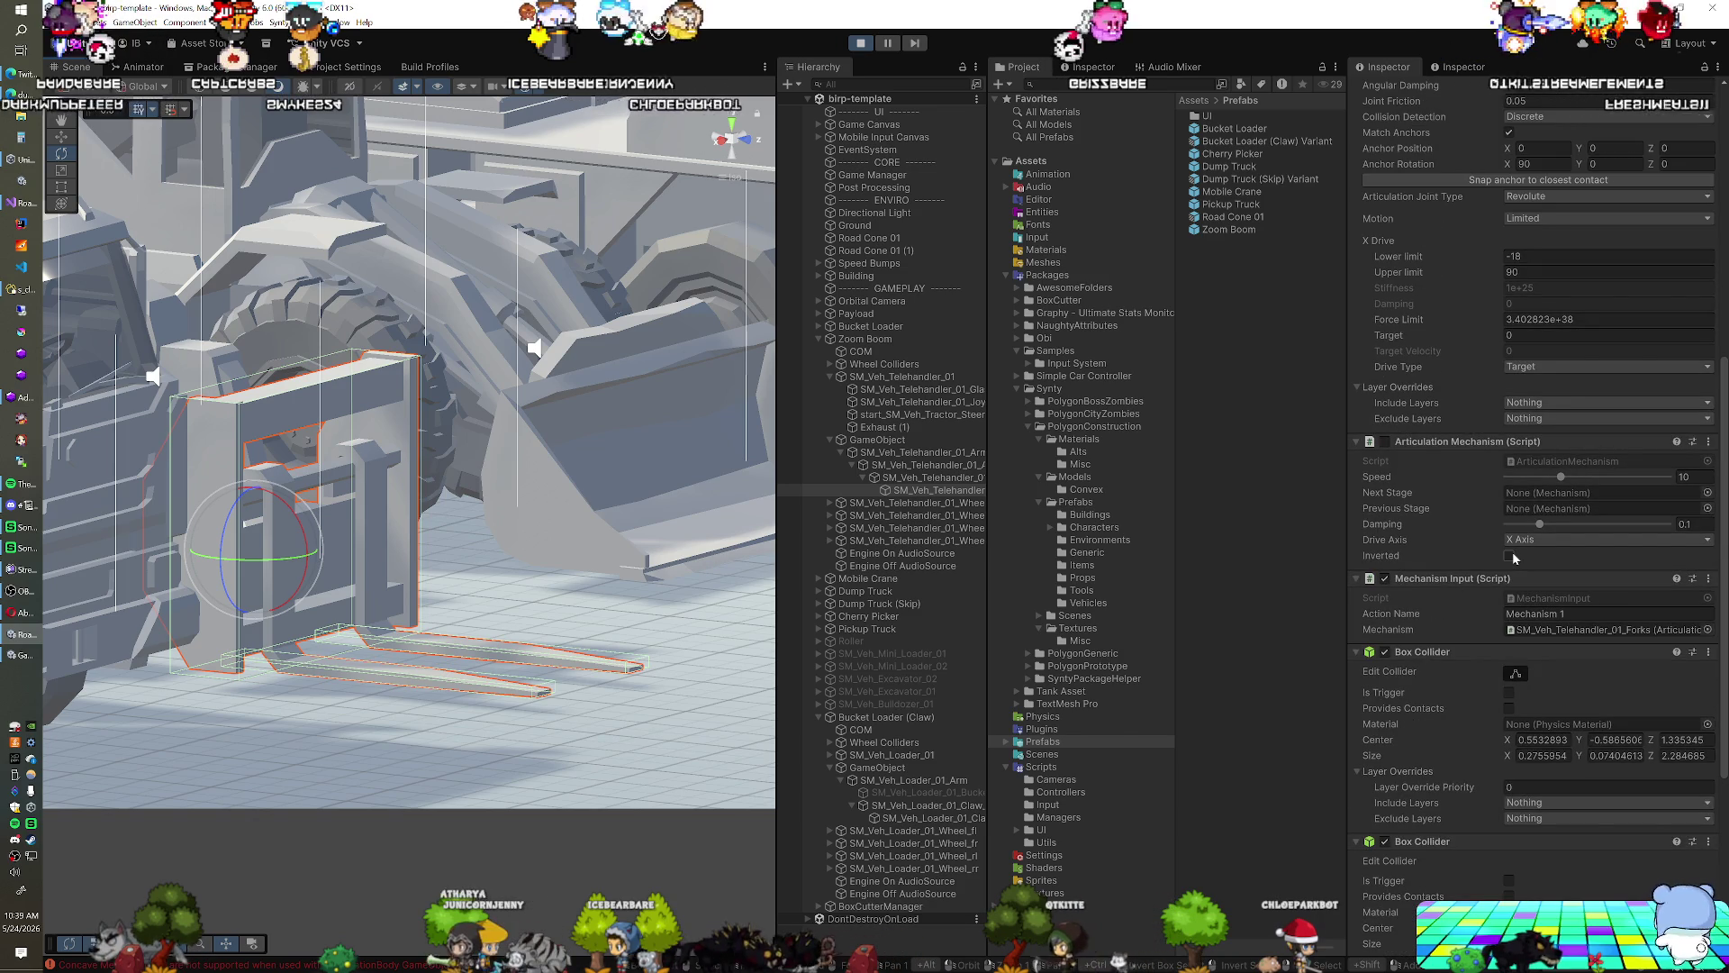
scroll(1512, 551, down, 2)
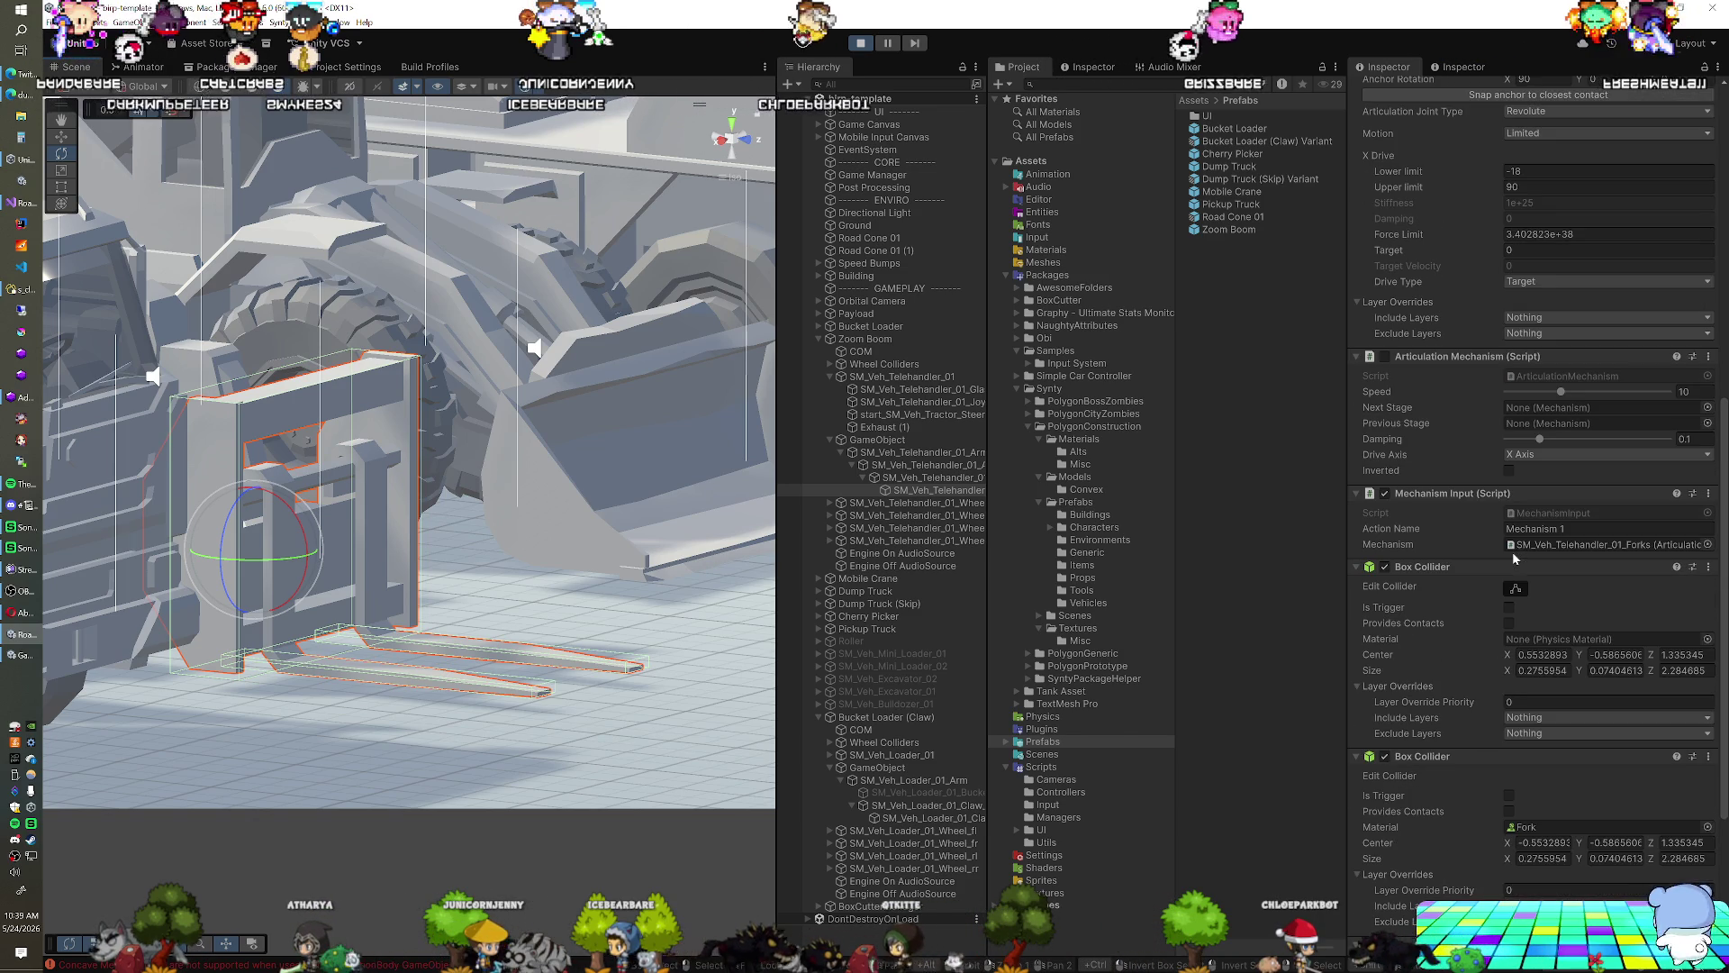
scroll(553, 634, down, 5)
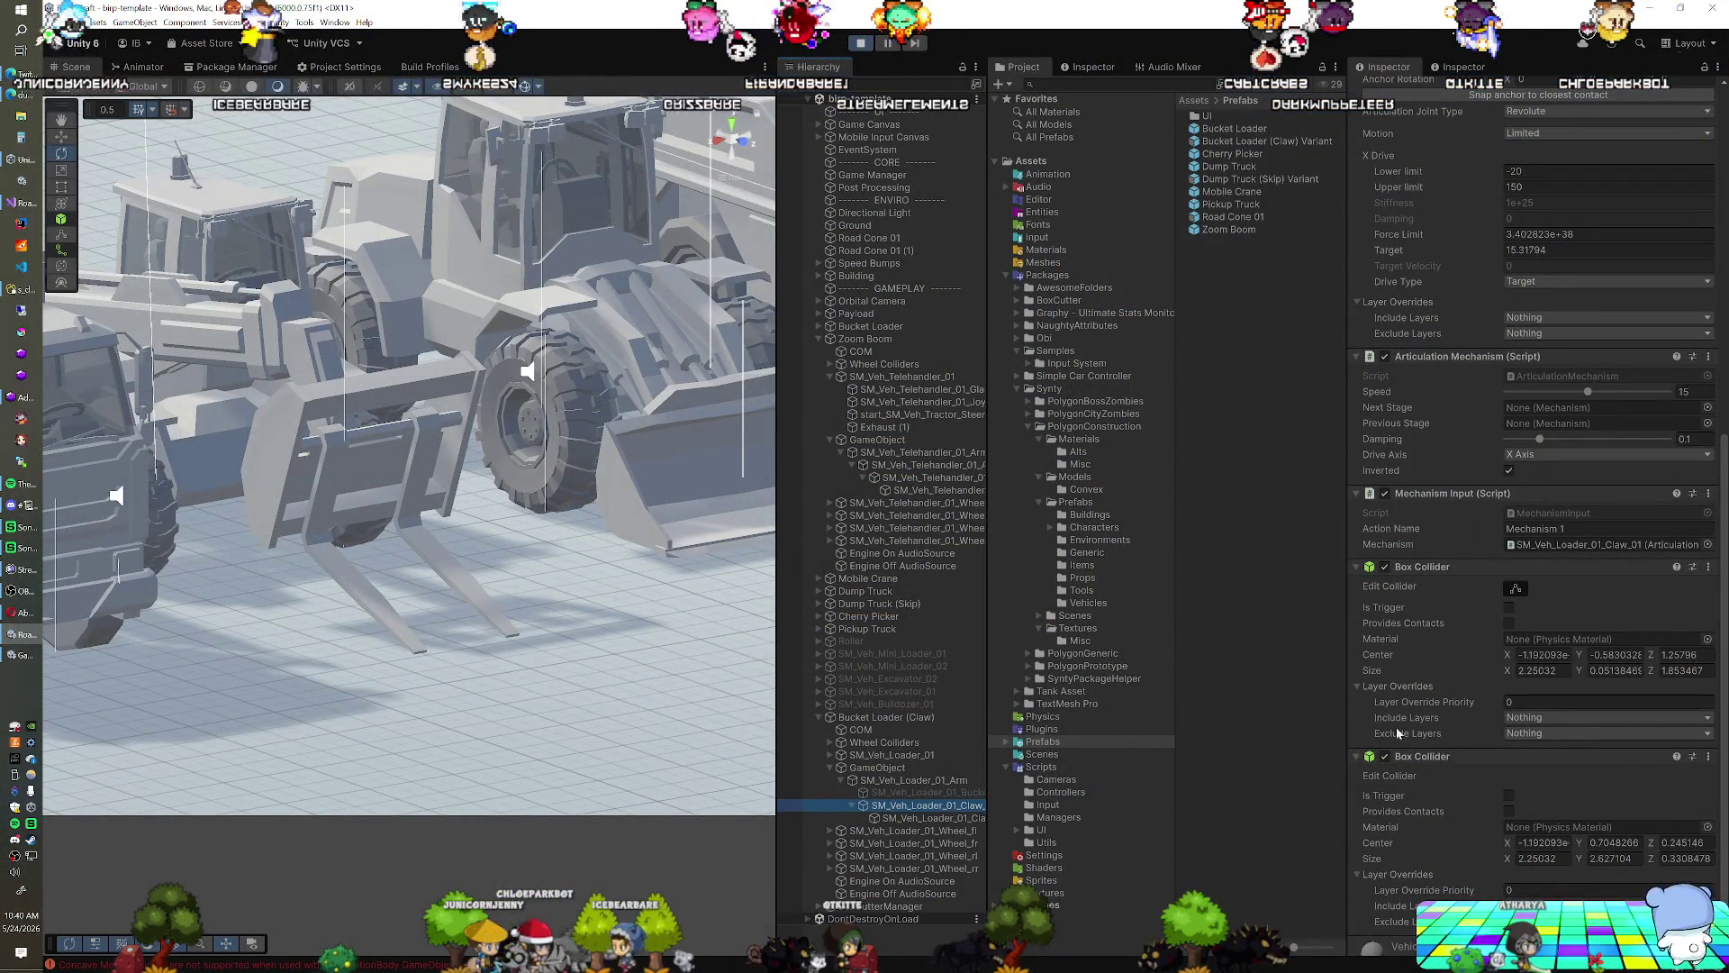
scroll(1472, 685, down, 2)
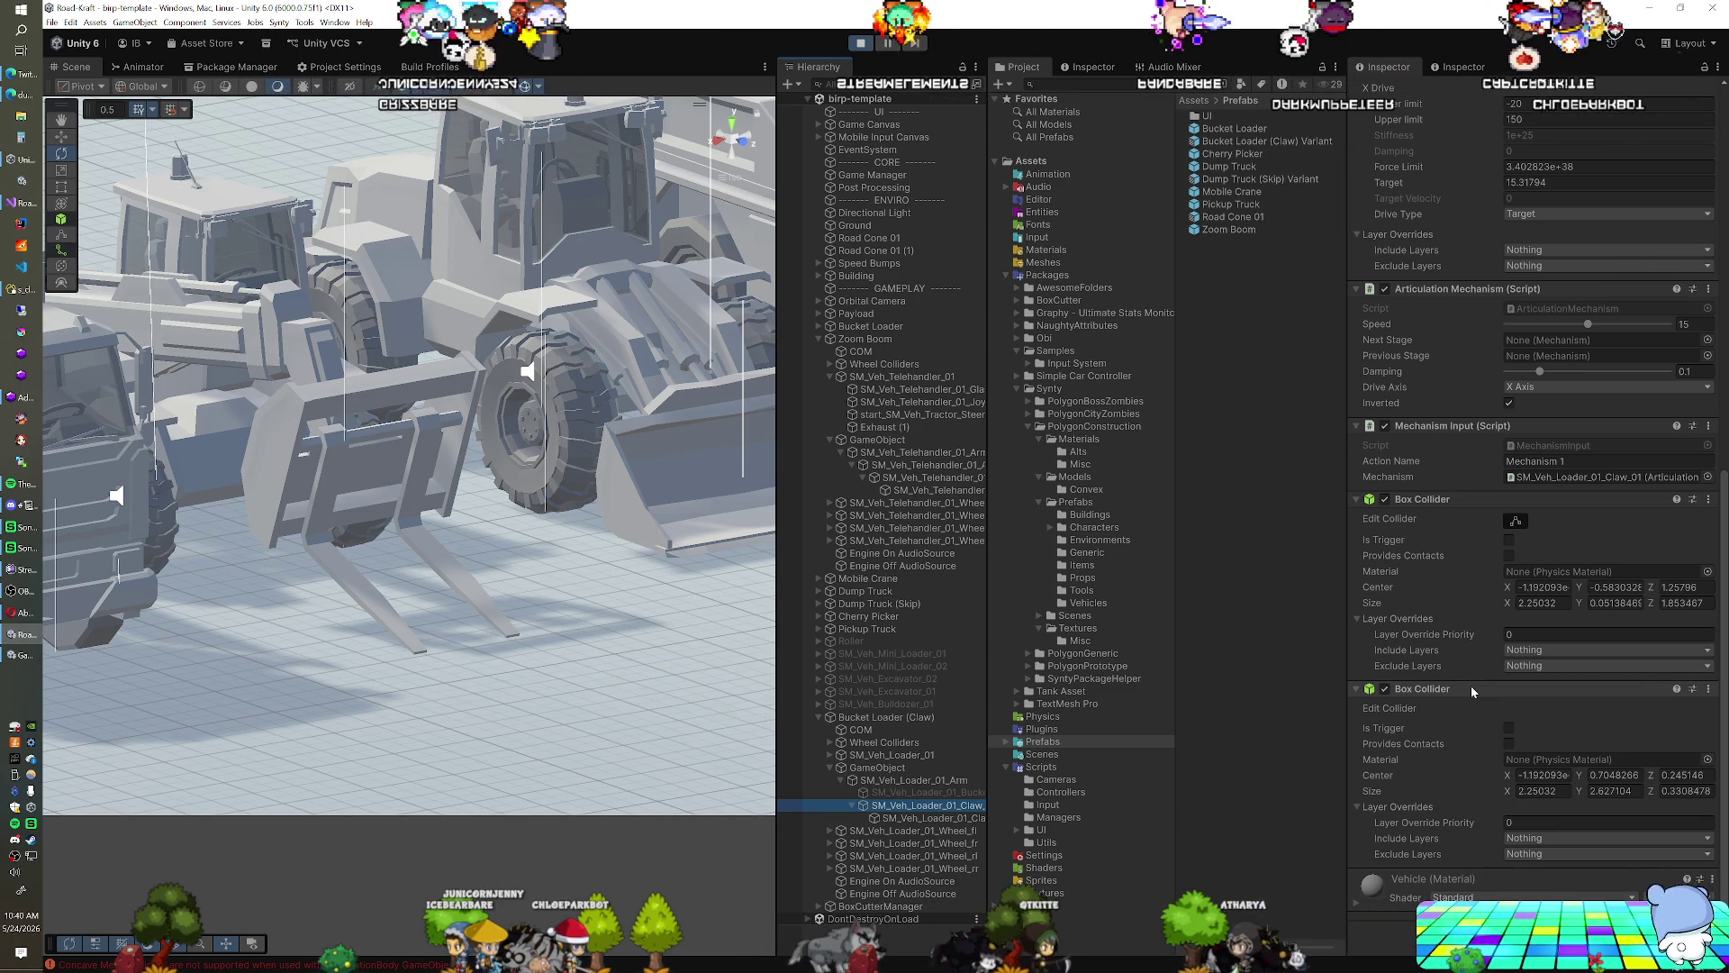
scroll(1472, 684, up, 10)
scroll(1471, 684, up, 8)
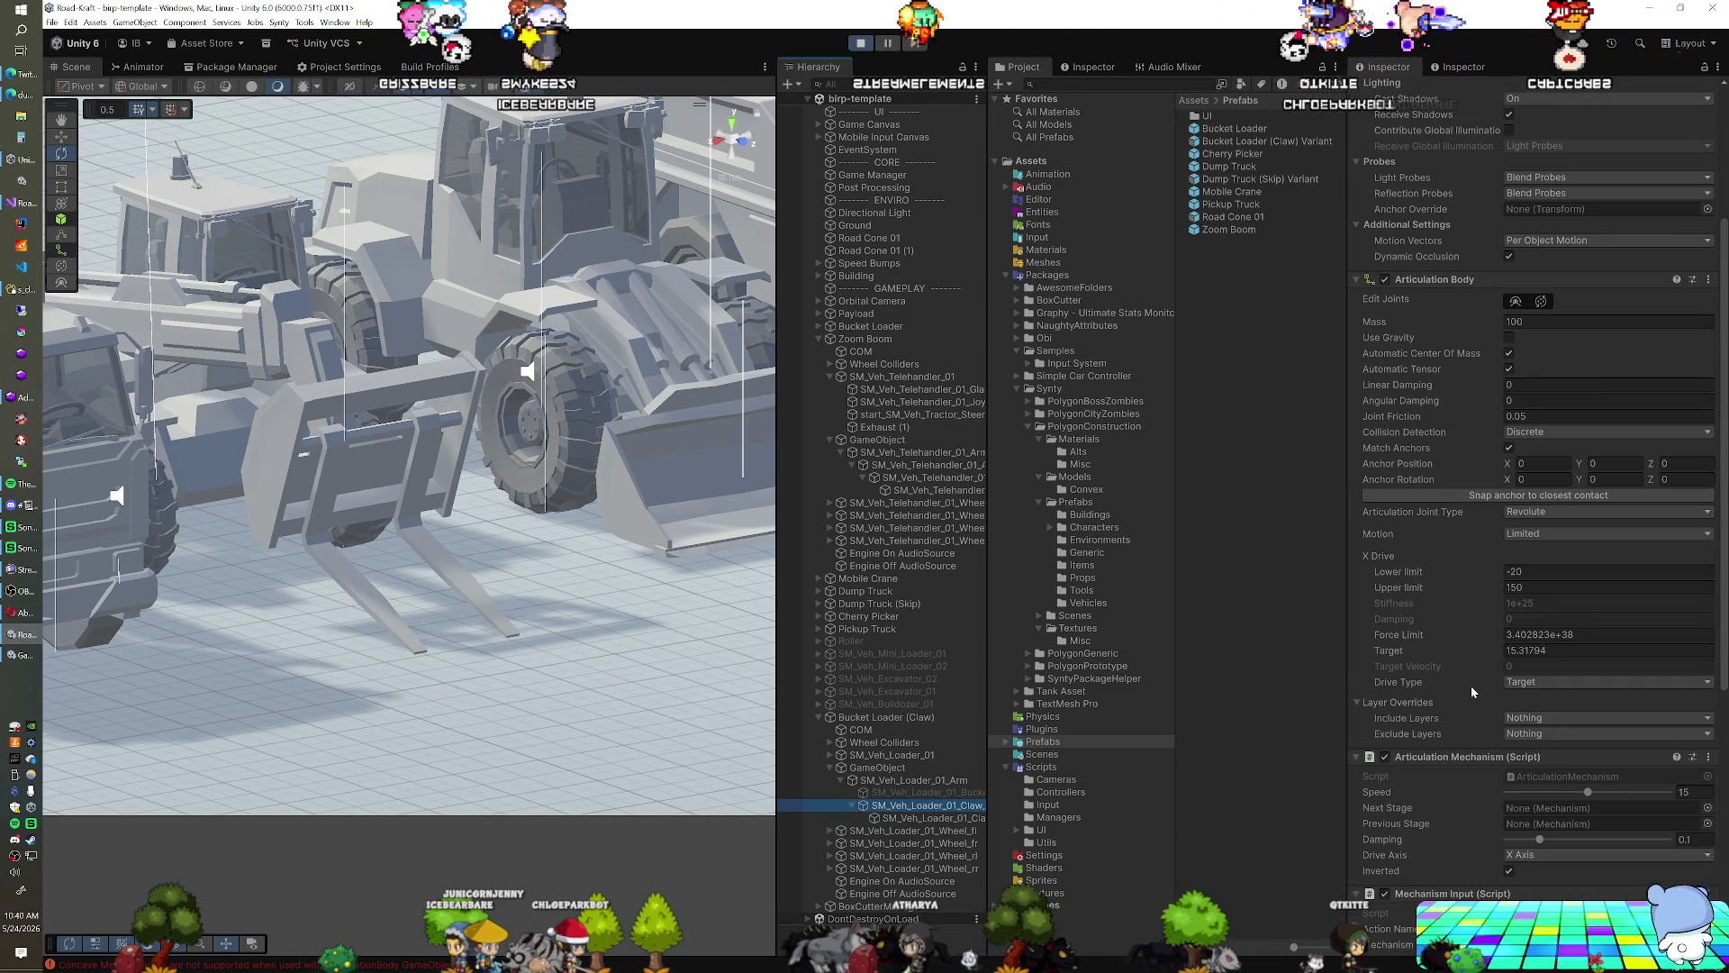
scroll(1466, 679, up, 2)
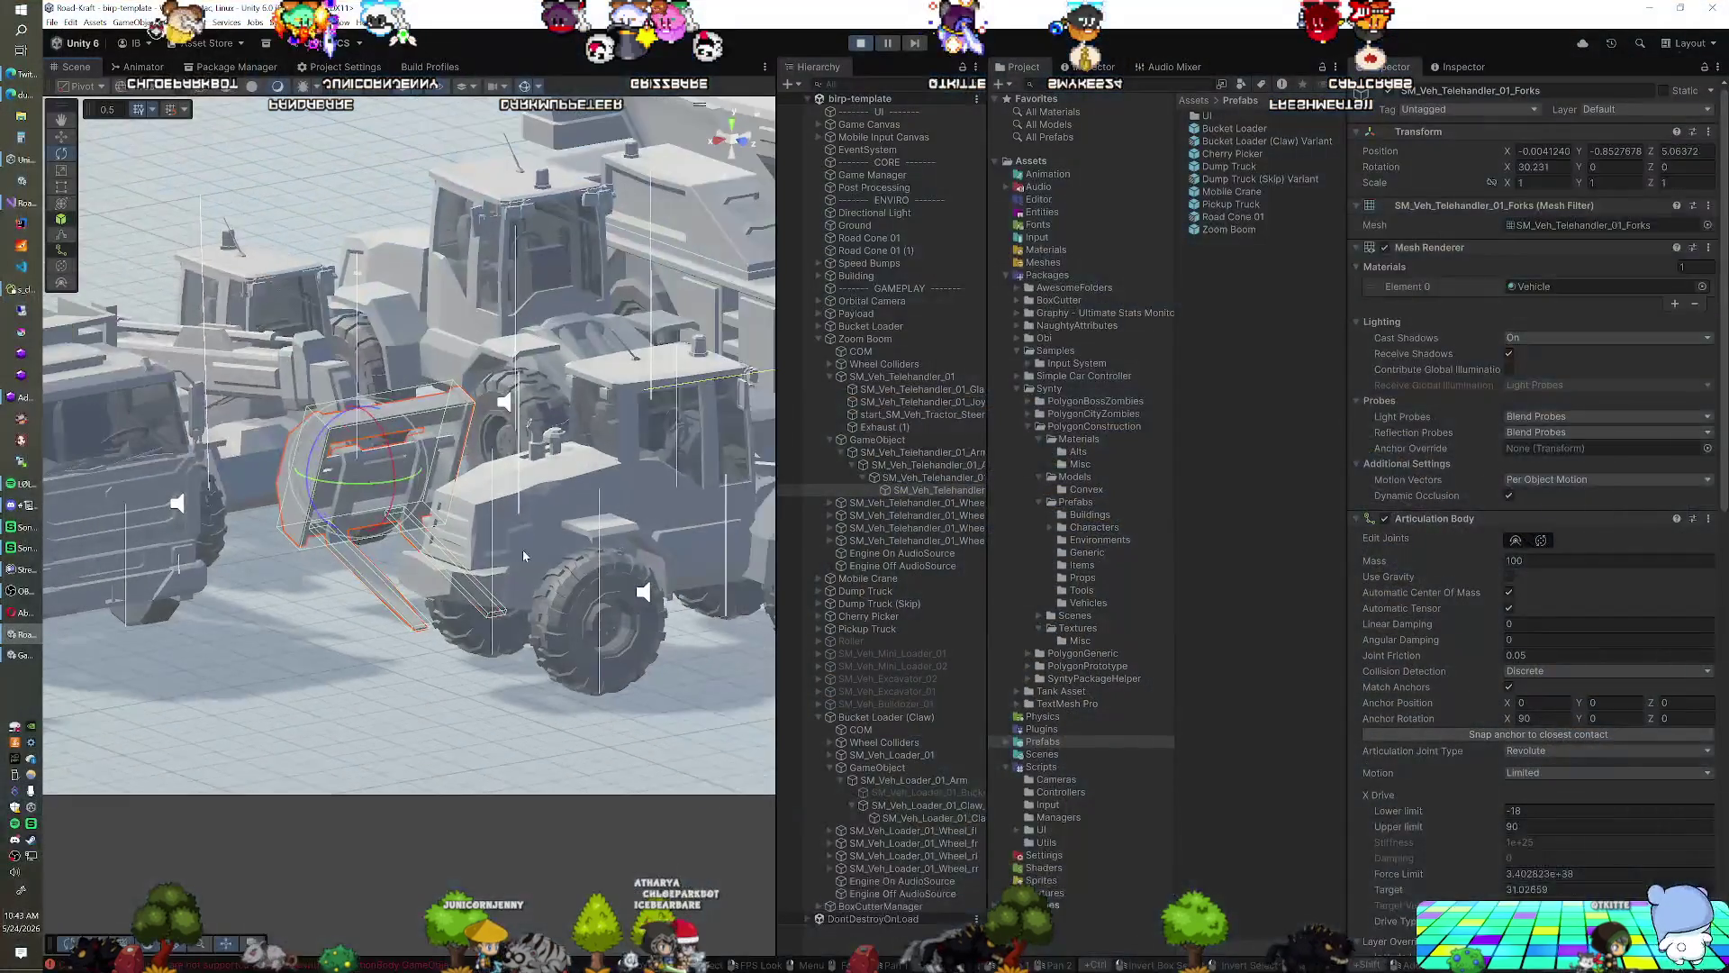
Select SM_Veh_Loader_01_Claw_01 and zoom in to review its Revolute joint, limited -20 to 150
drag(544, 574, 395, 610)
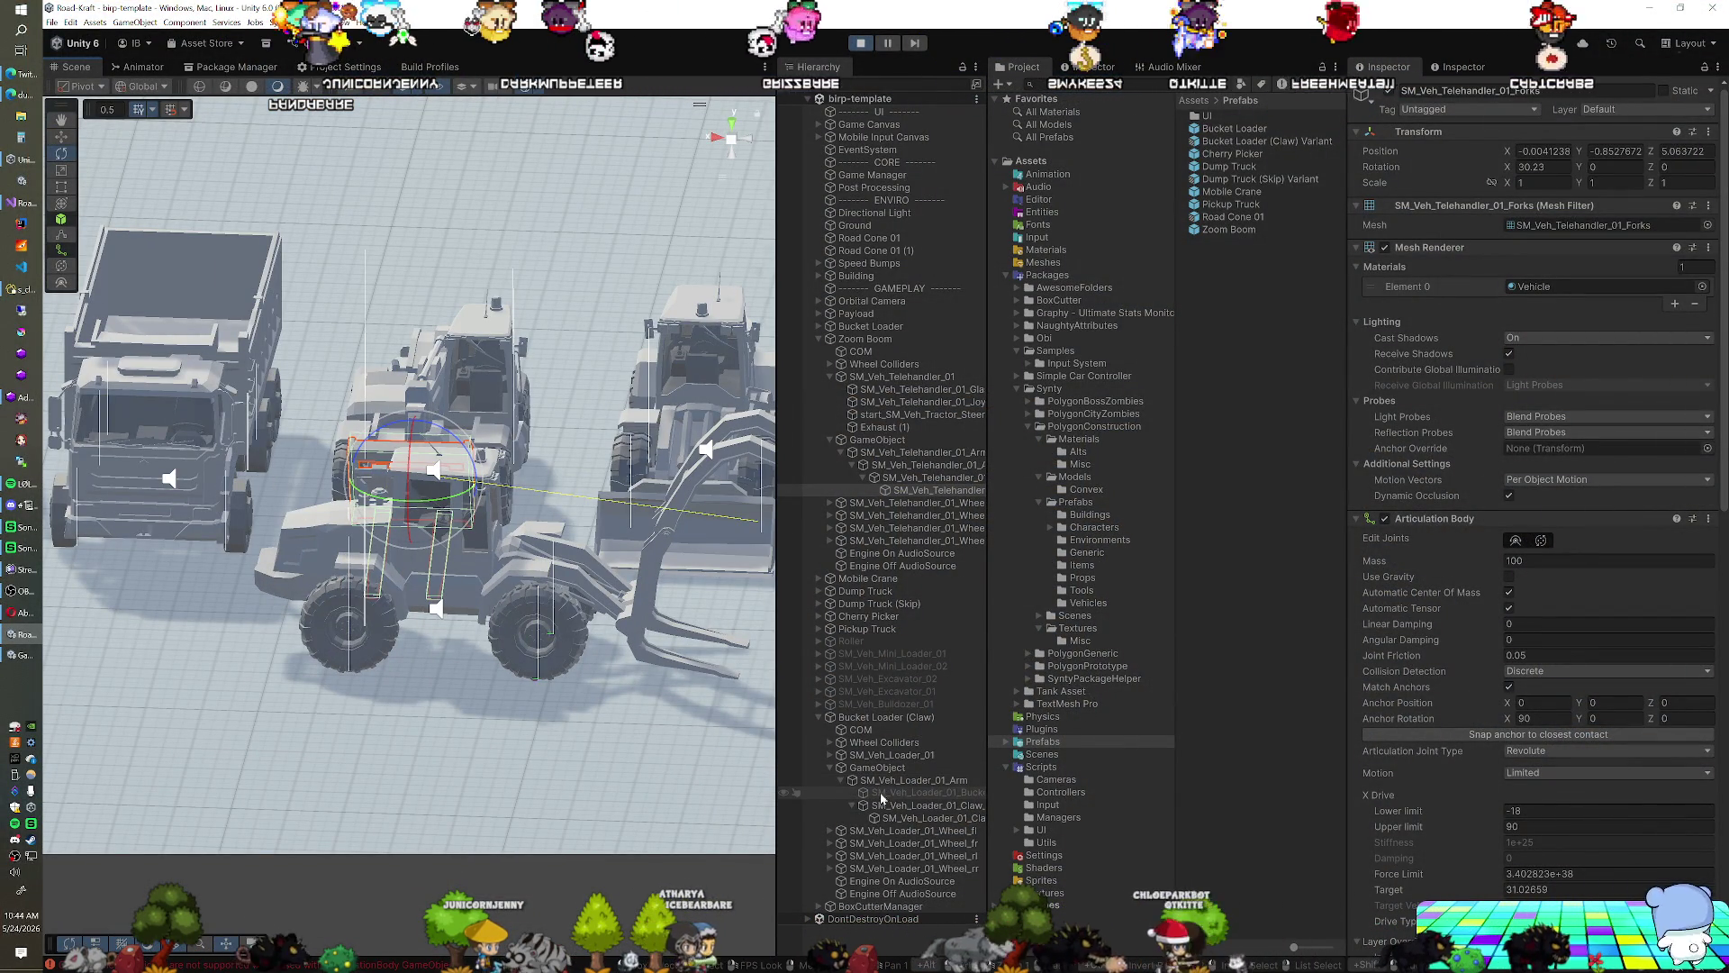
click(904, 808)
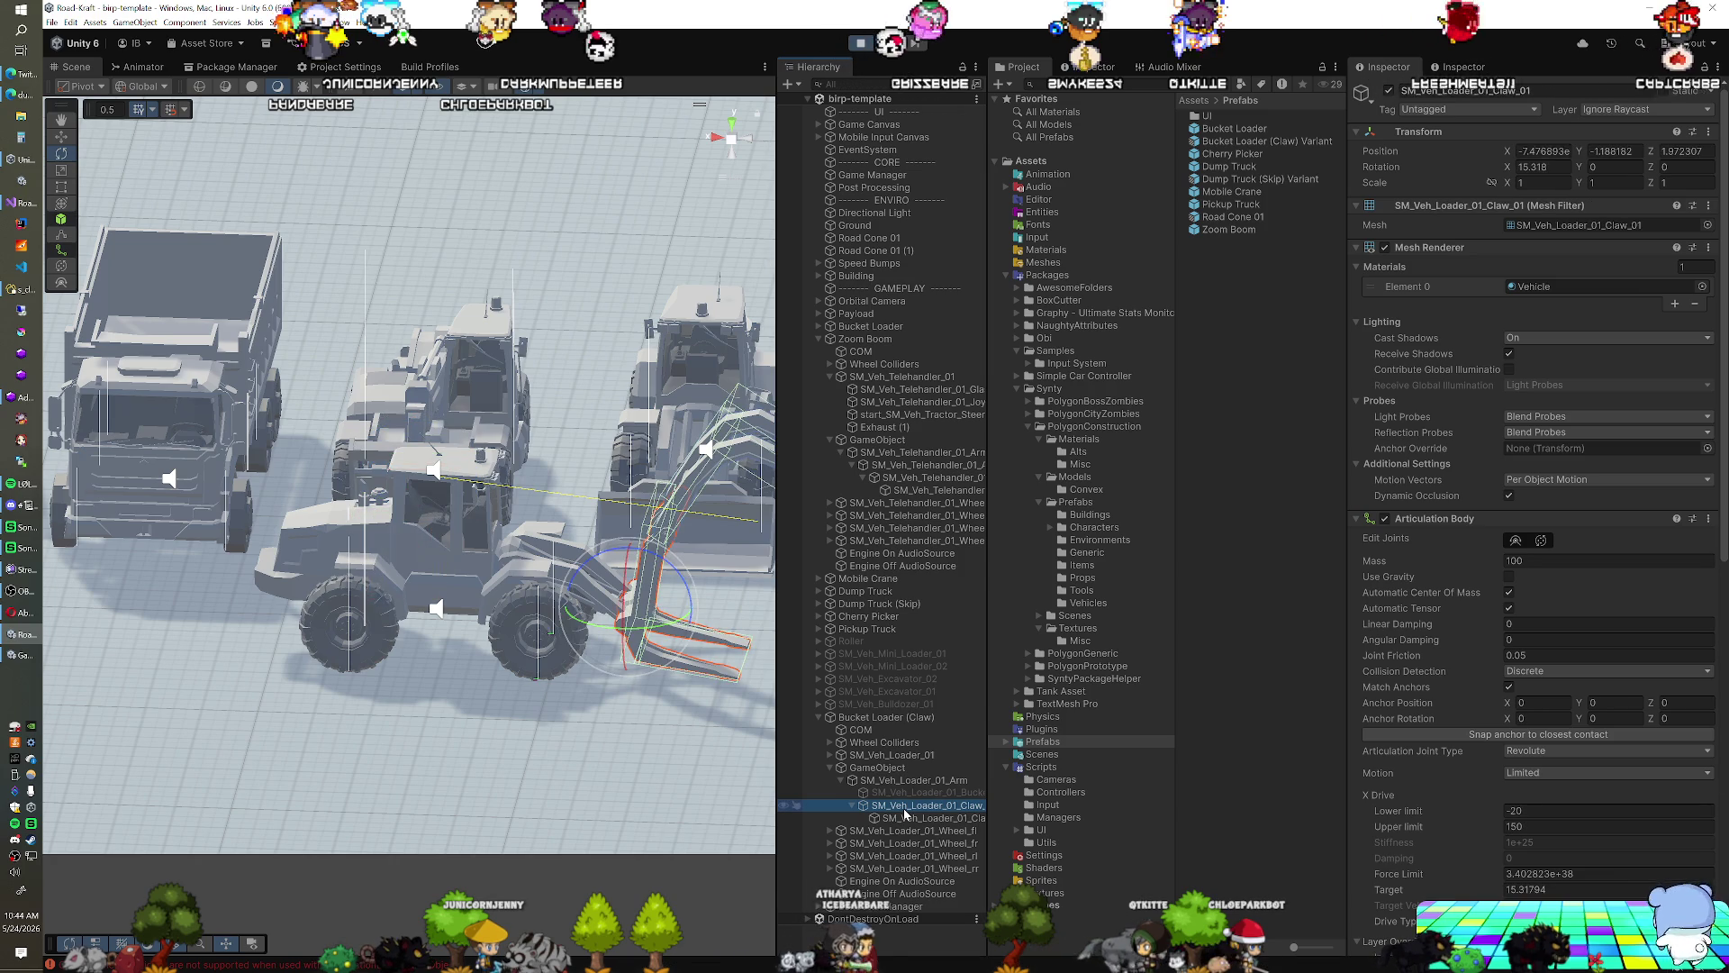
scroll(546, 664, up, 3)
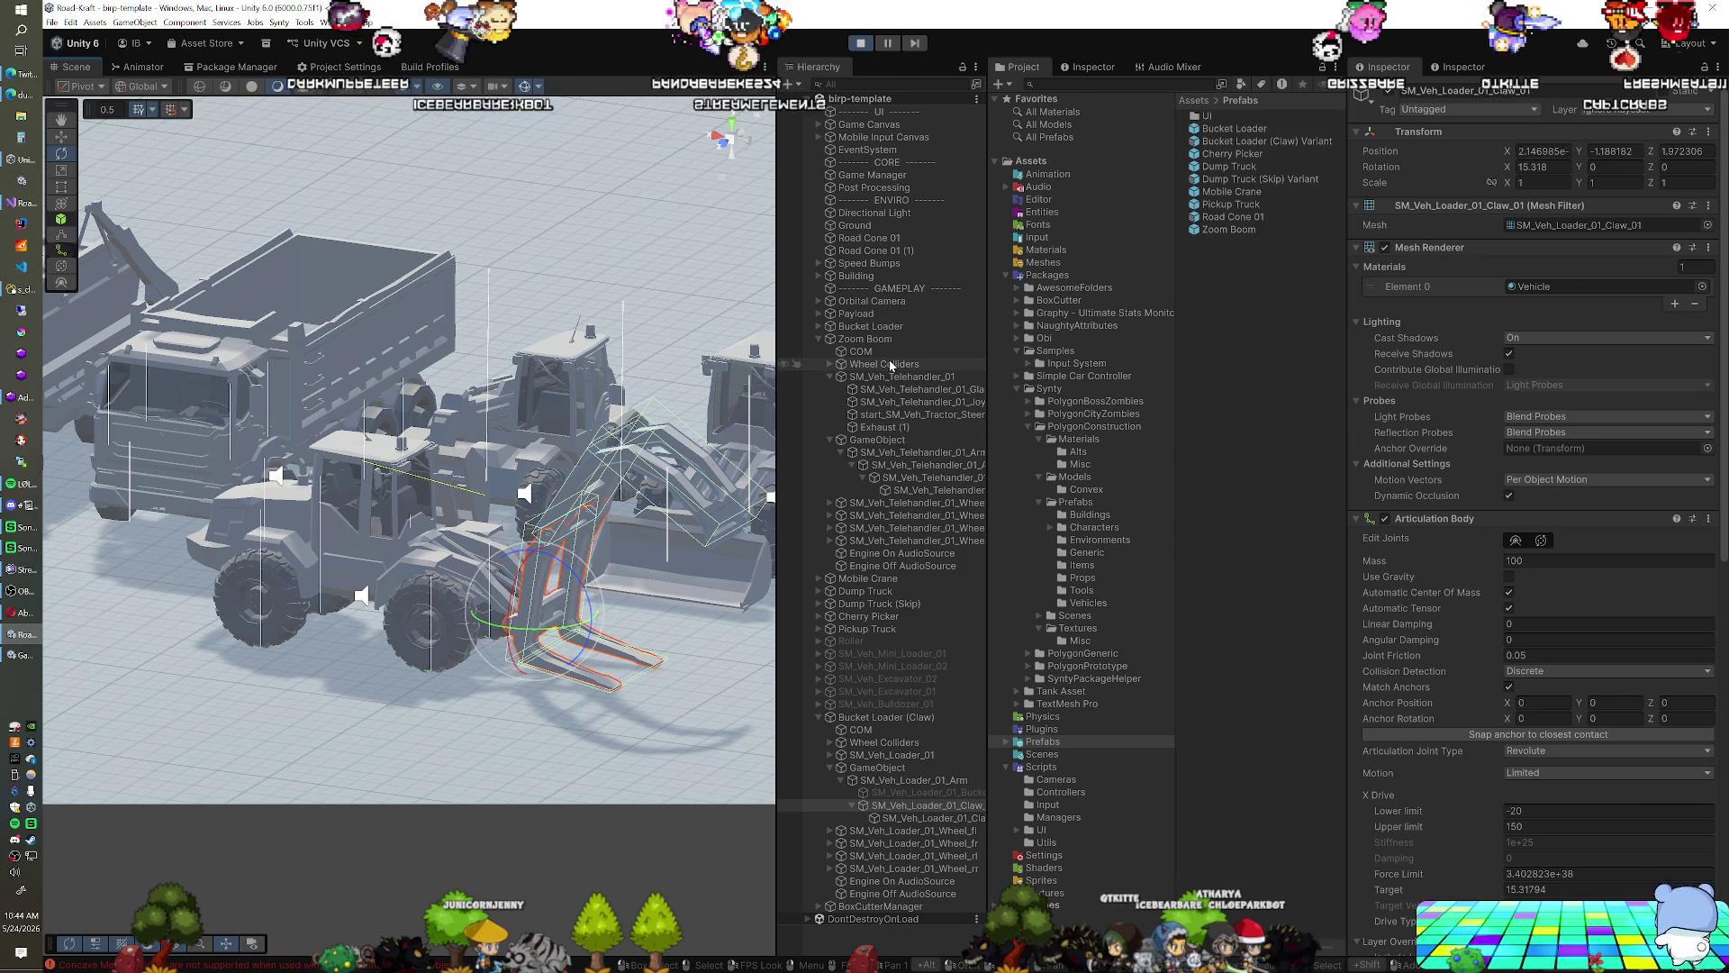
Inspect the telehandler's root and first arm section, collapsing Mesh Renderer and Articulation Body
click(878, 441)
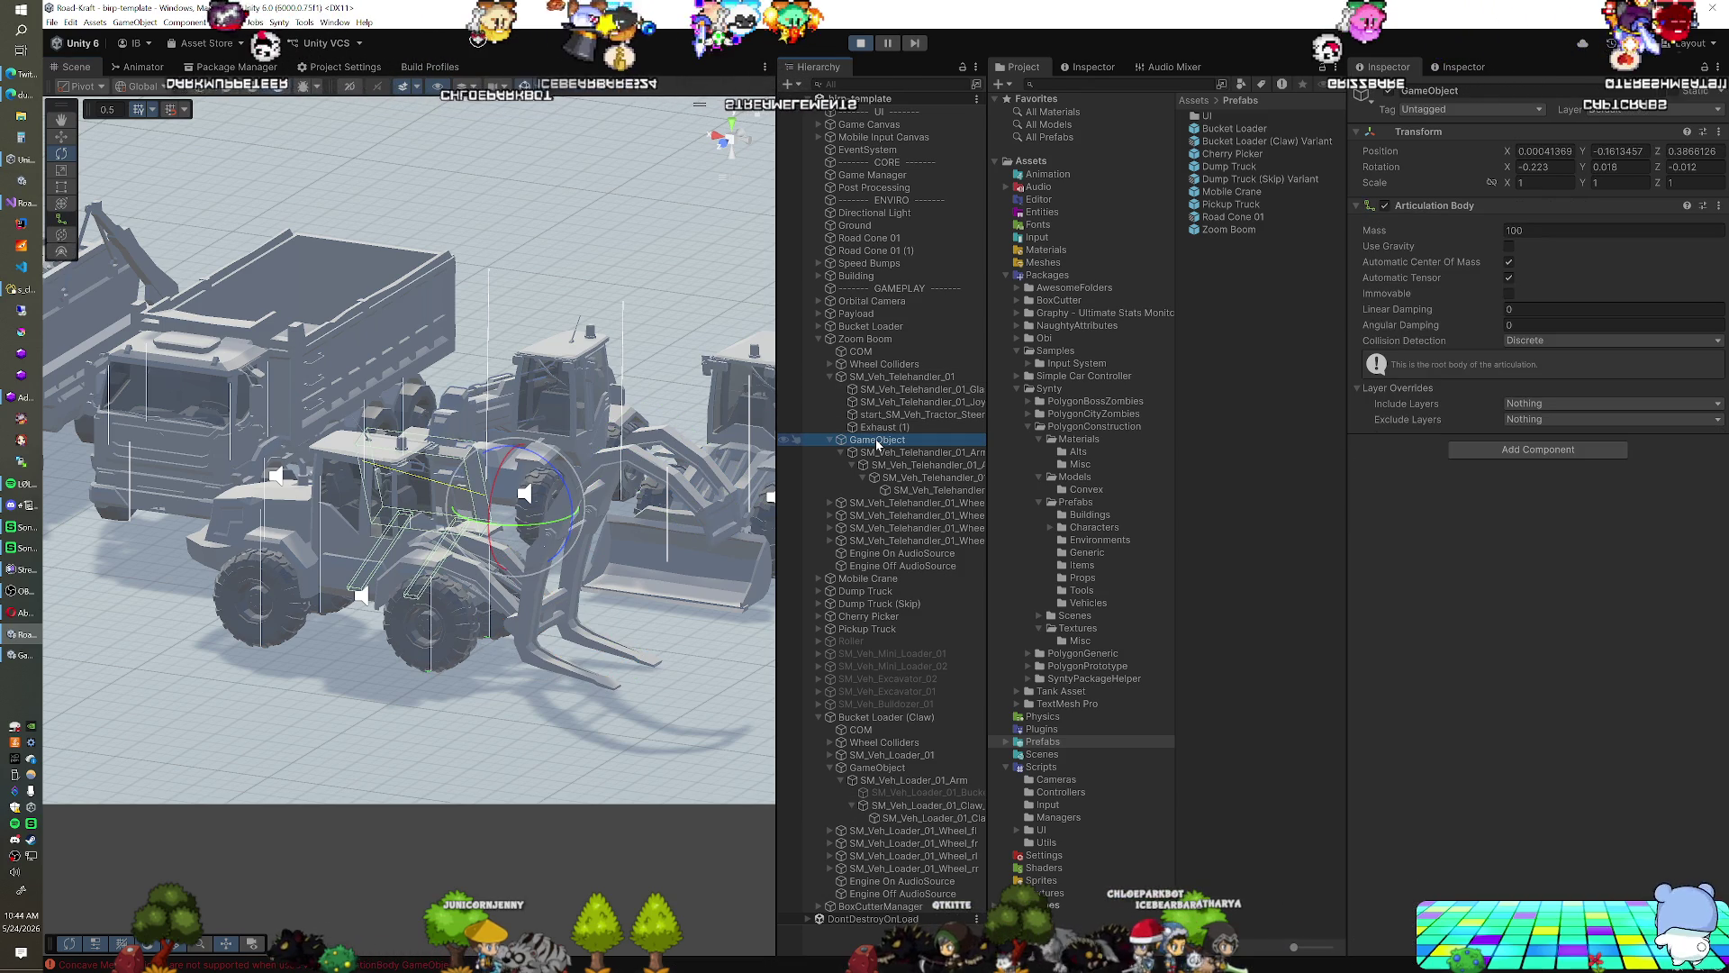
key(Down)
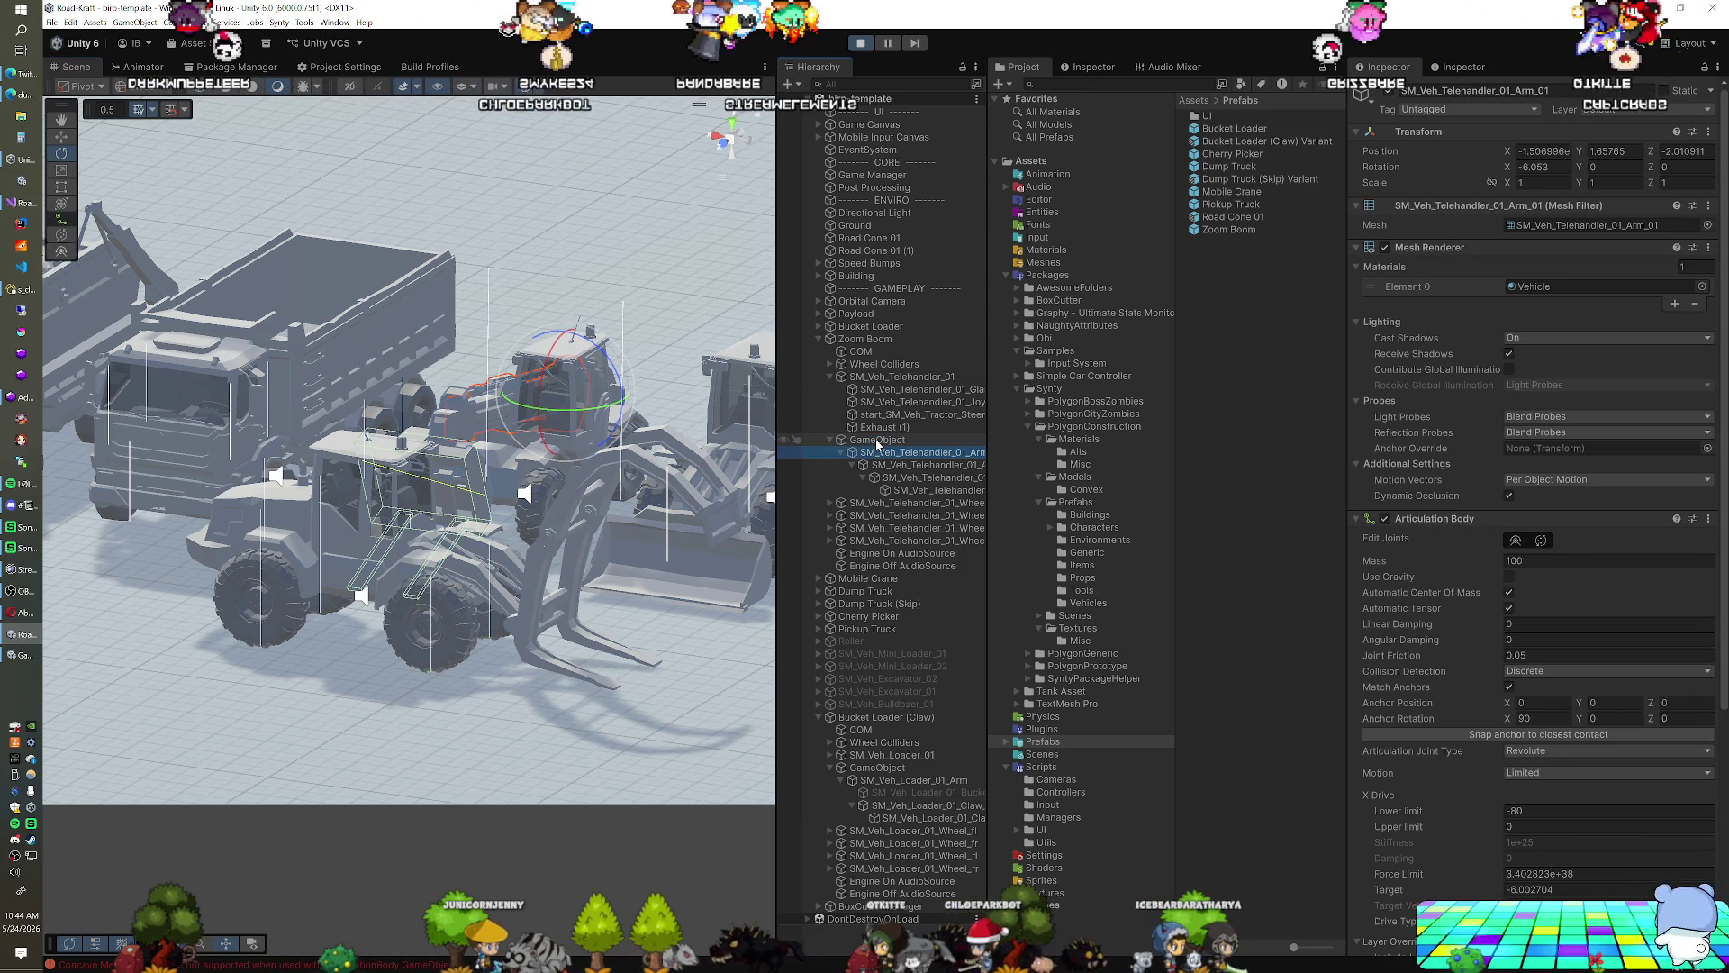
click(1356, 248)
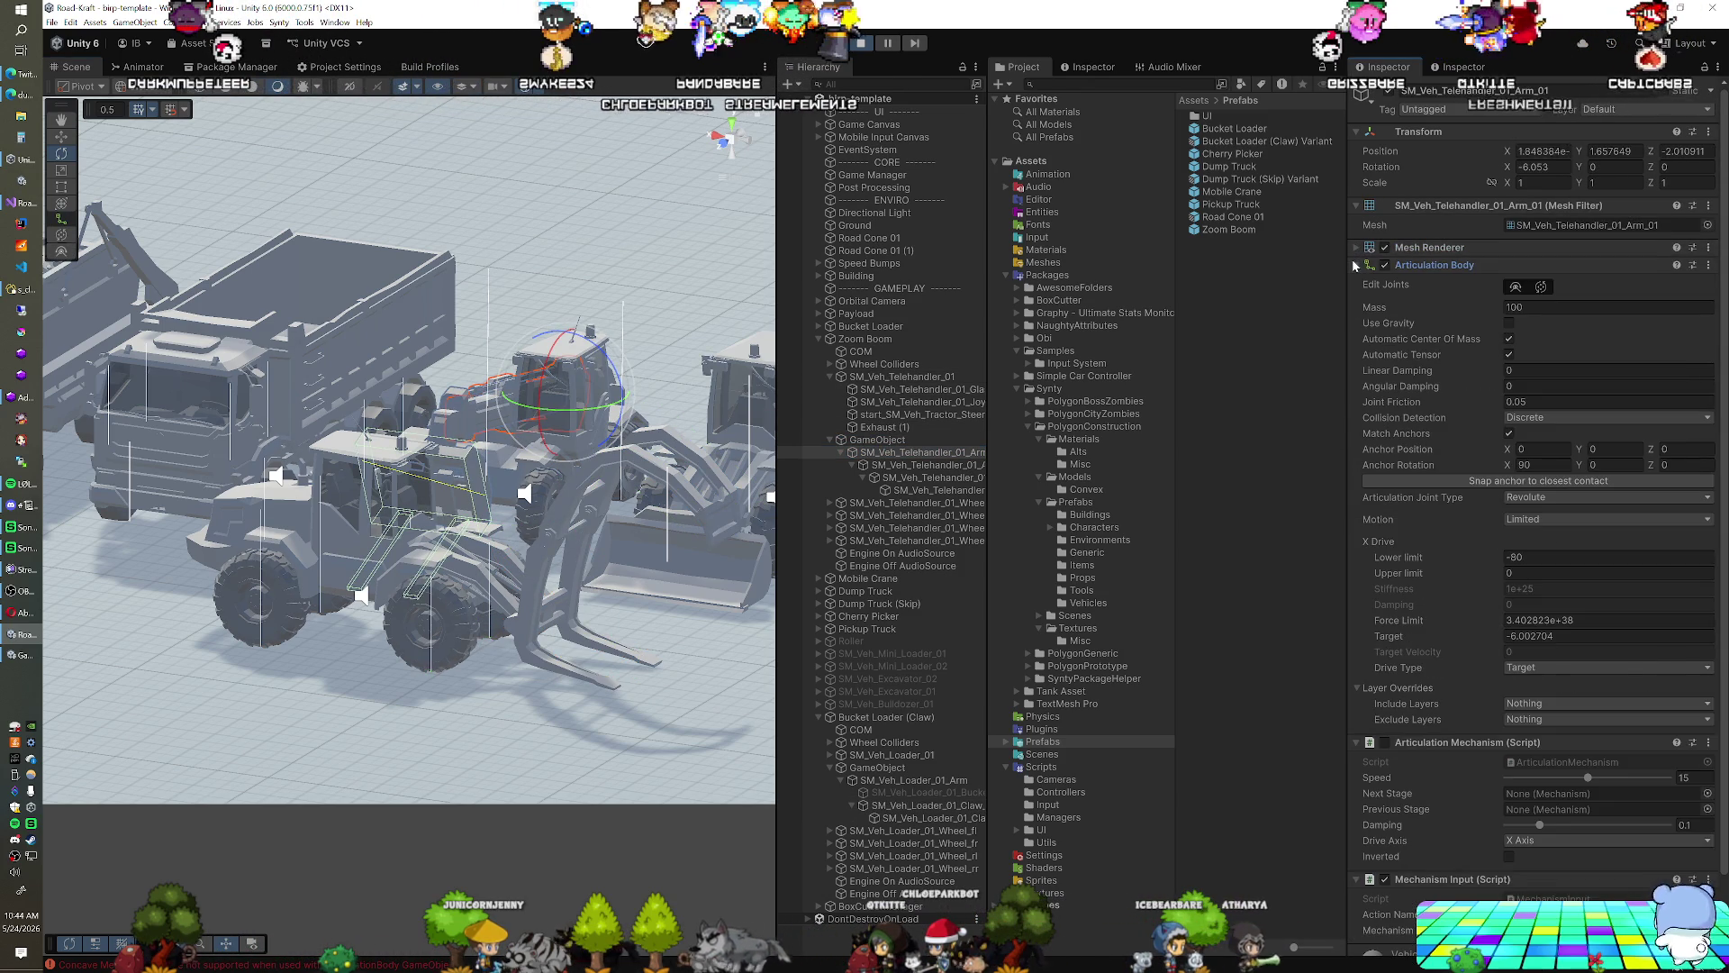
click(1356, 264)
Review the second arm section and Forks box colliders, then Loader Claw_01's components
click(921, 464)
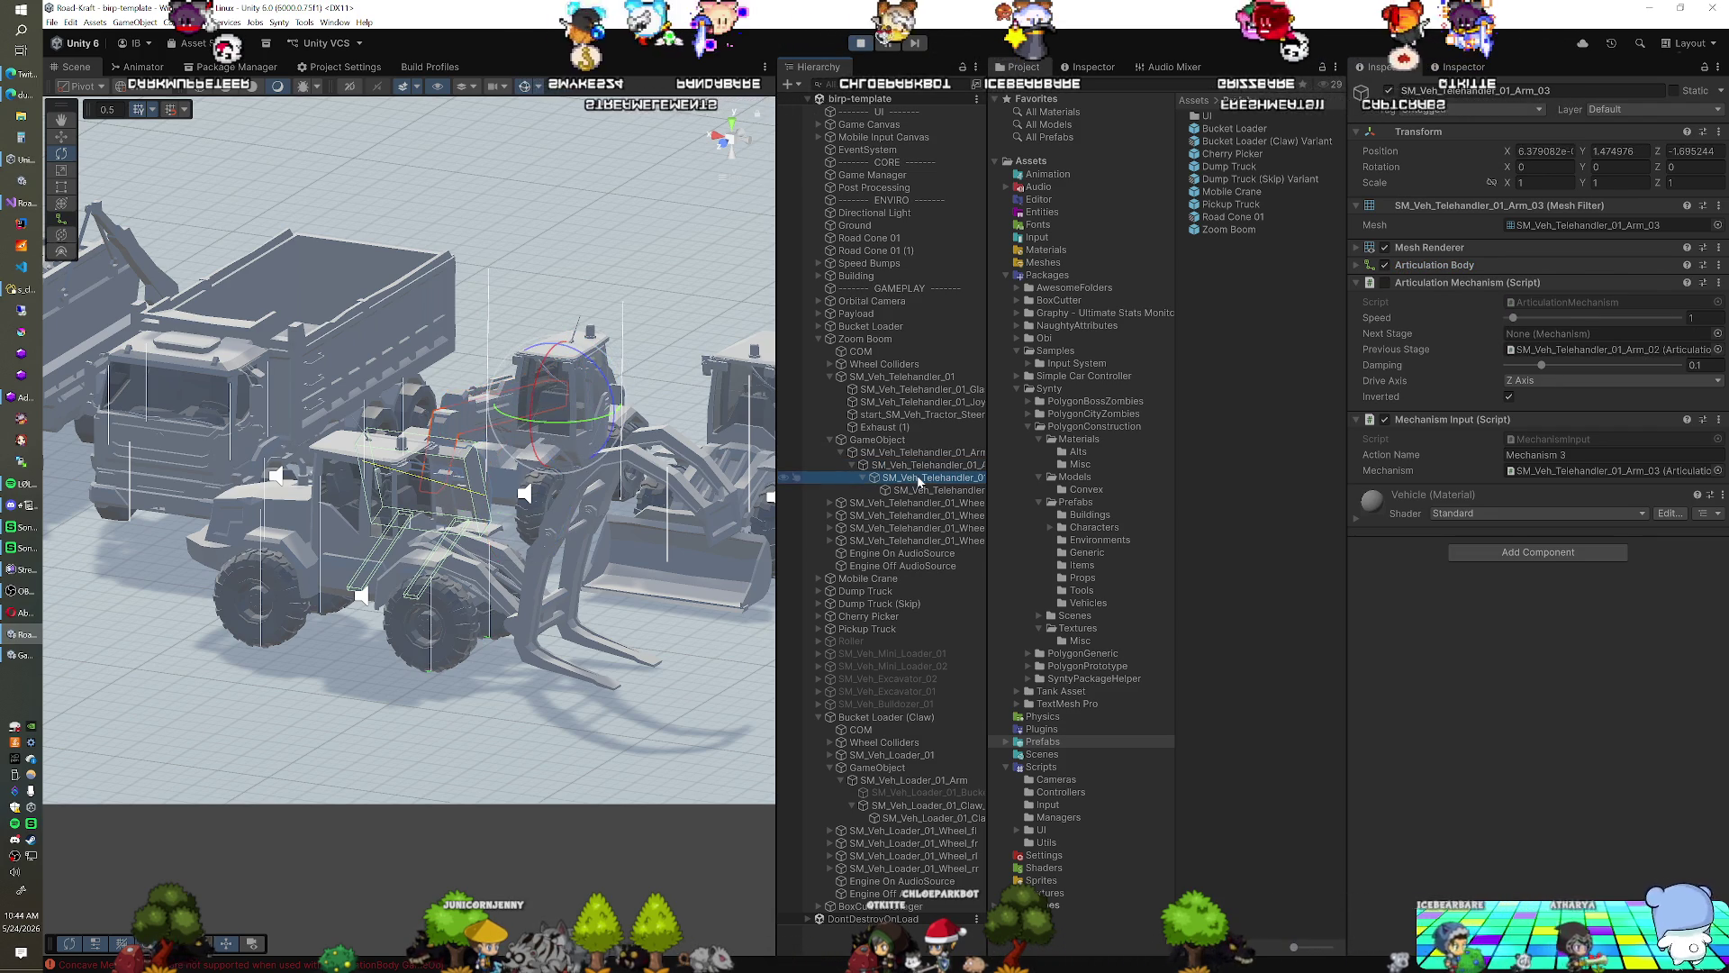
click(937, 490)
scroll(1459, 522, down, 5)
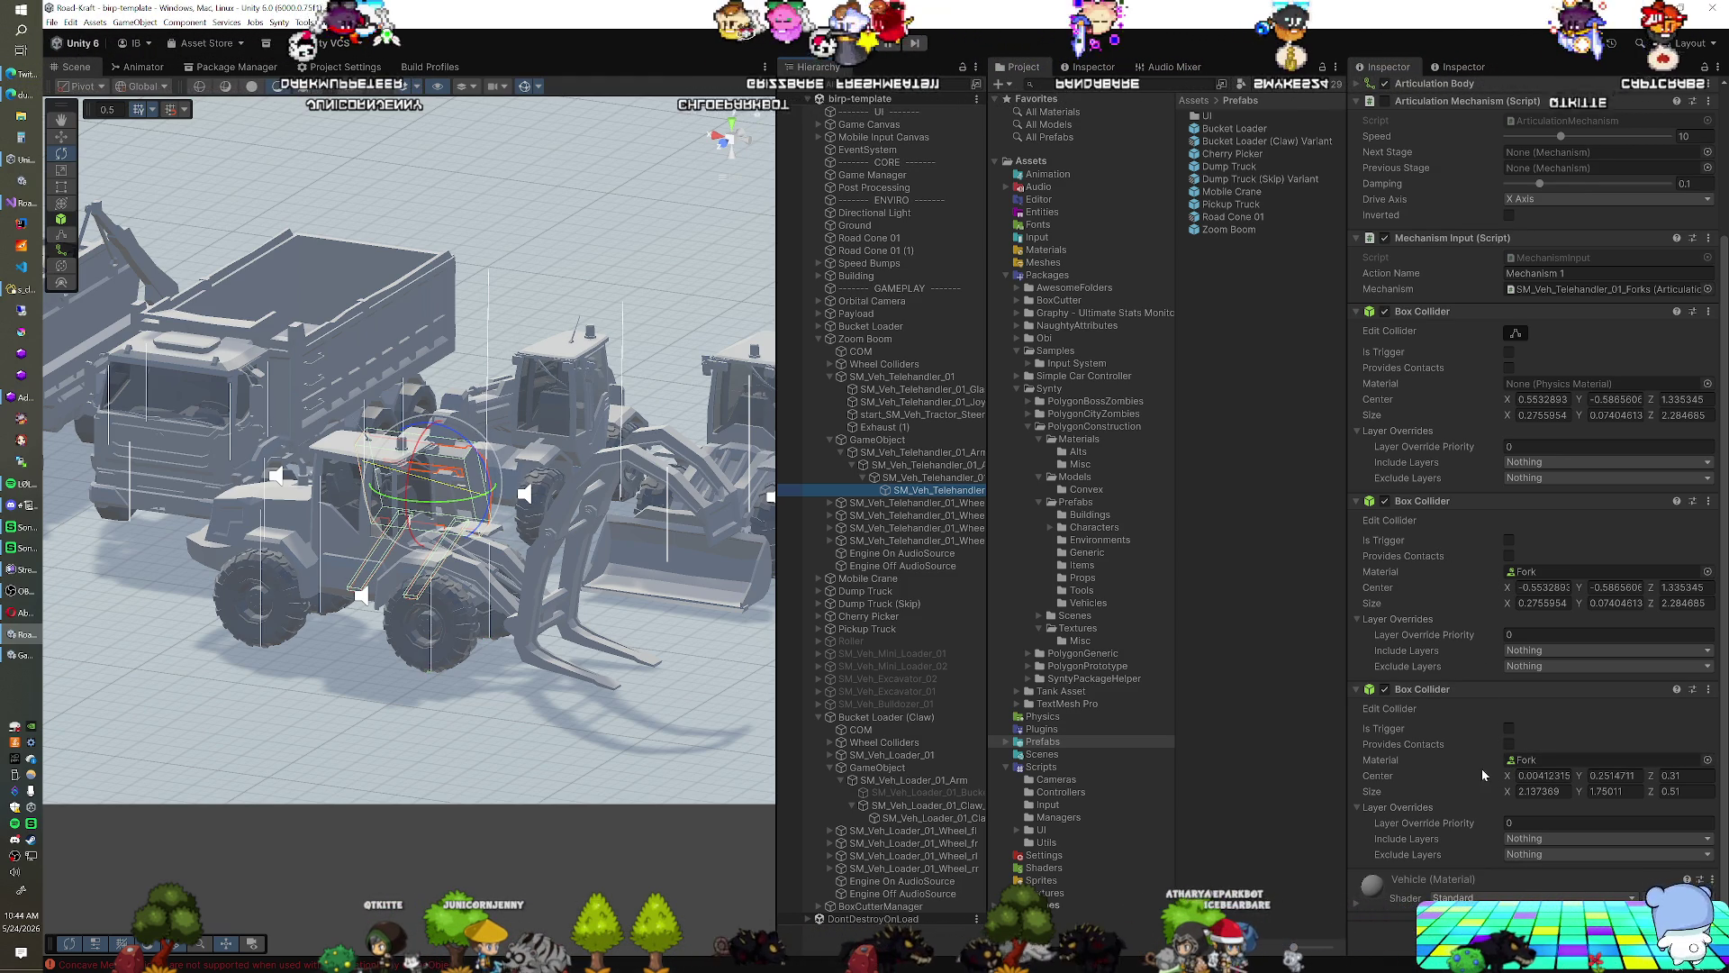
click(913, 807)
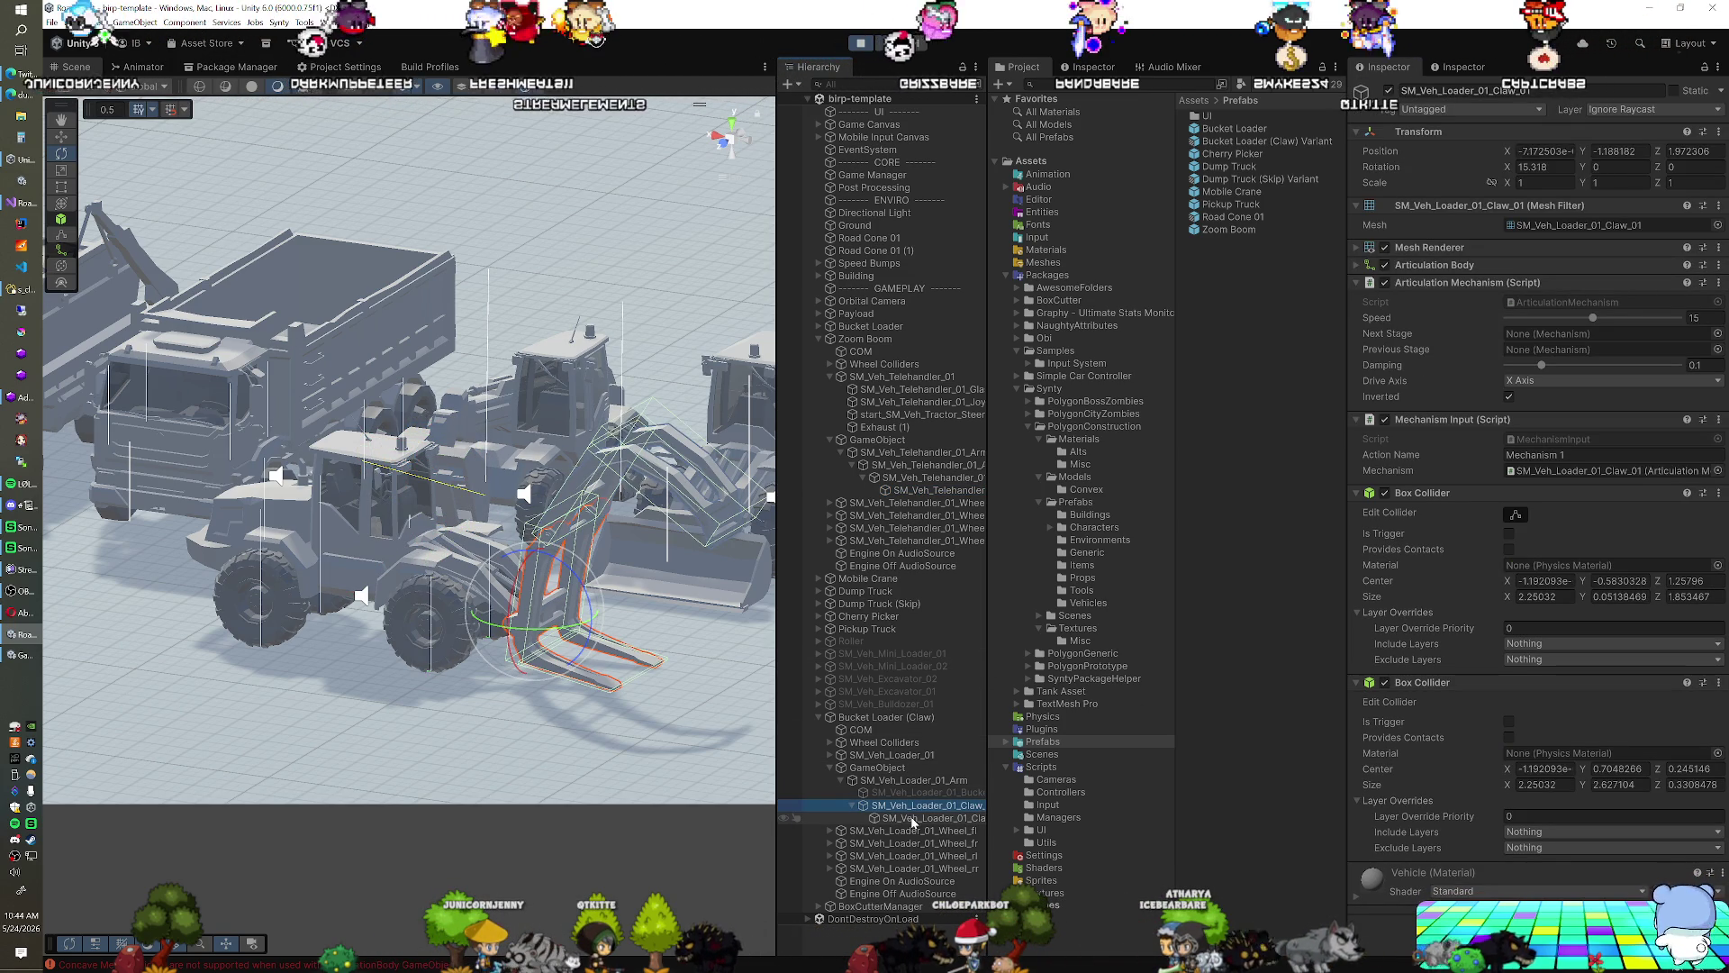
Step through the claw loader's root, Arm, Claw and Claw_02, then exit Play mode with Ctrl+P
click(898, 774)
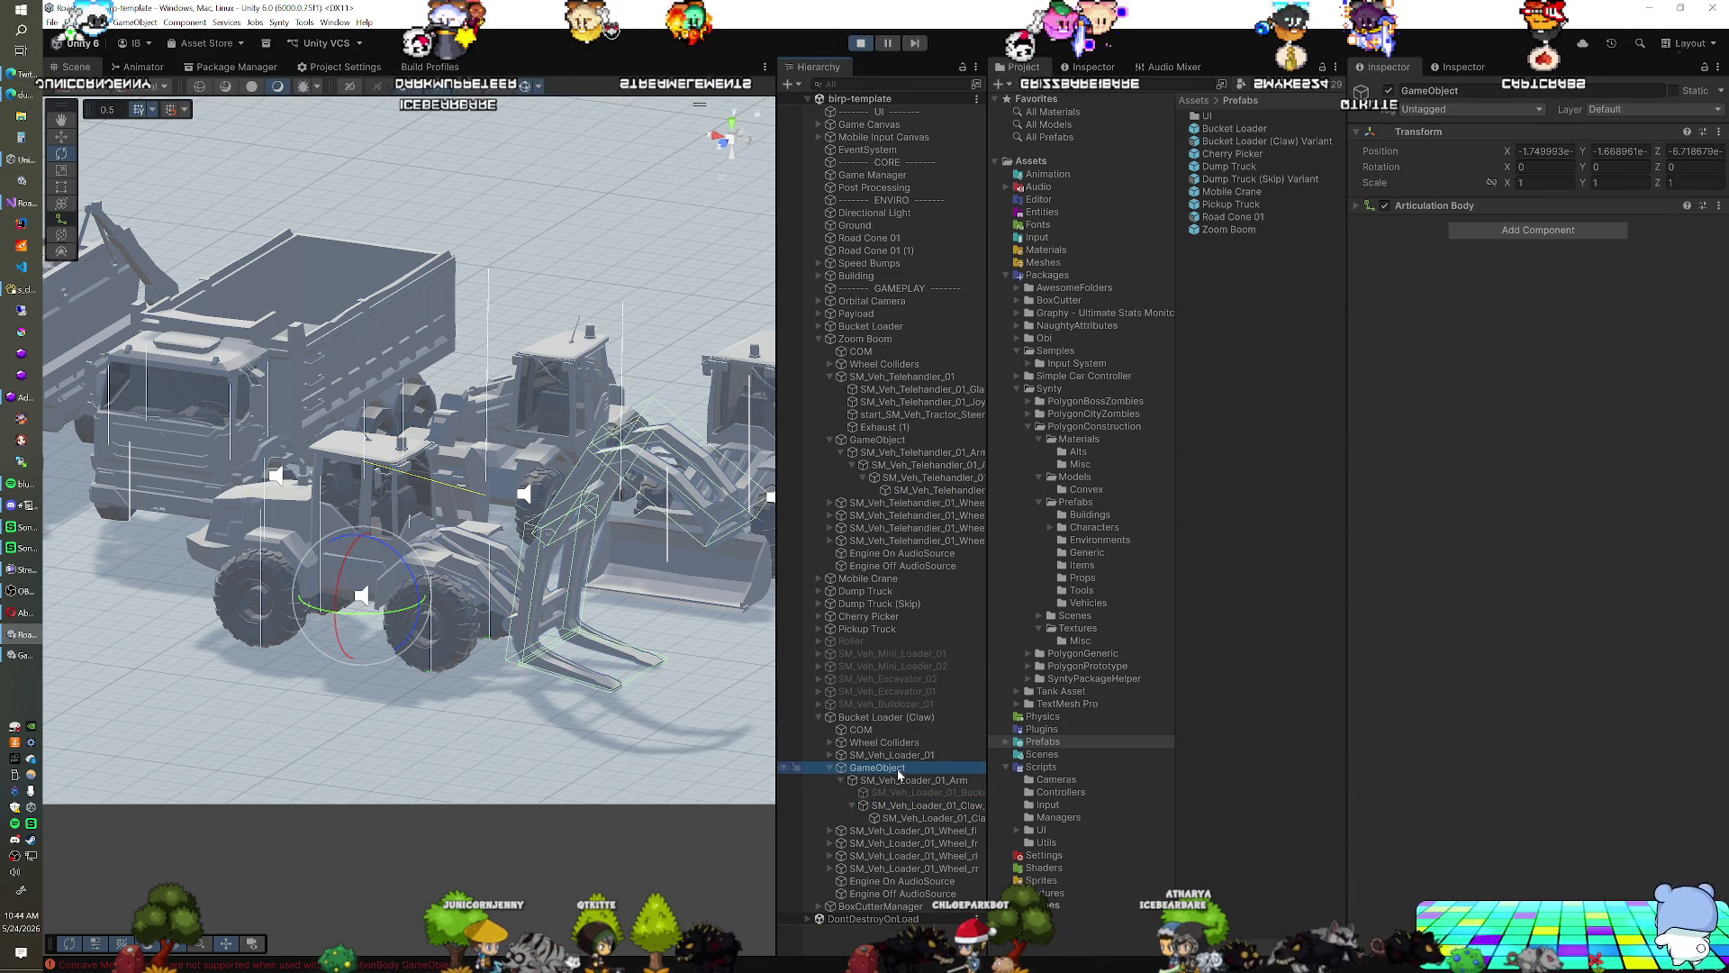
key(Down)
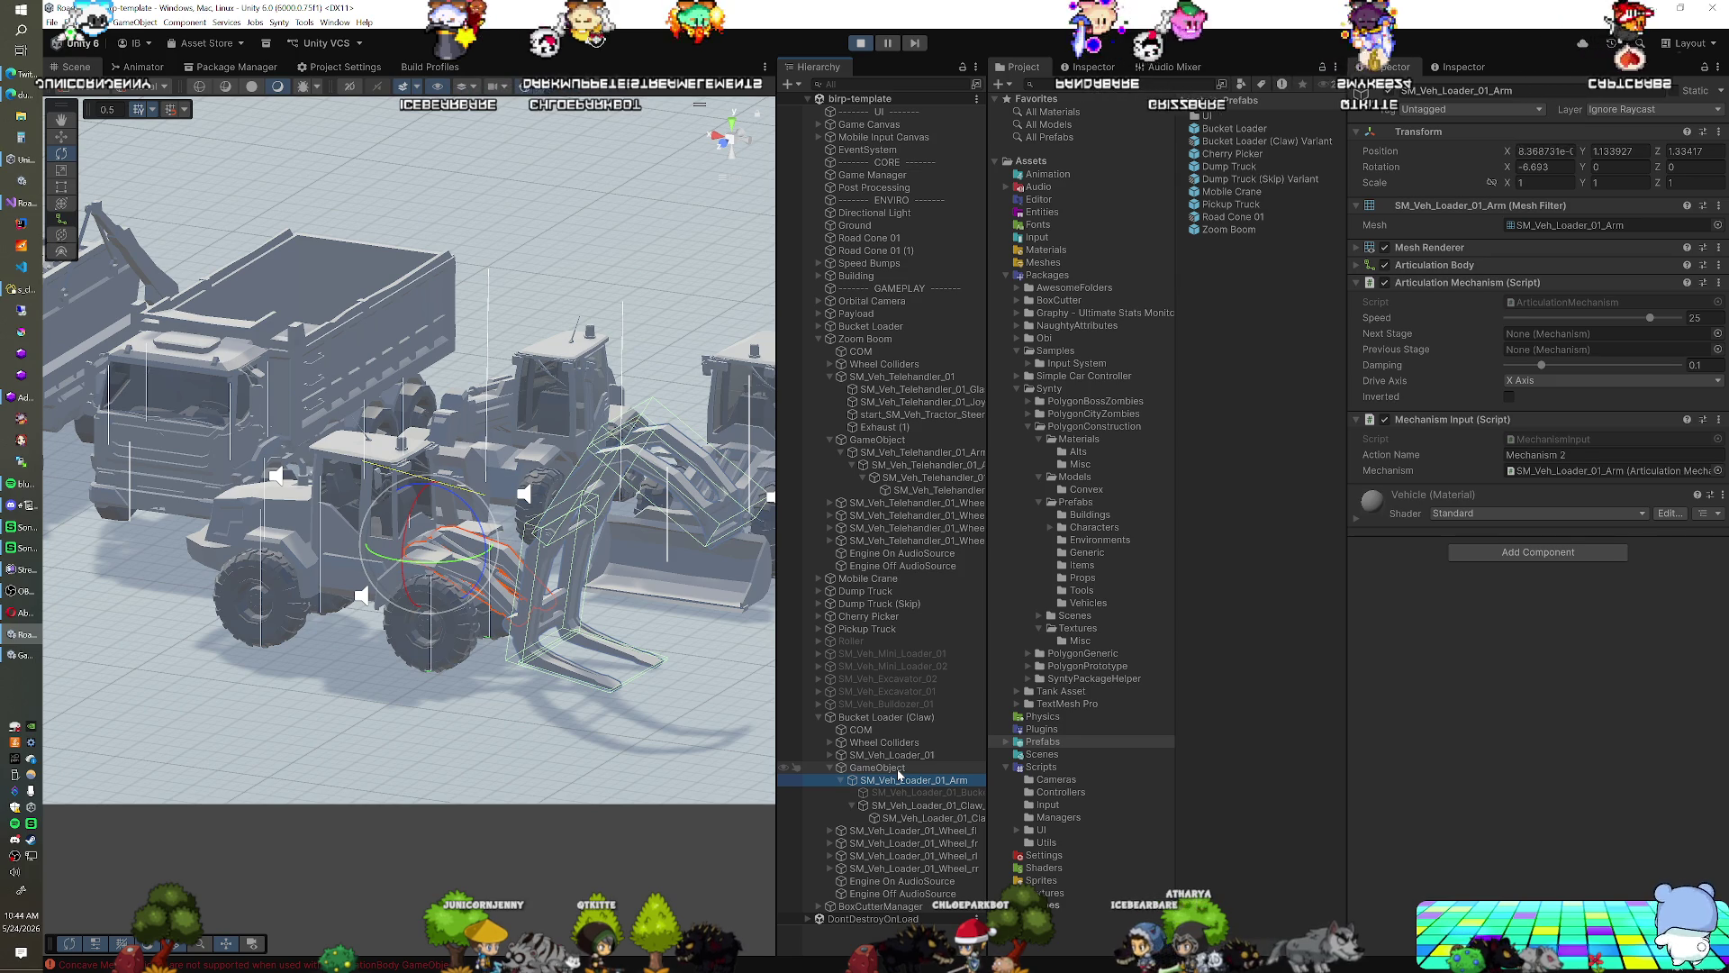
key(Down)
key(Down)
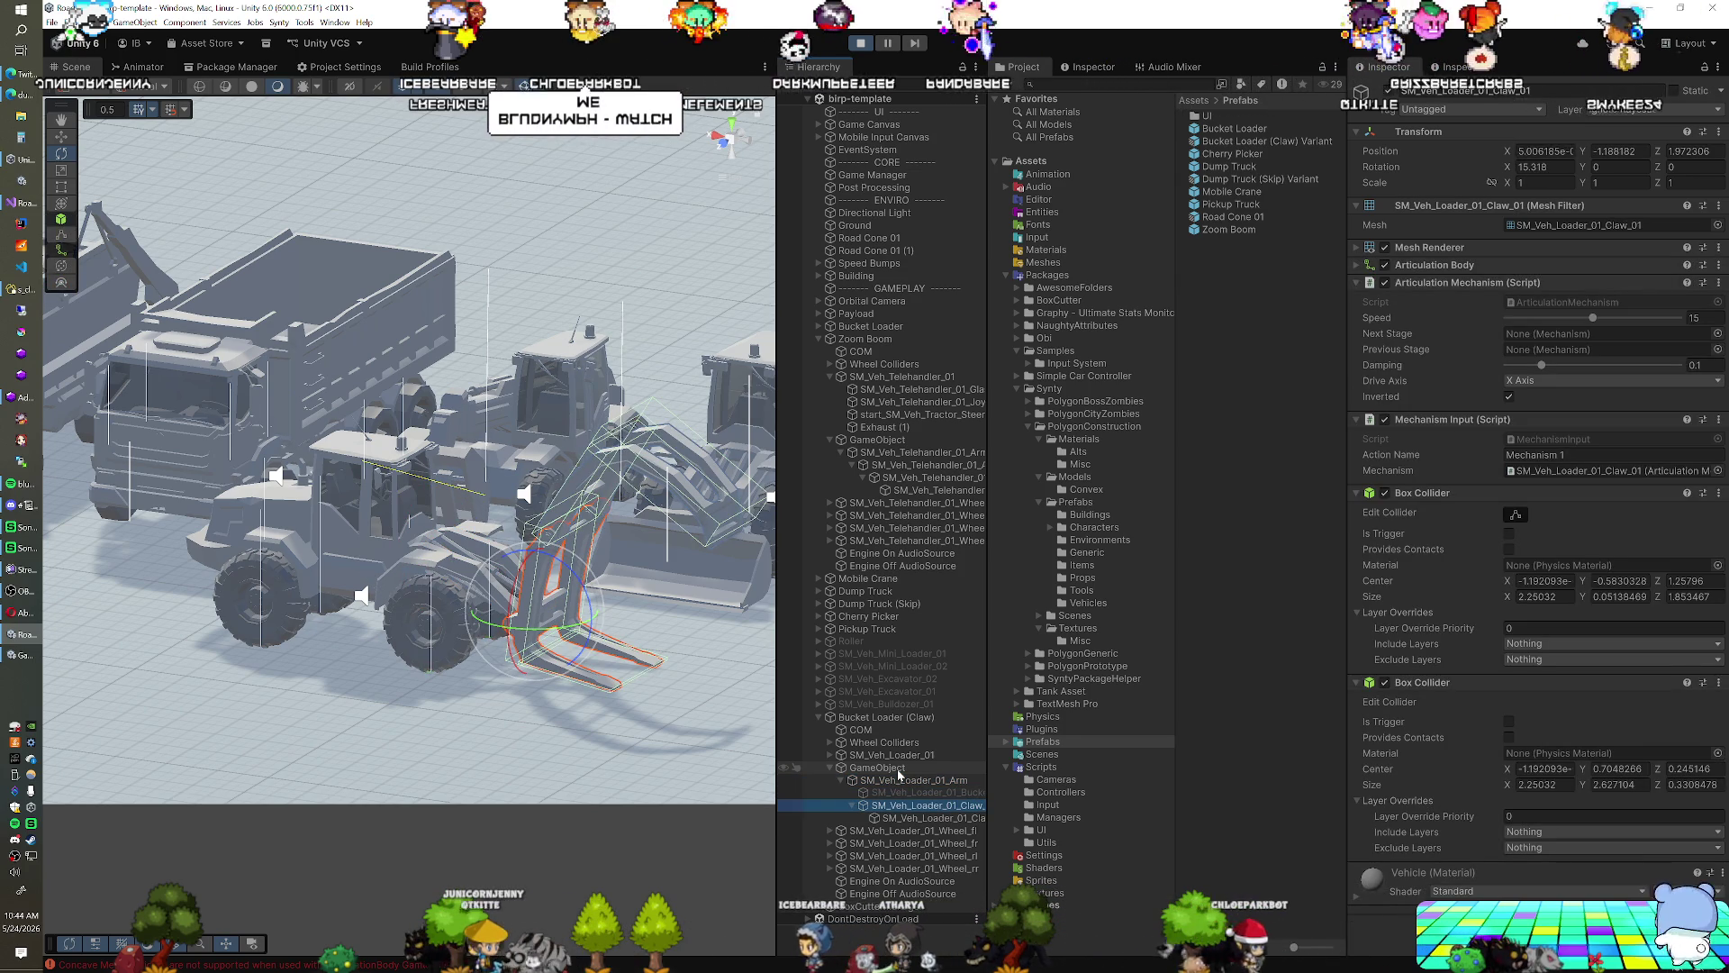
key(Down)
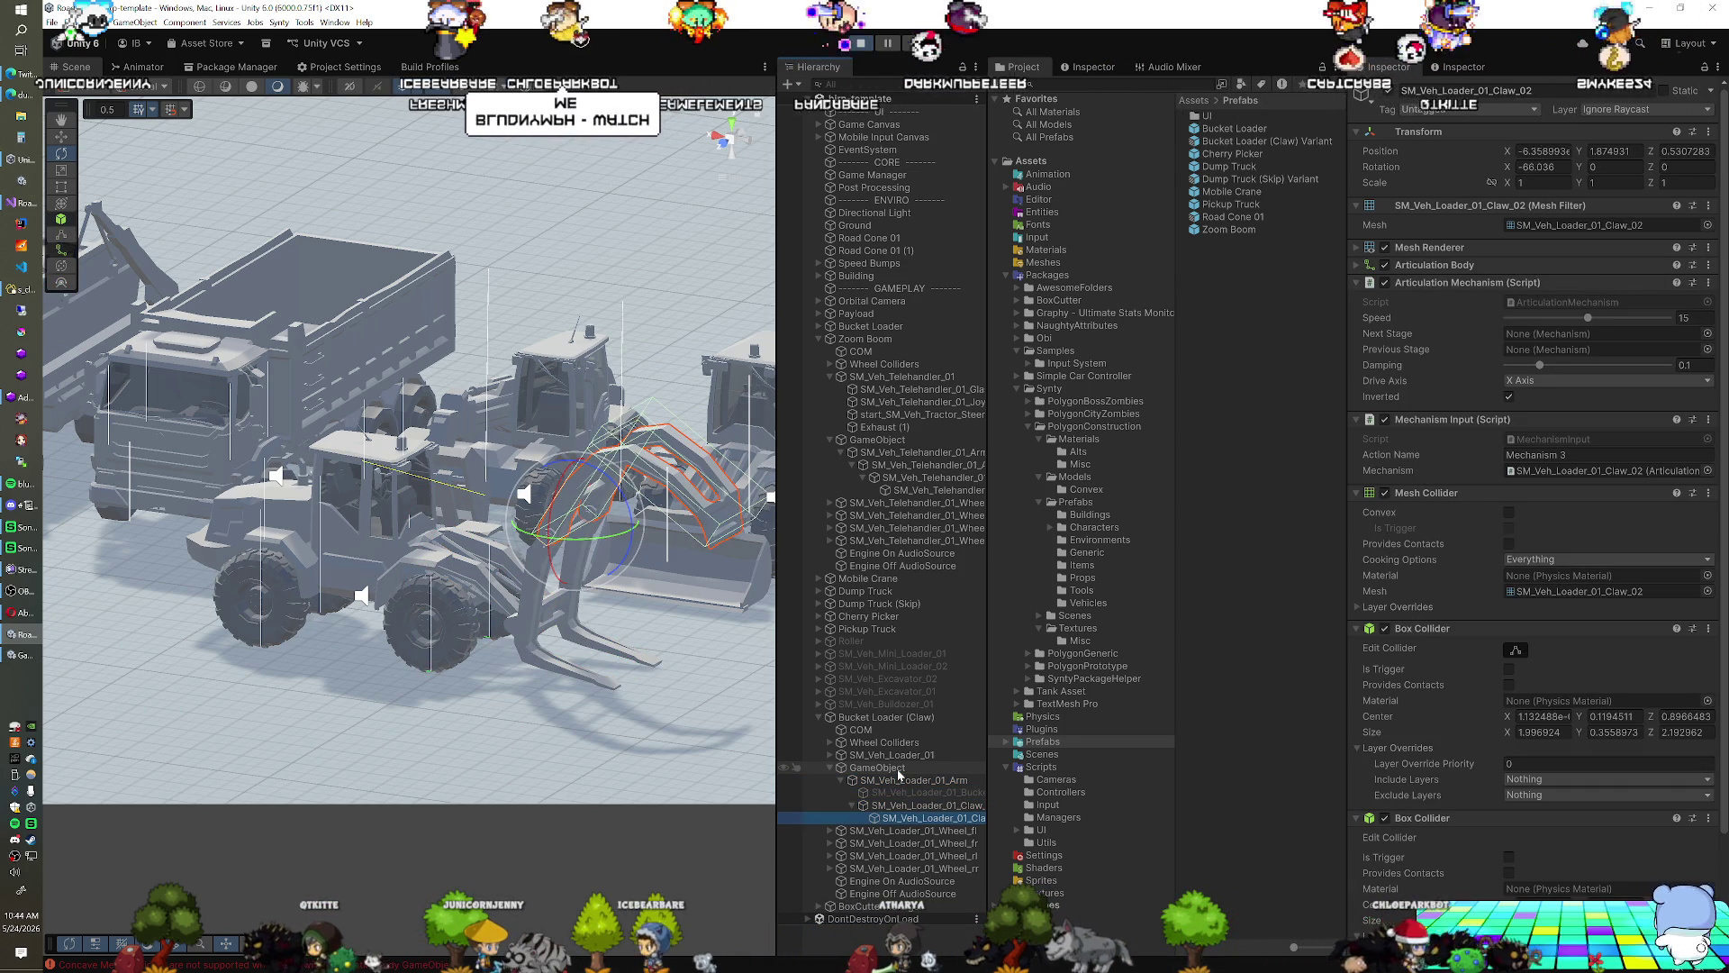
key(ctrl+p)
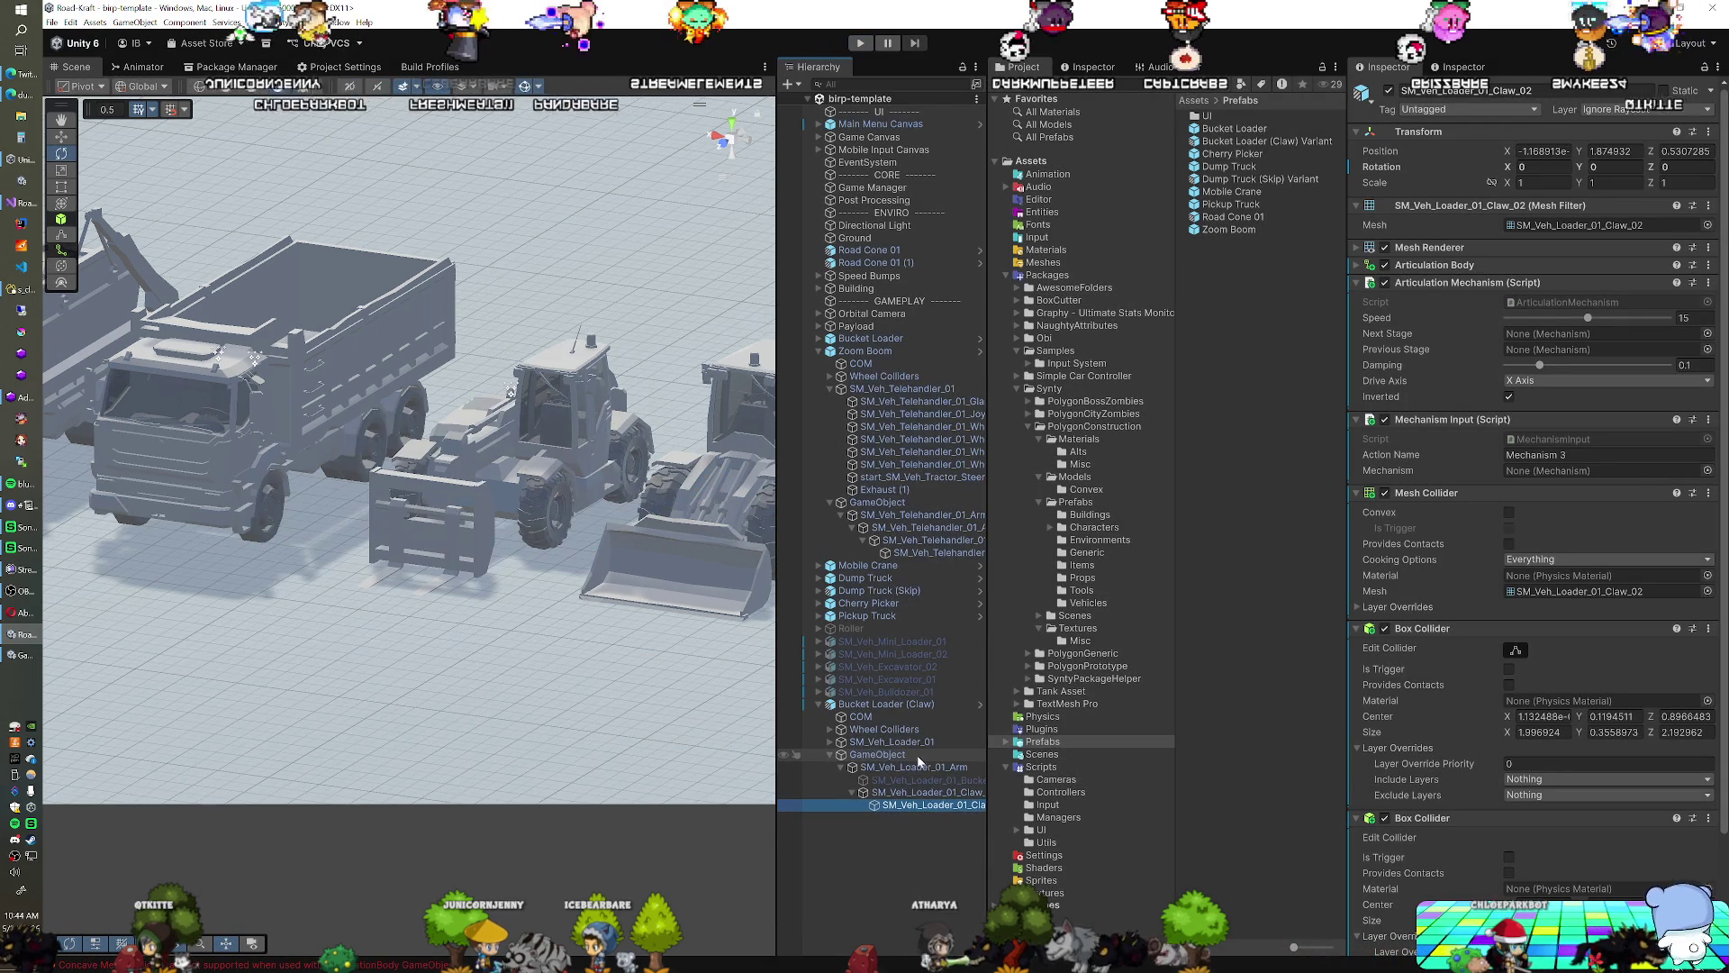
Remove Claw_02's Mesh Collider, then select Claw_01 and enter Play mode to test
right_click(1426, 494)
click(1453, 521)
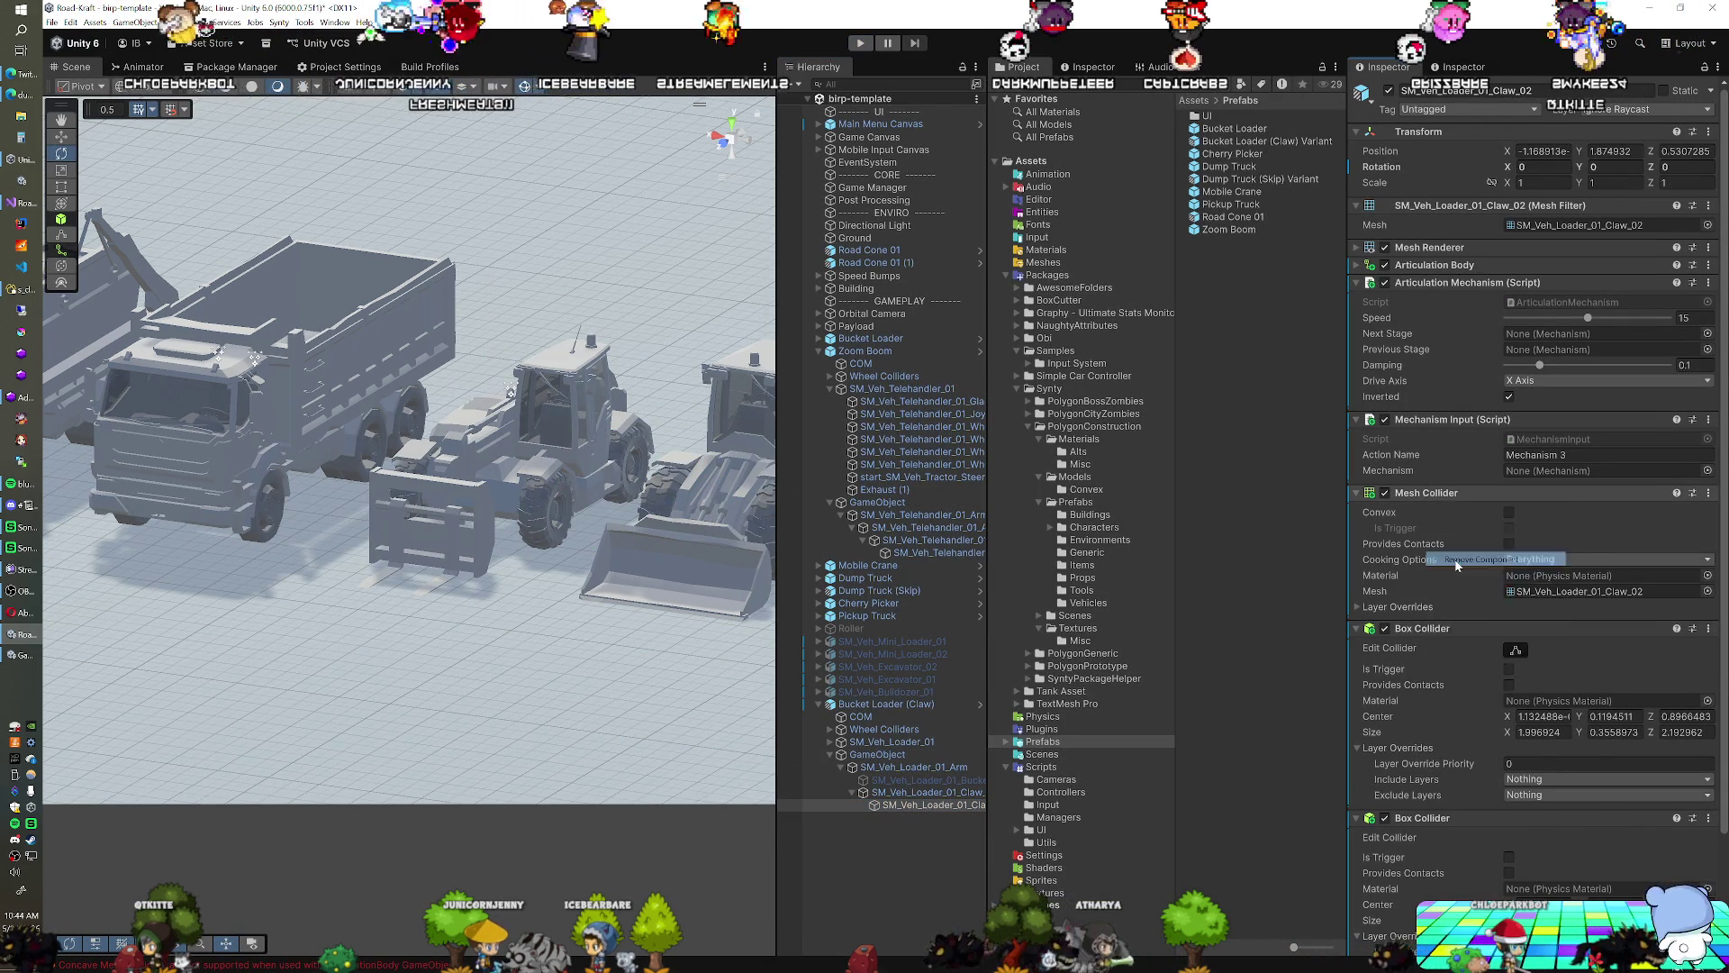
click(942, 792)
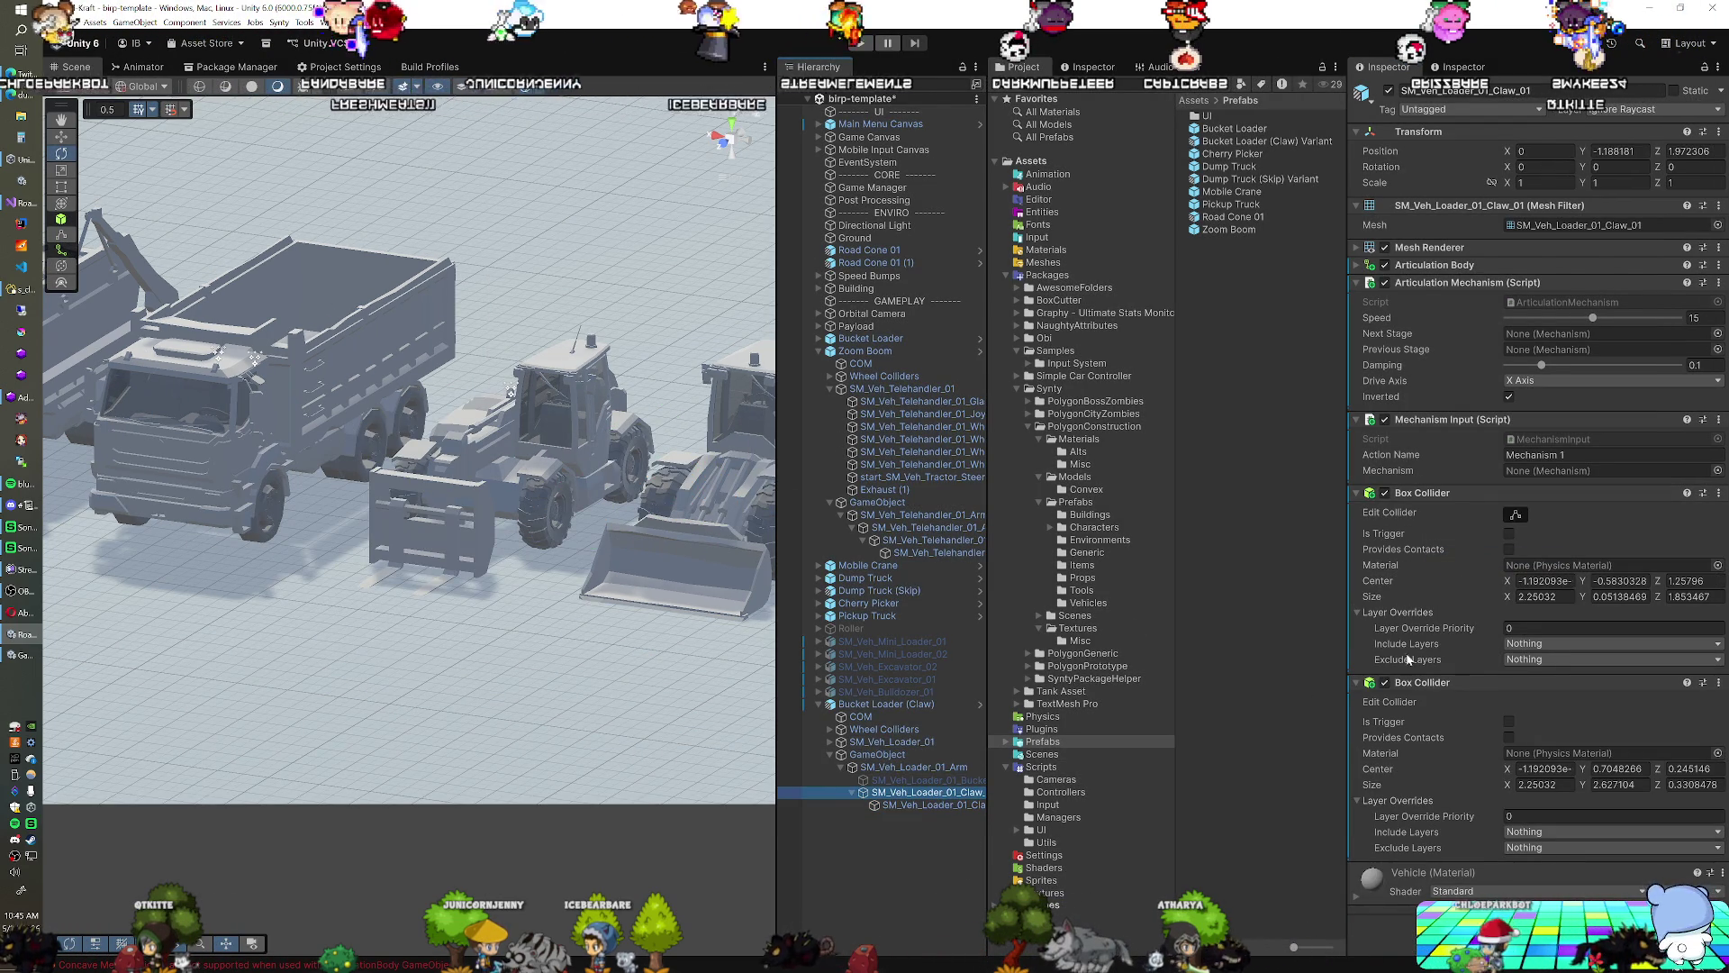
click(860, 43)
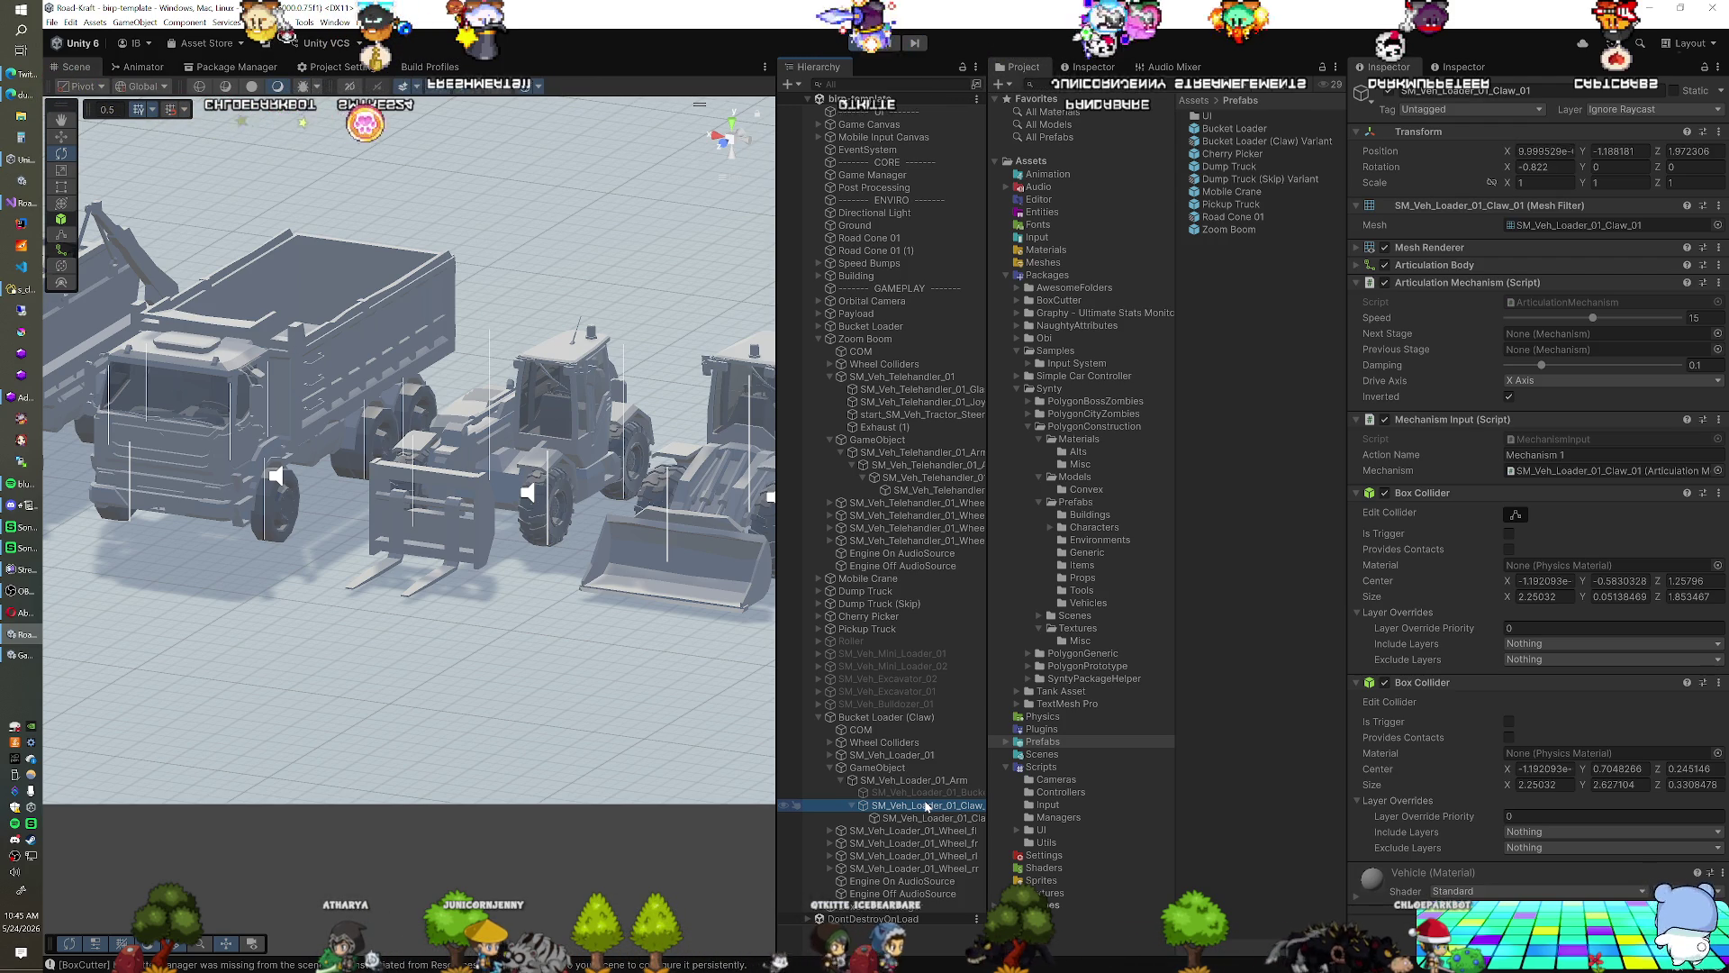
Set SM_Veh_Loader_01_Claw_01 and all its children to the Default layer
click(1623, 111)
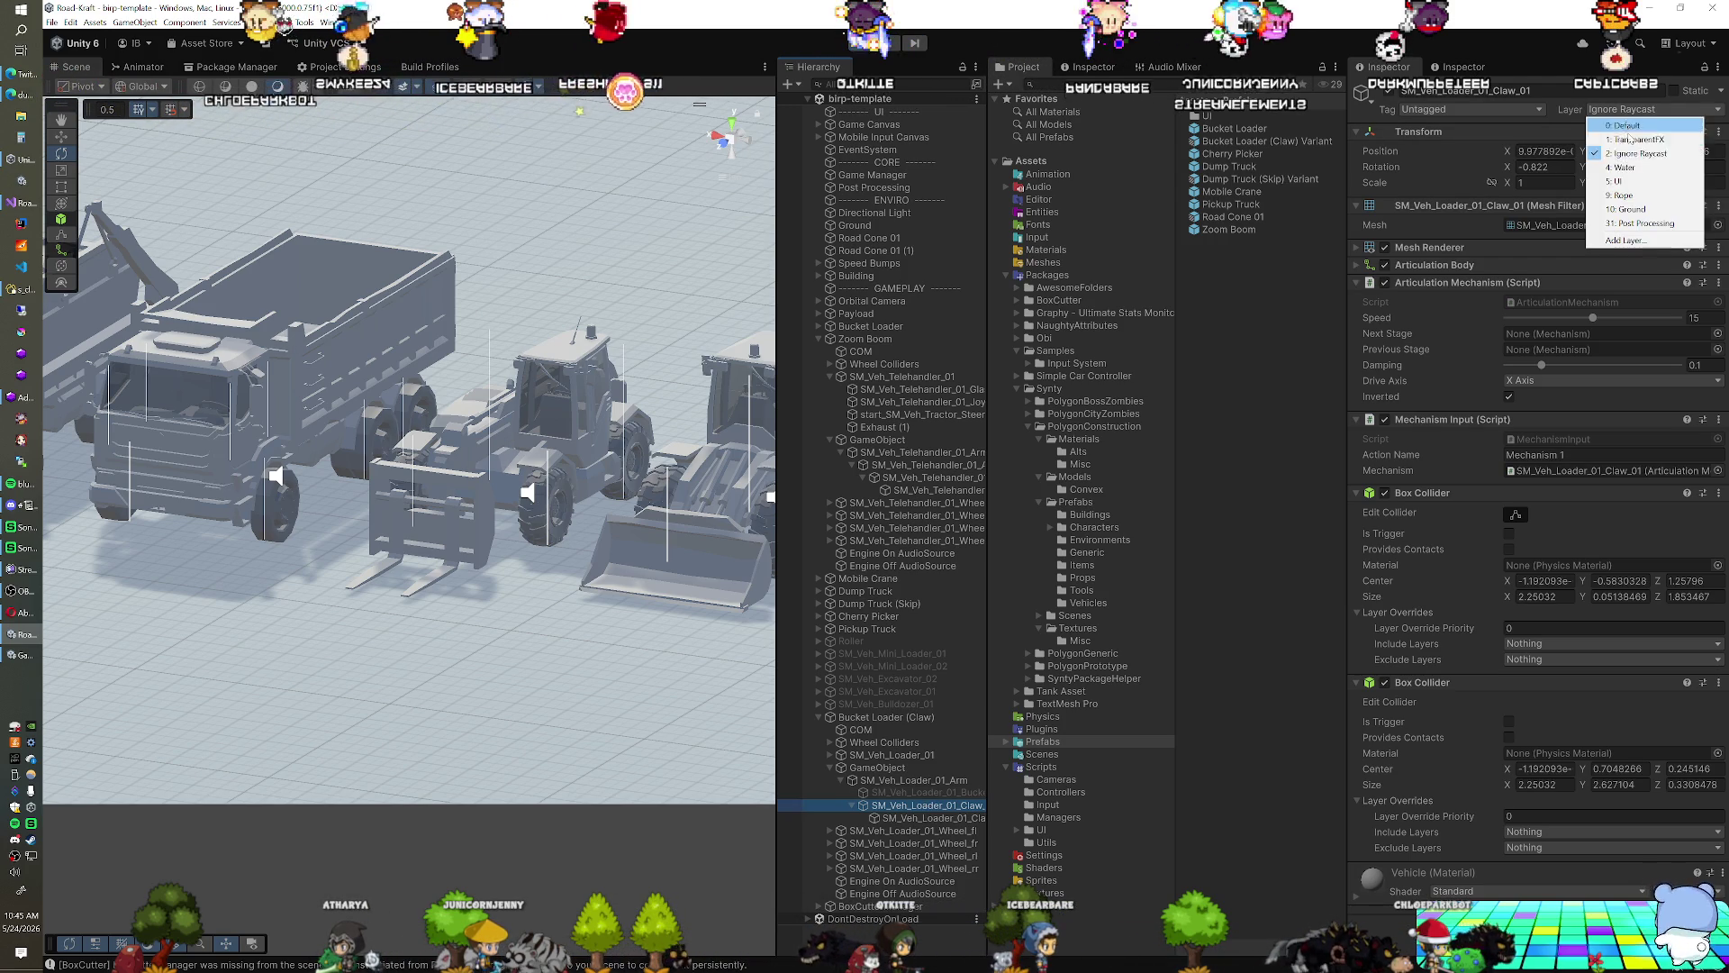
click(1621, 125)
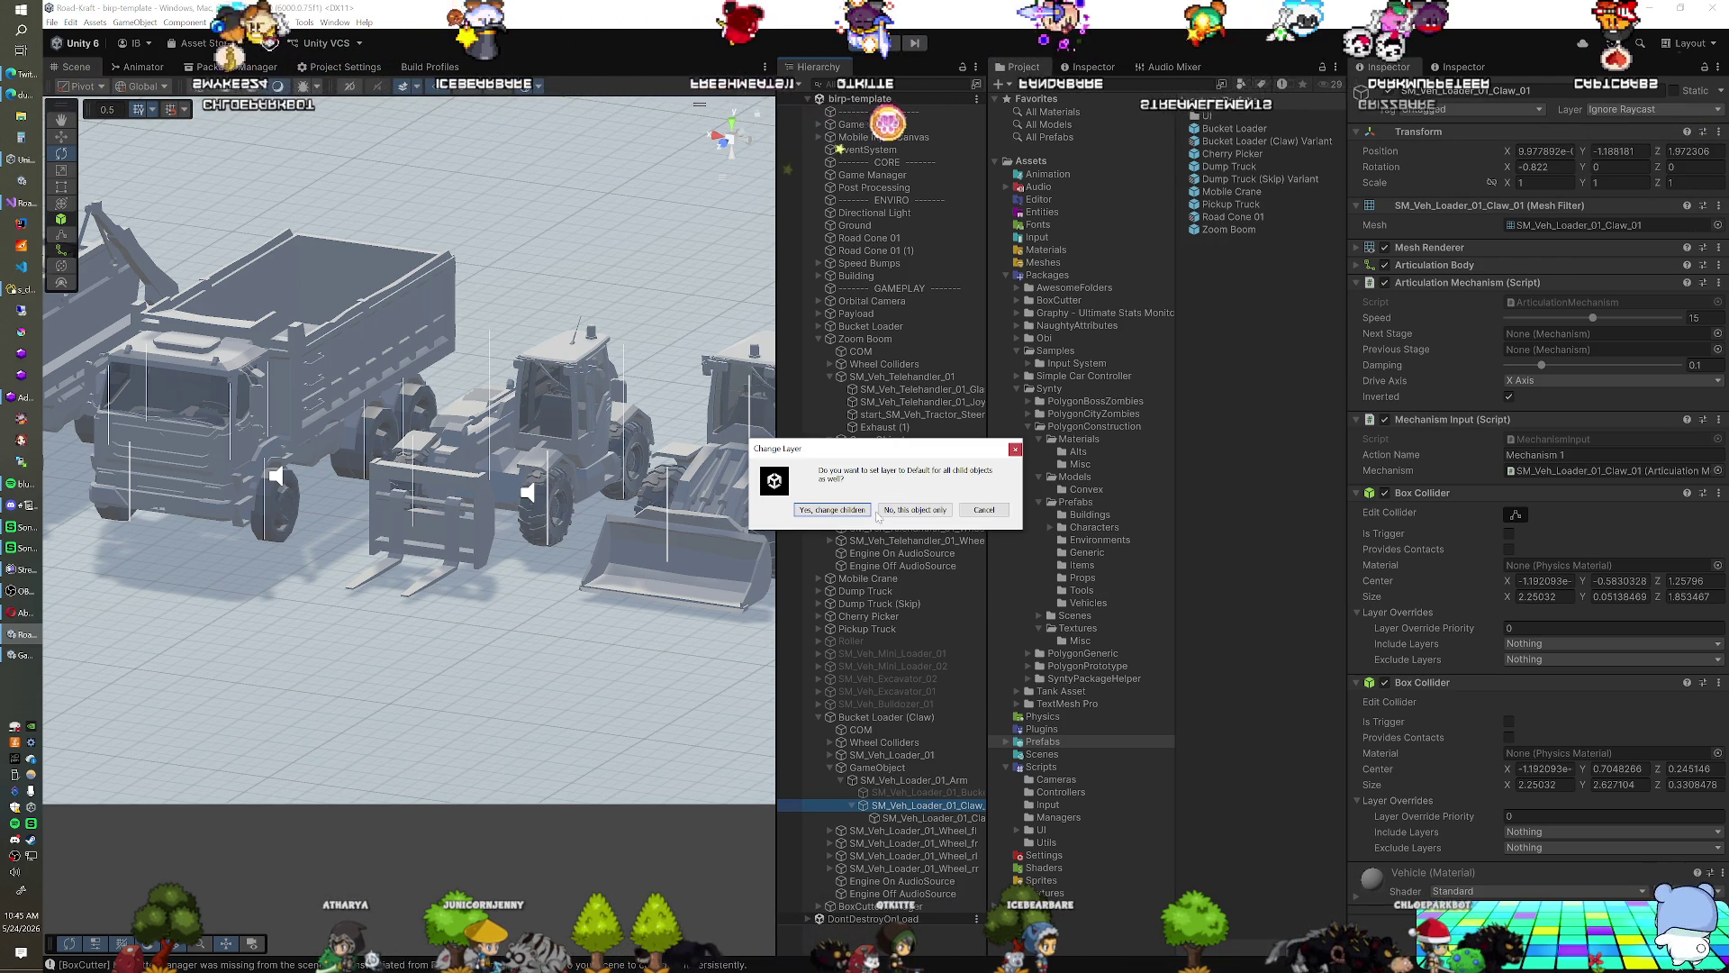
click(834, 511)
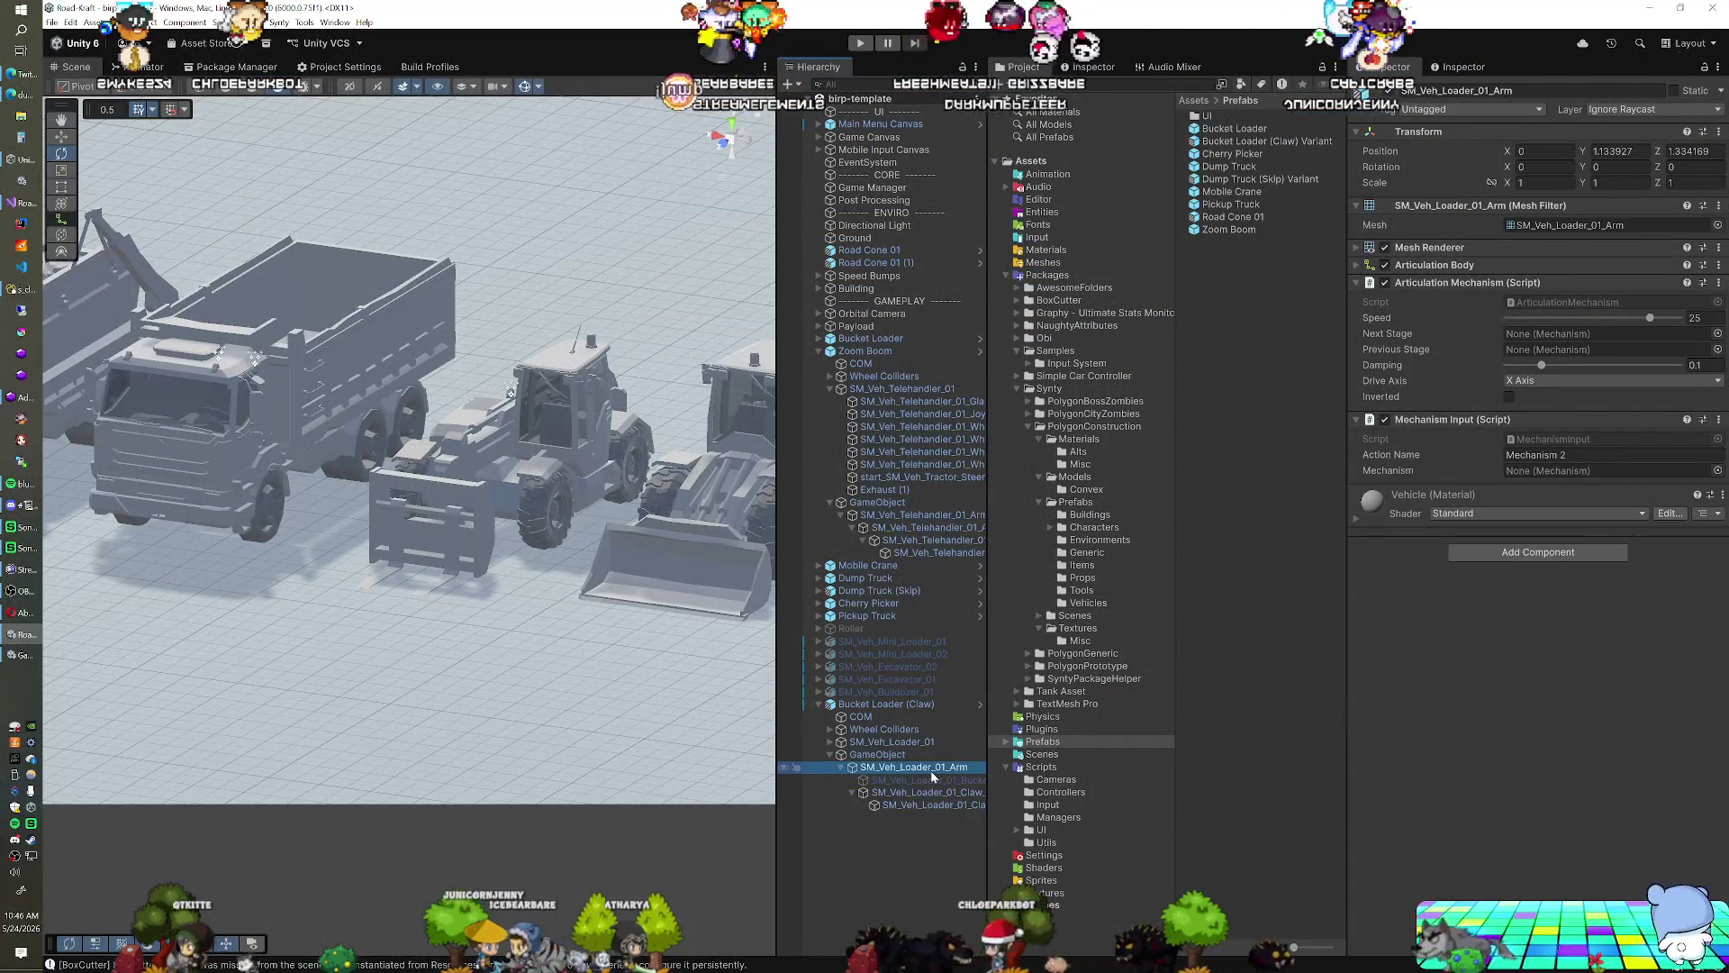
Set SM_Veh_Loader_01_Arm and its children to the Default layer
click(938, 758)
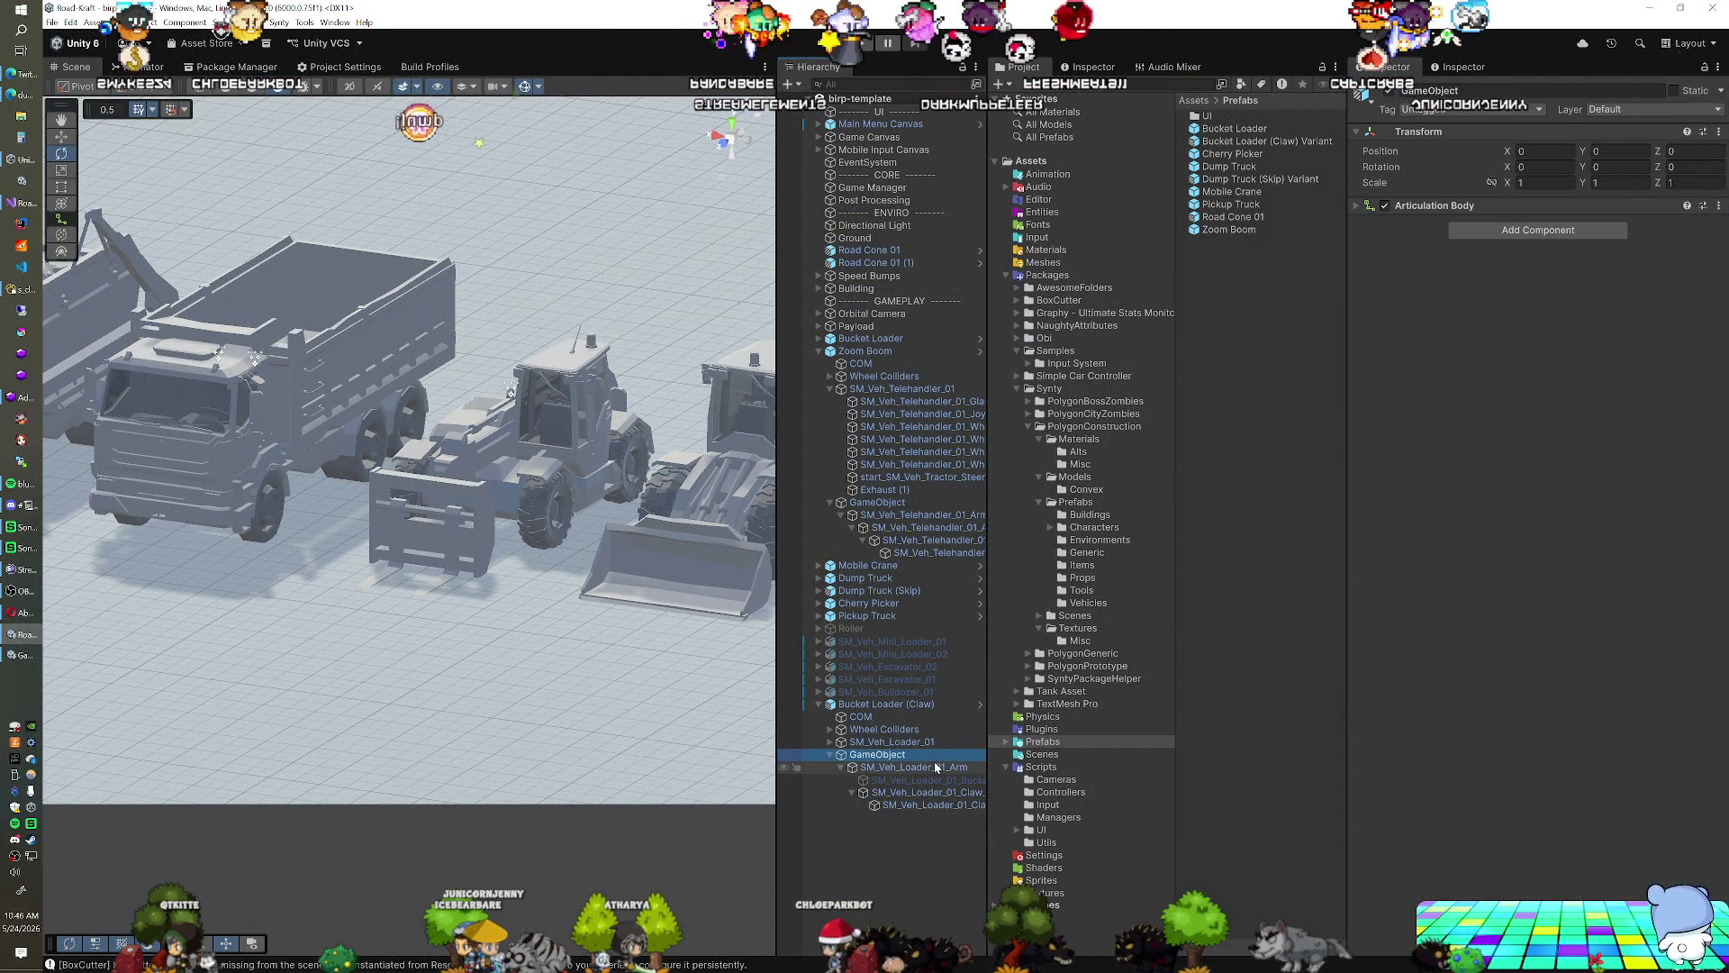
click(936, 767)
click(1648, 109)
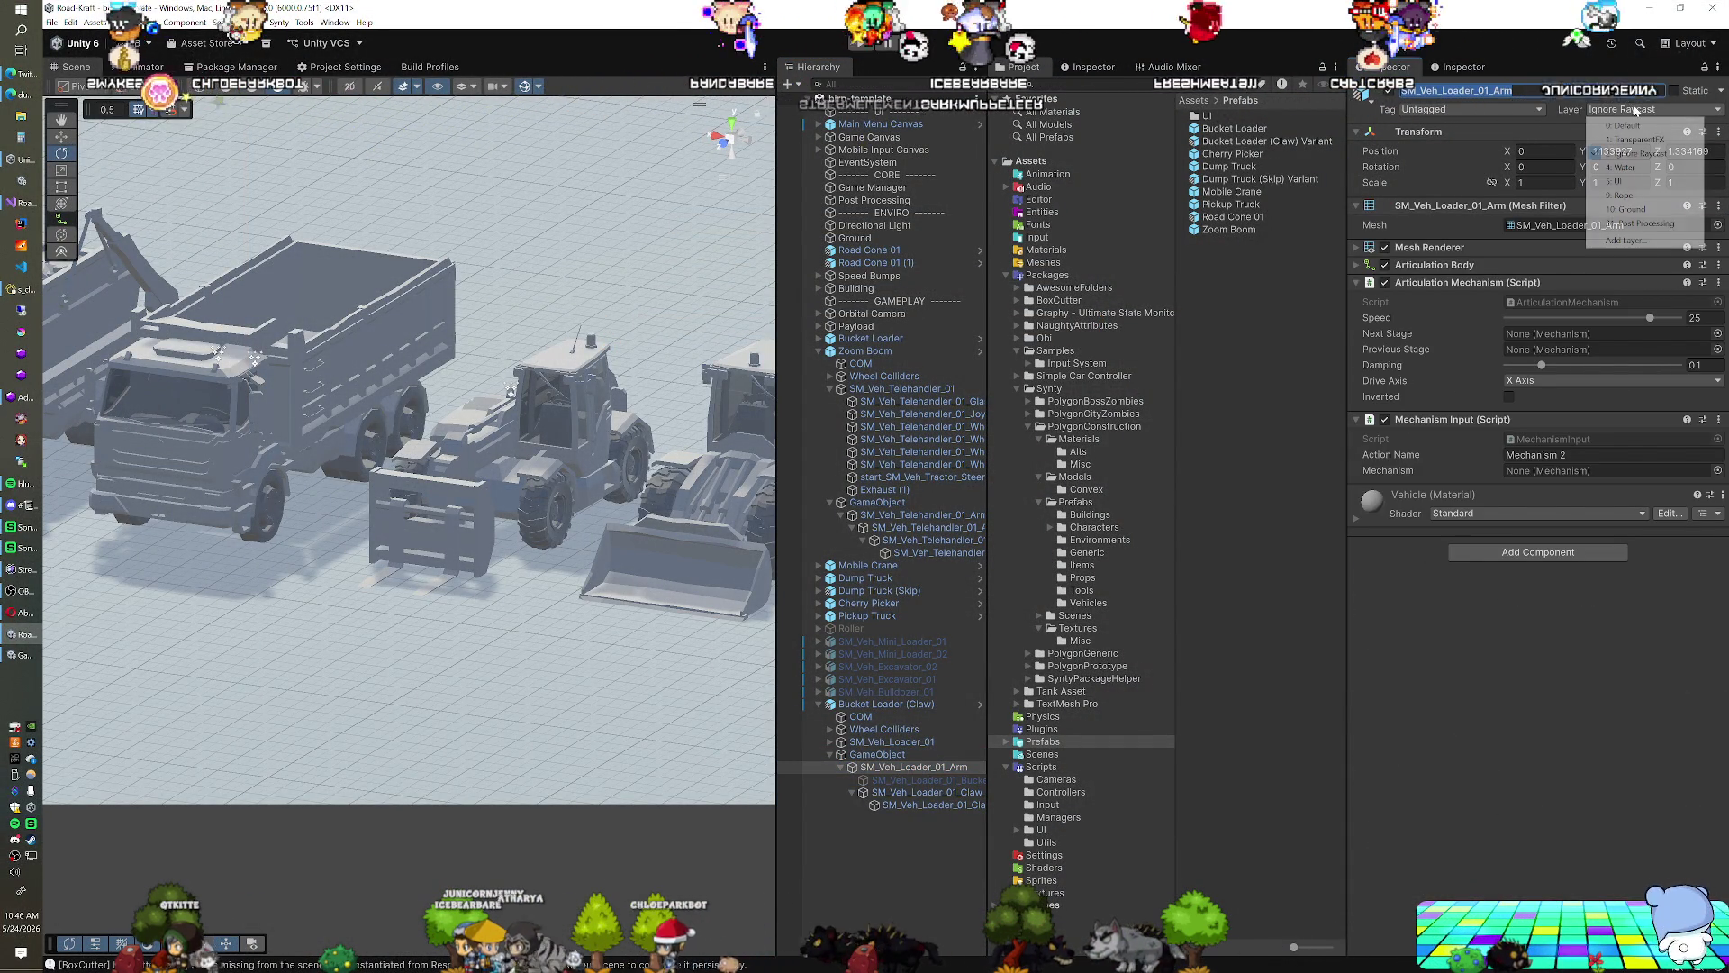
click(1627, 125)
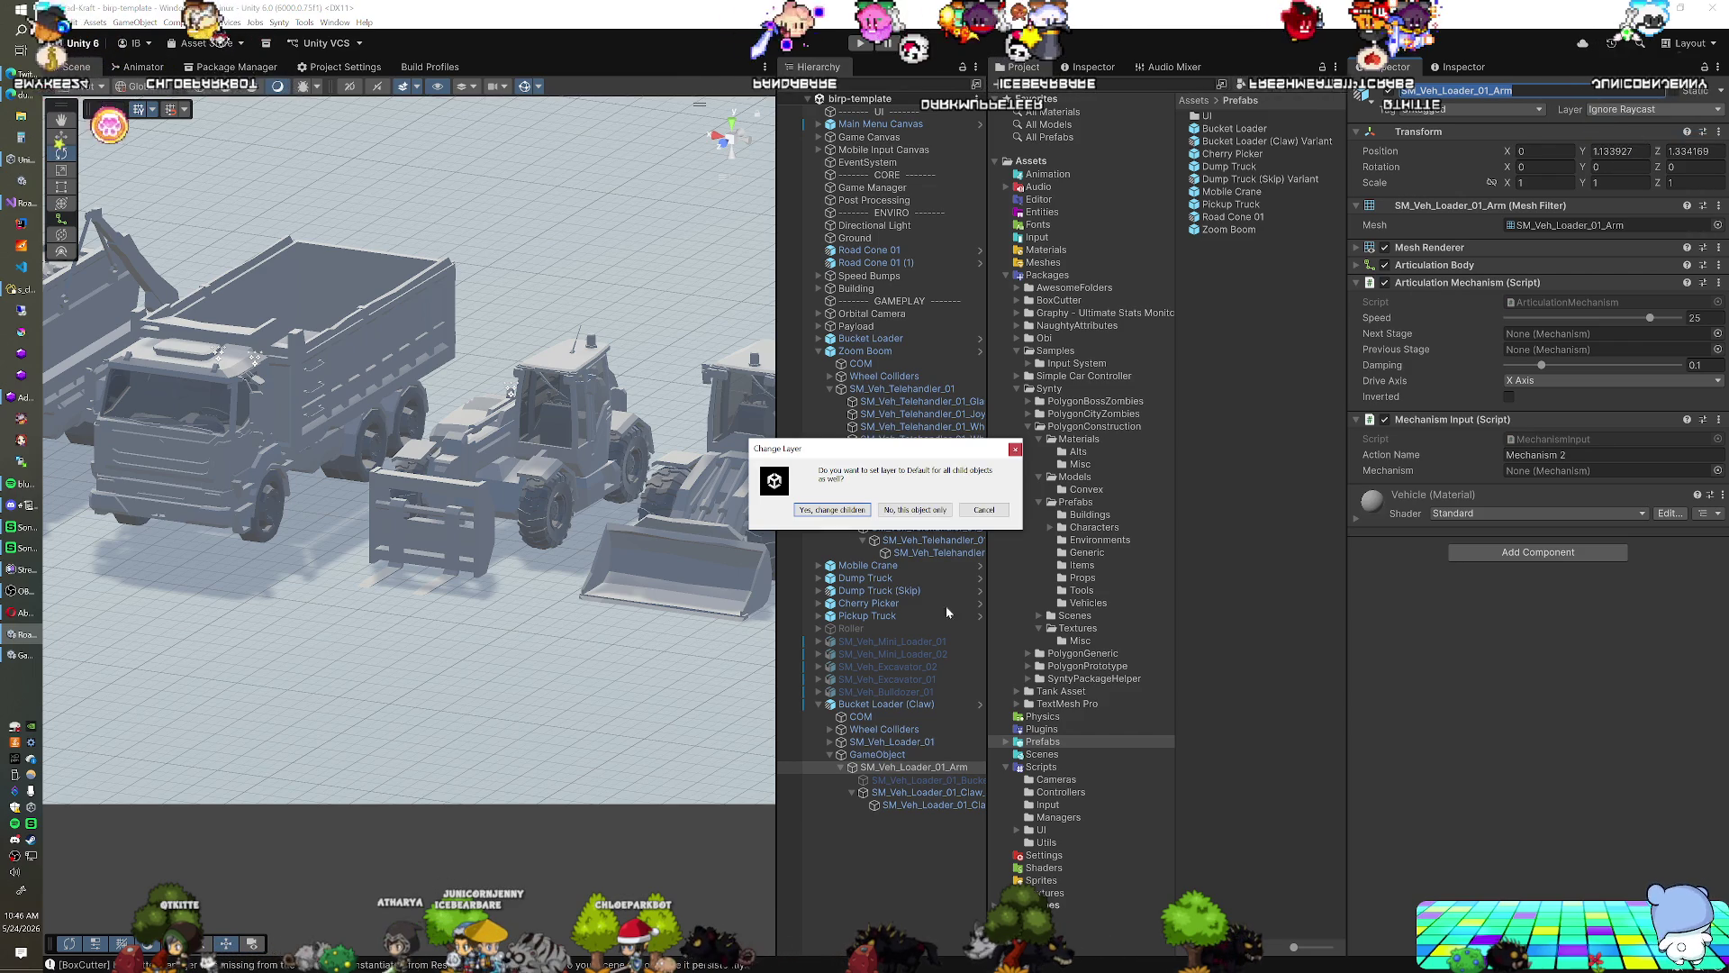
click(831, 510)
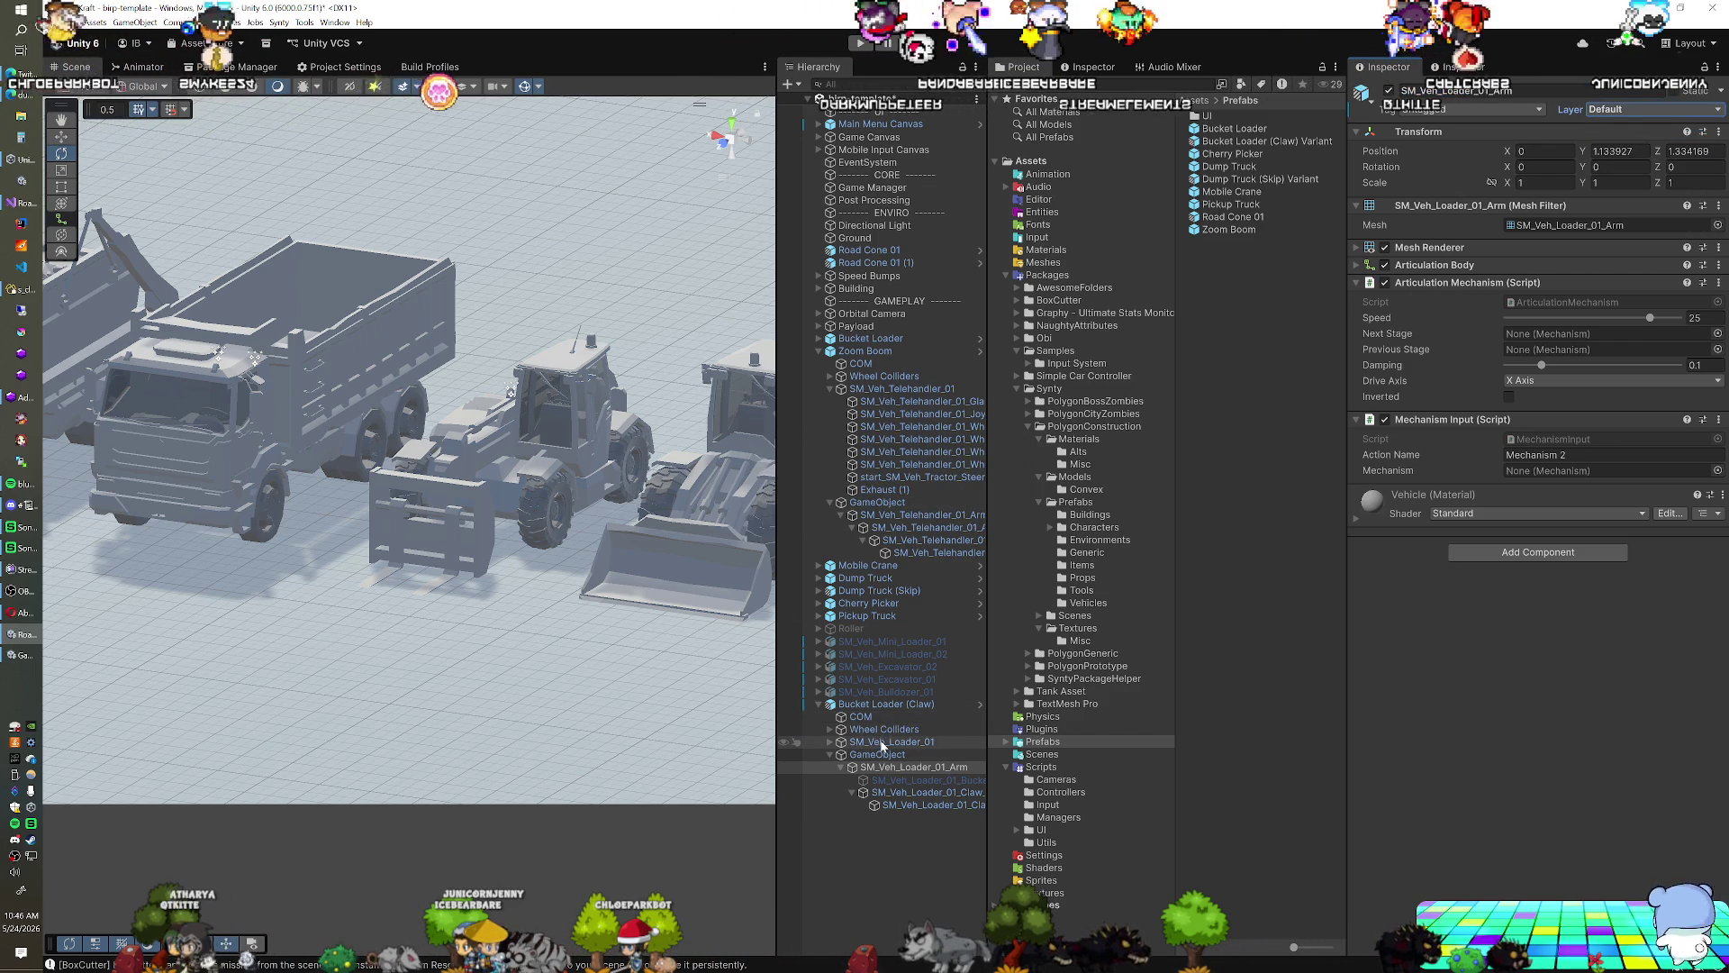
Select both claw pieces together to verify their layers and colliders
click(883, 703)
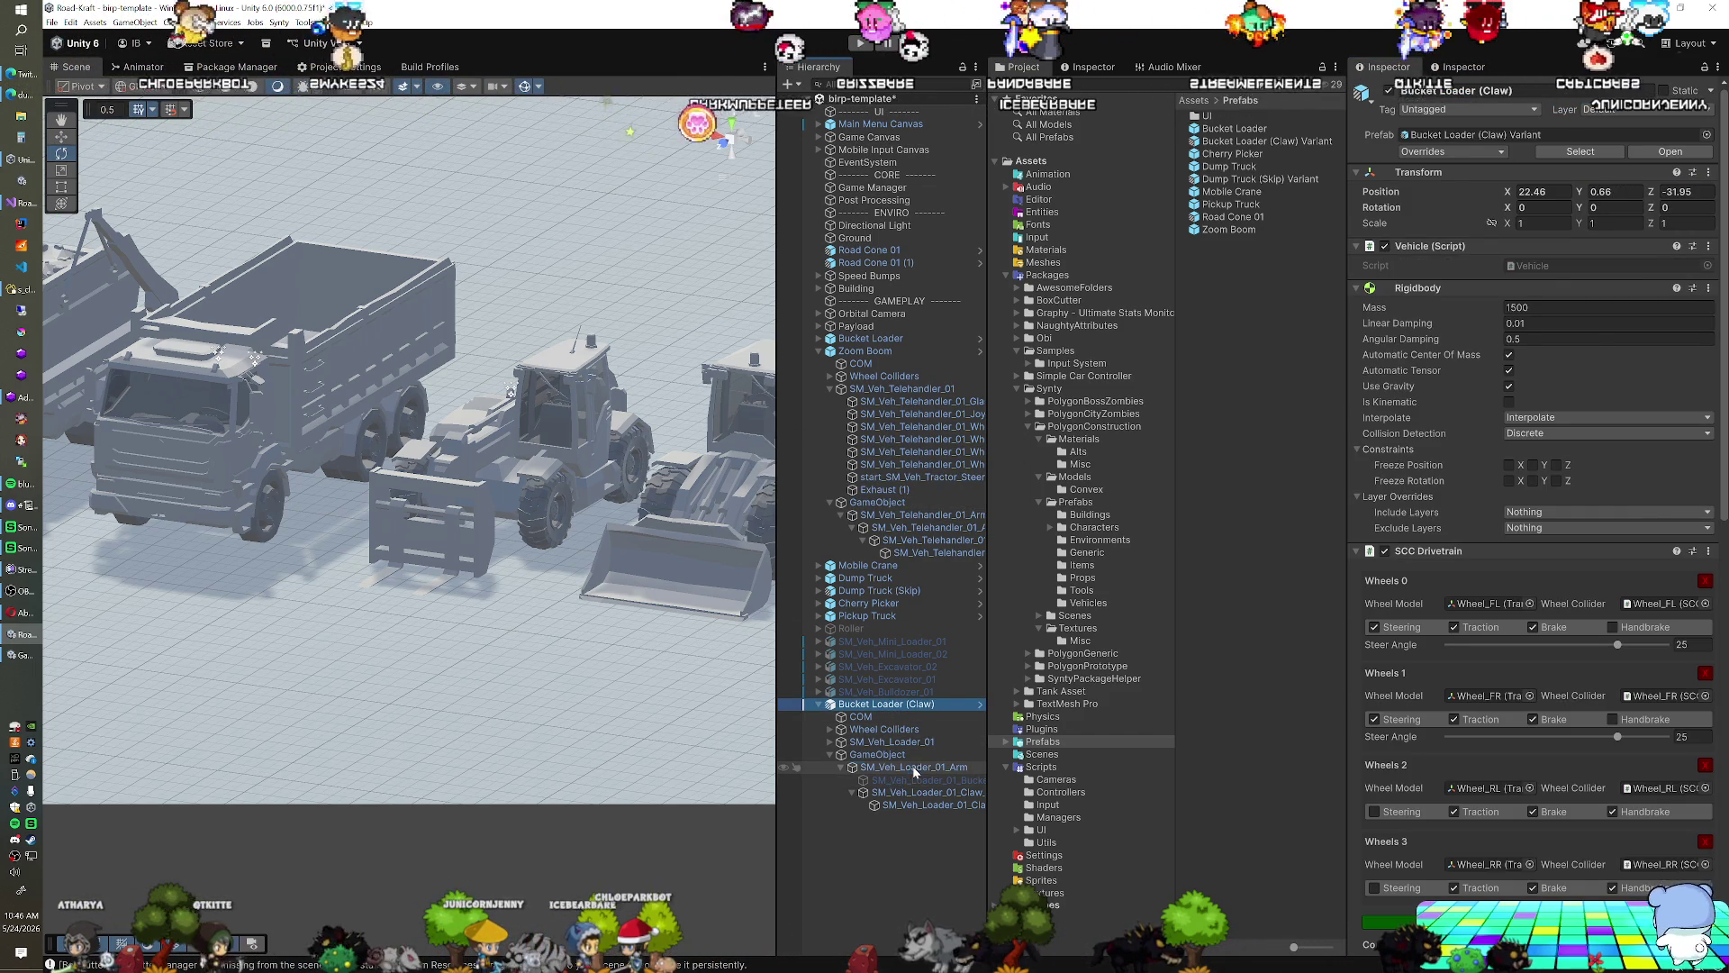
click(913, 768)
click(926, 792)
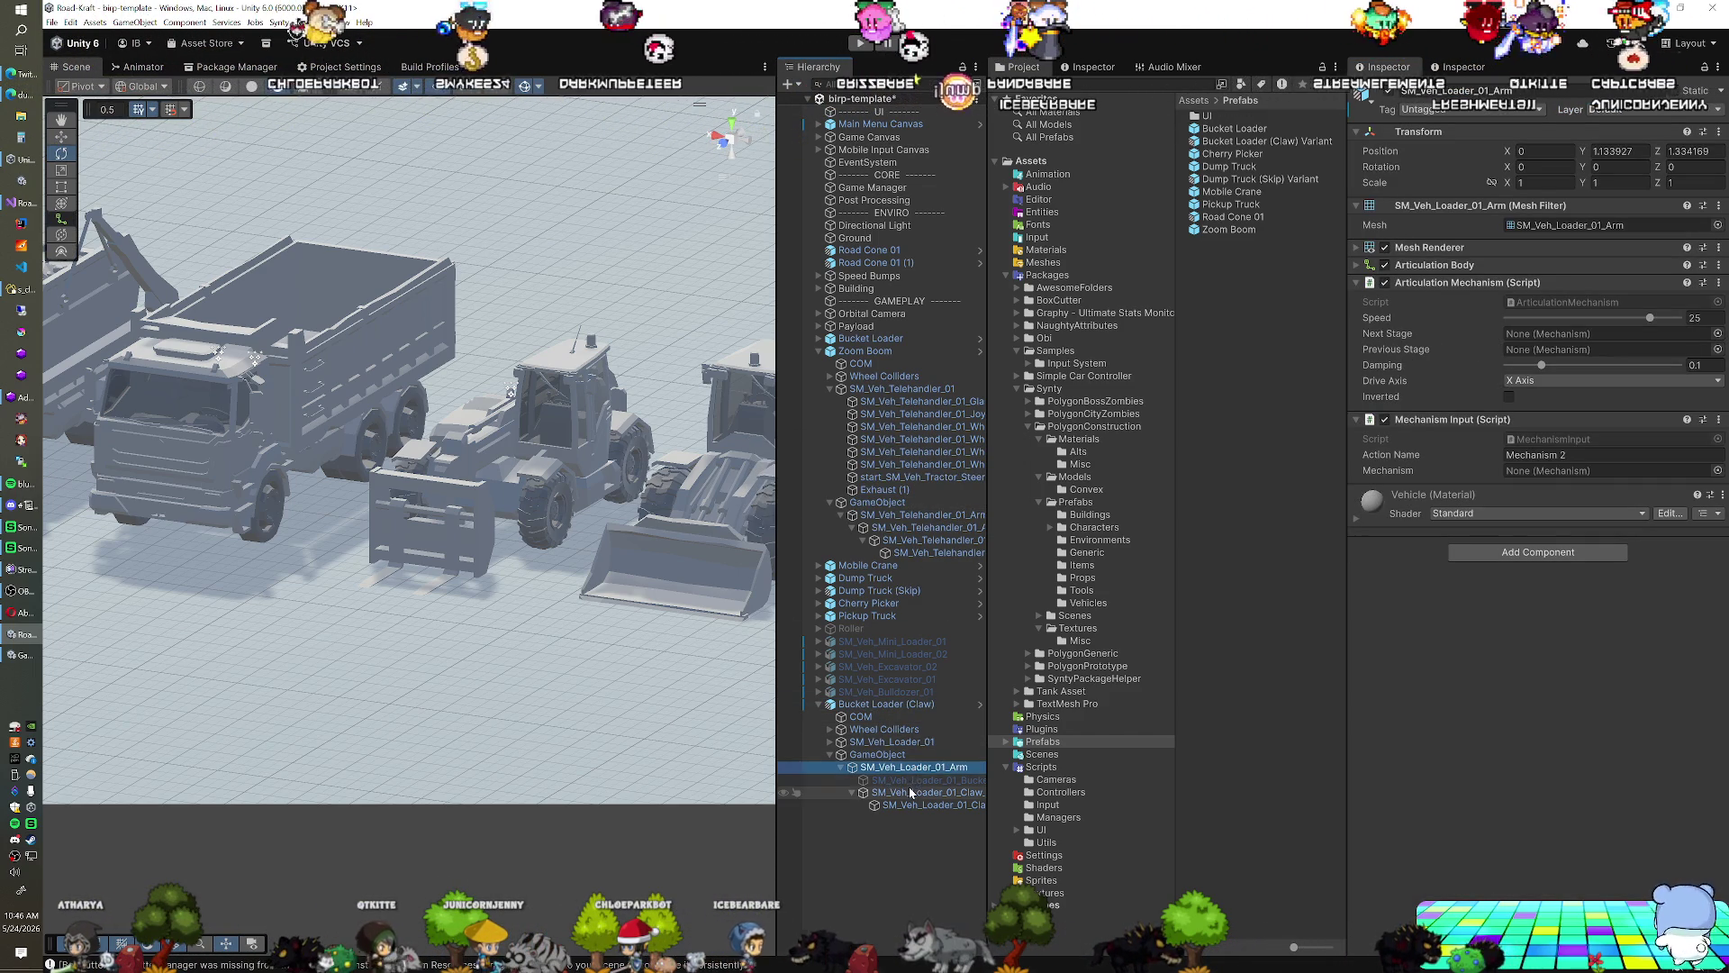
shift+click(932, 804)
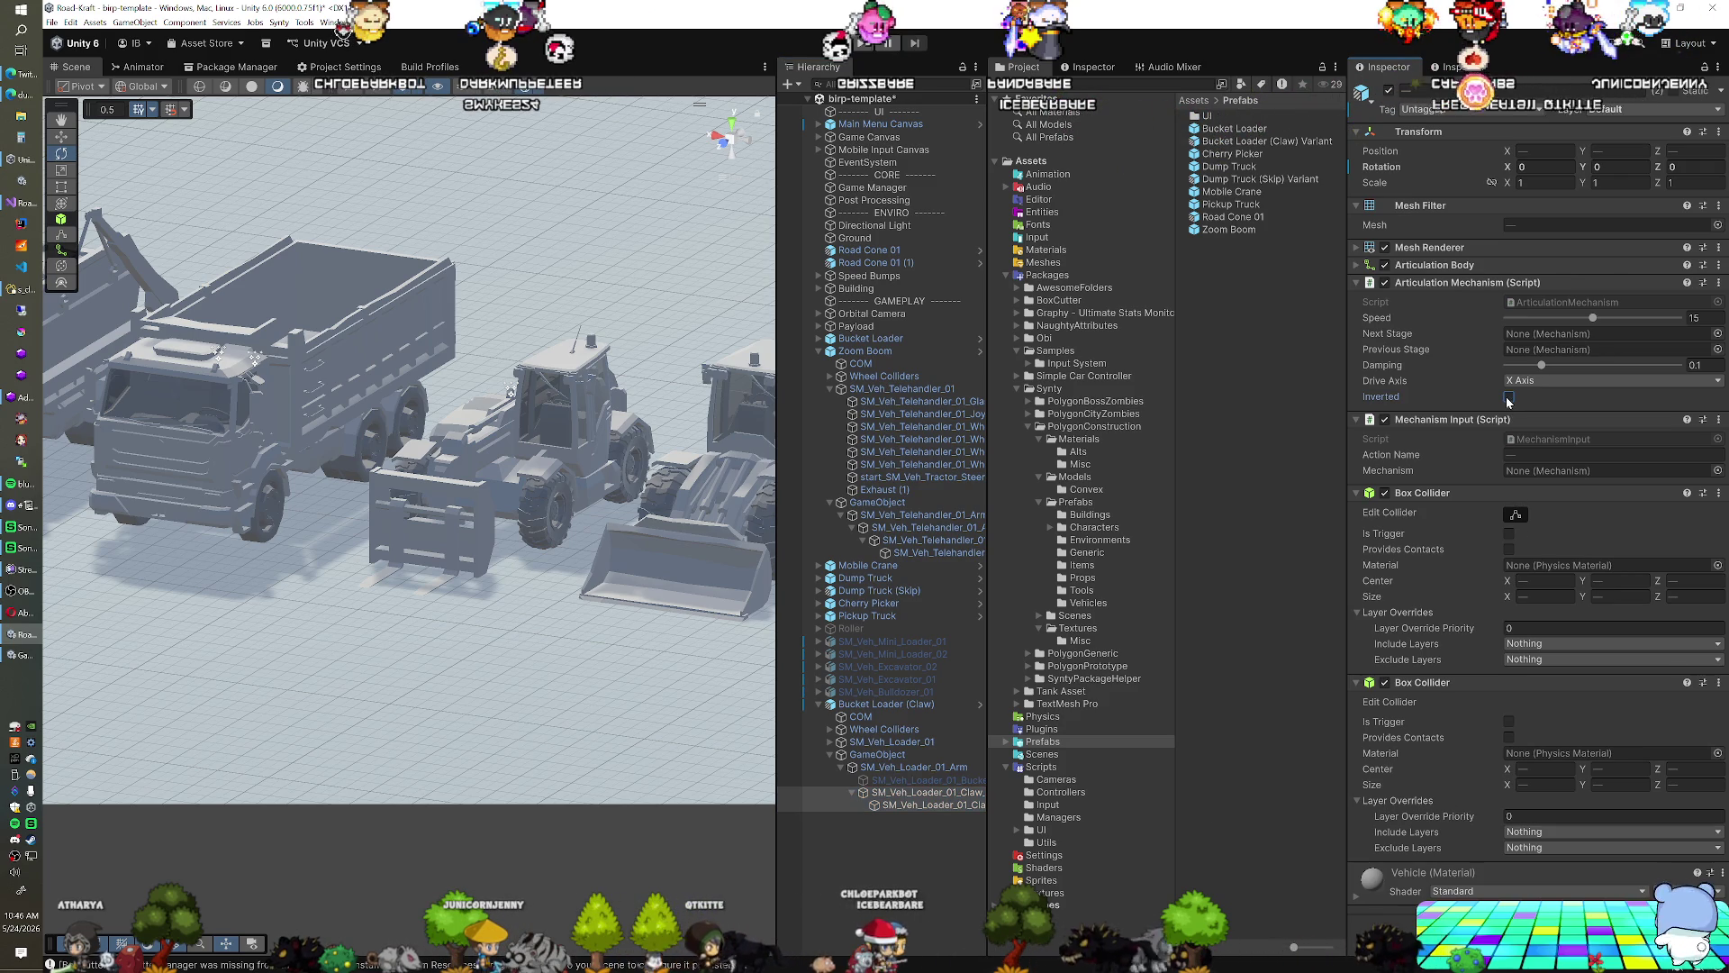
Play-test driving the claw loader with its claw raised, then view Build Profiles
click(862, 45)
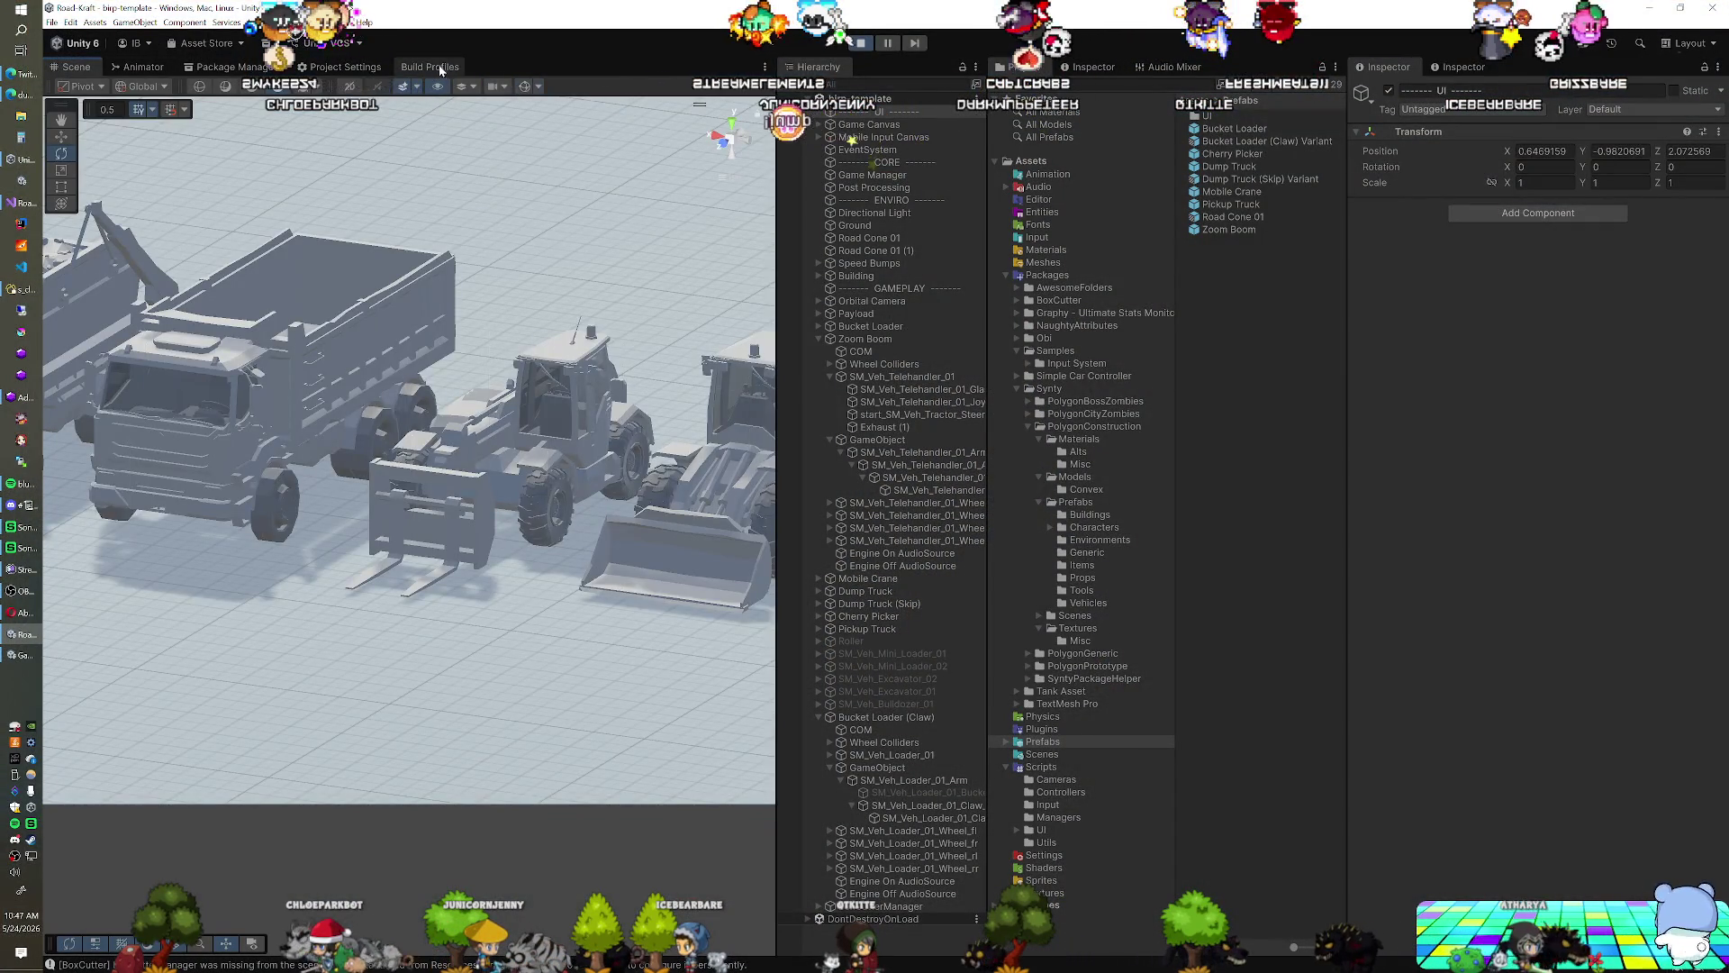
click(430, 66)
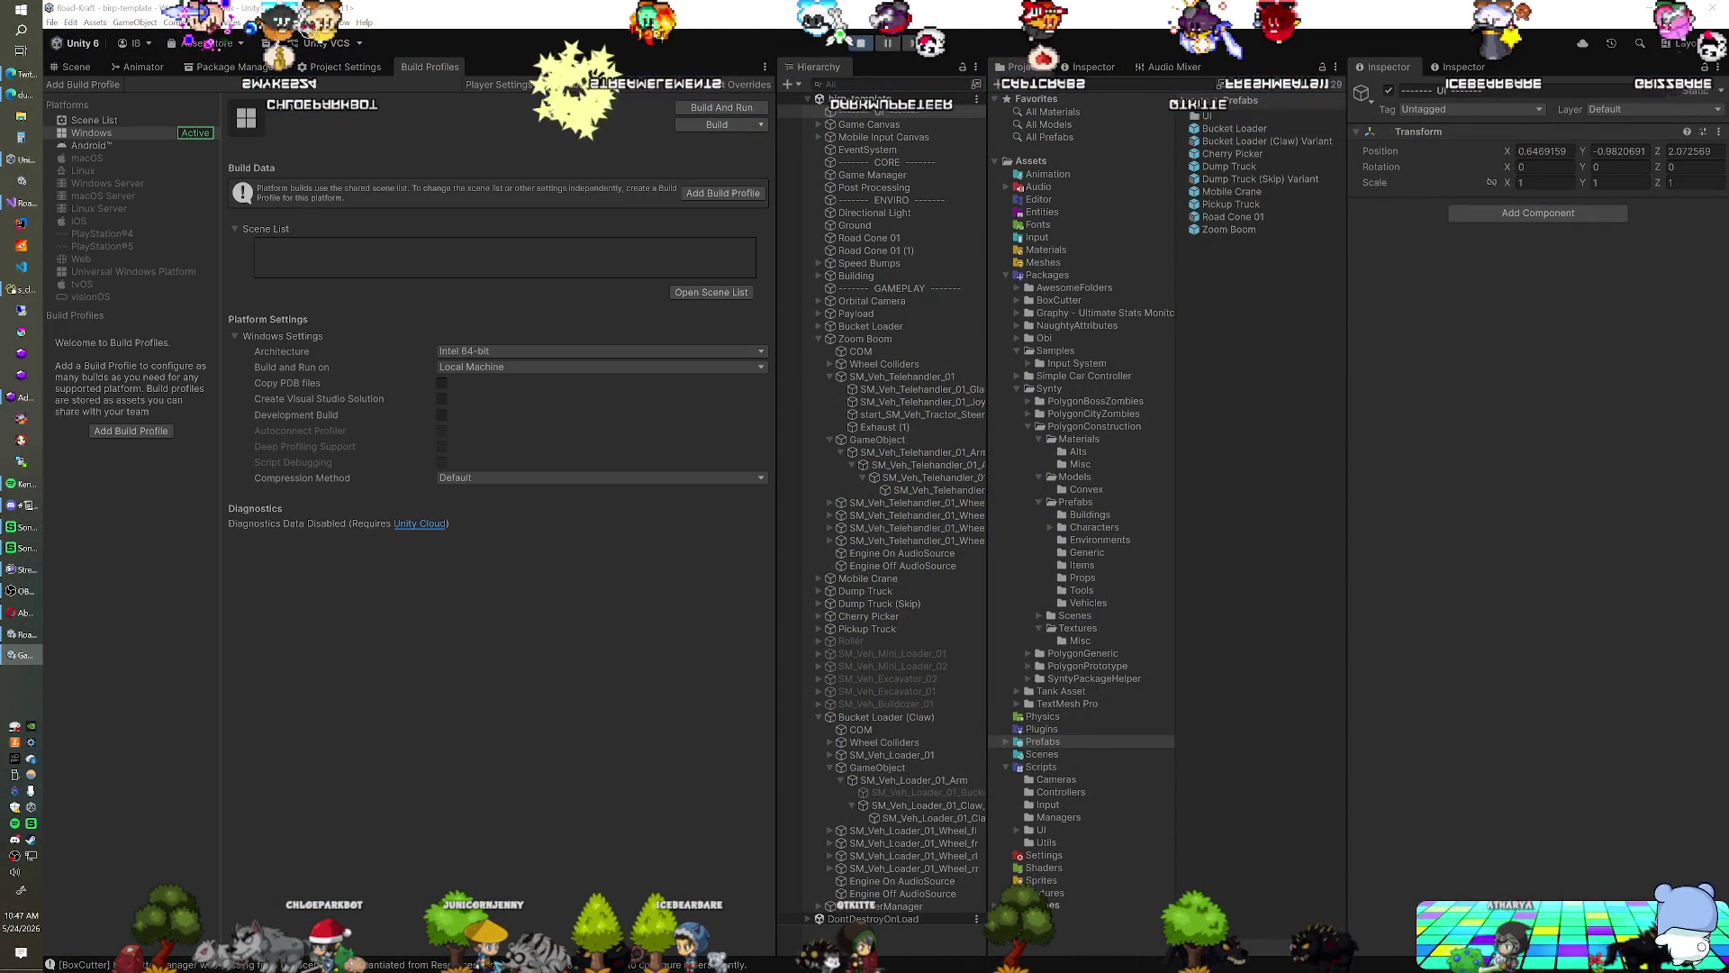
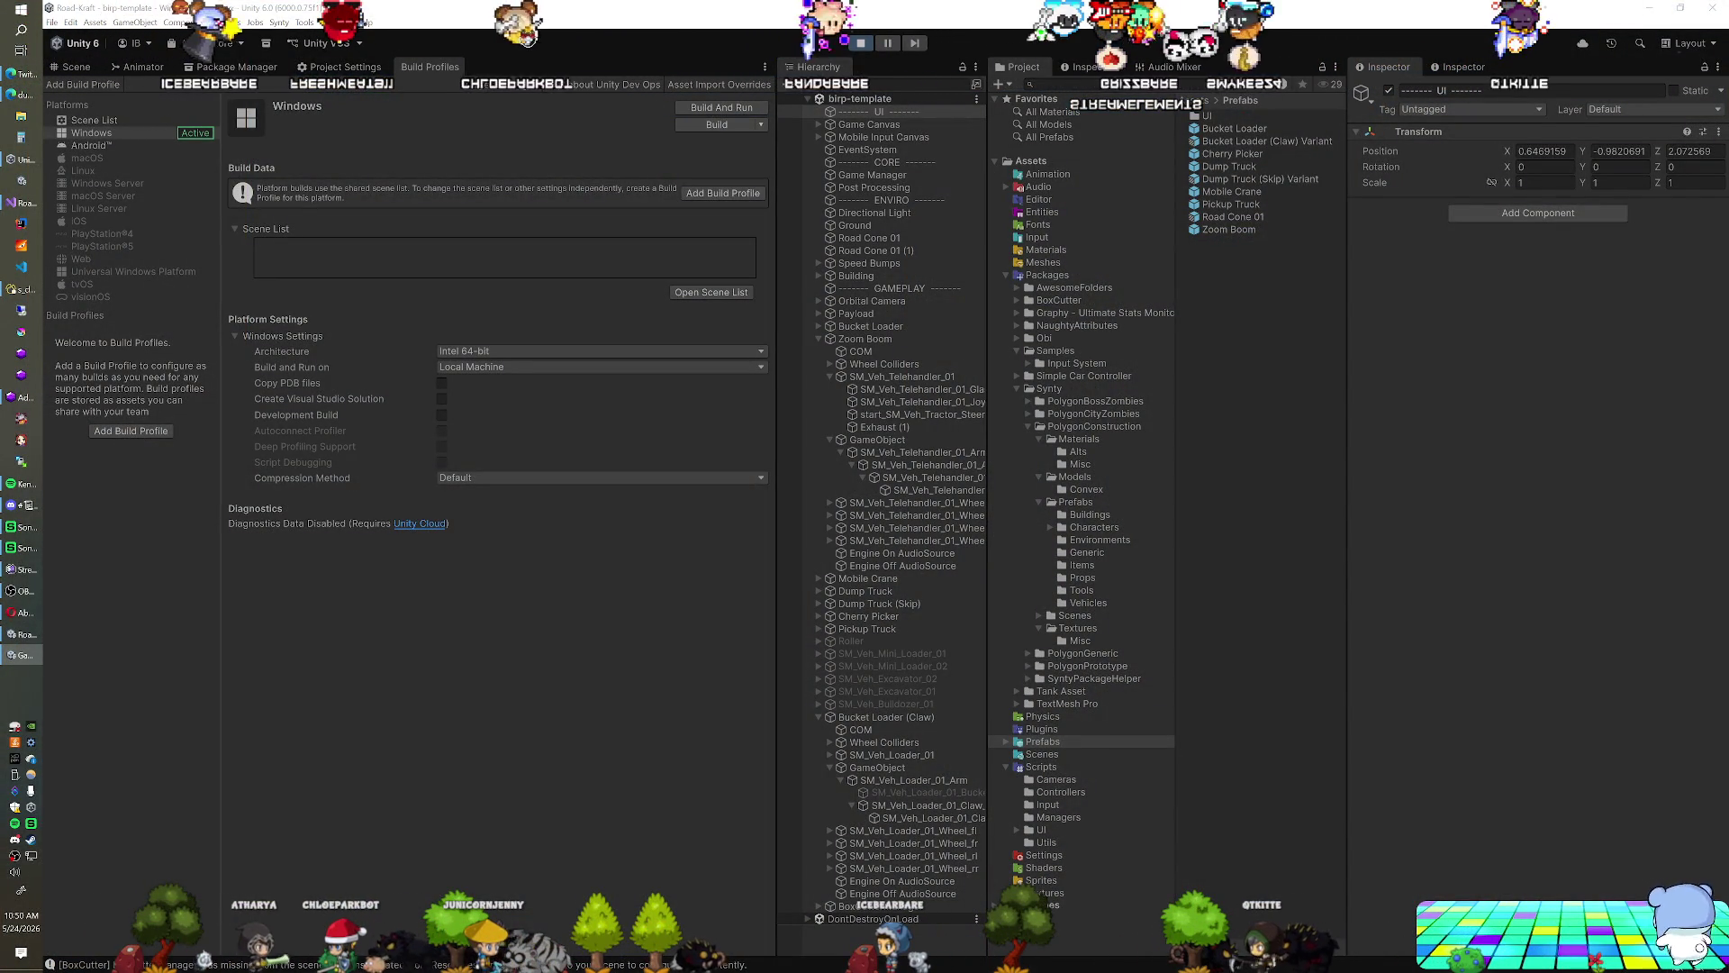
Add an Ambient Occlusion effect to the Post Processing volume
click(895, 190)
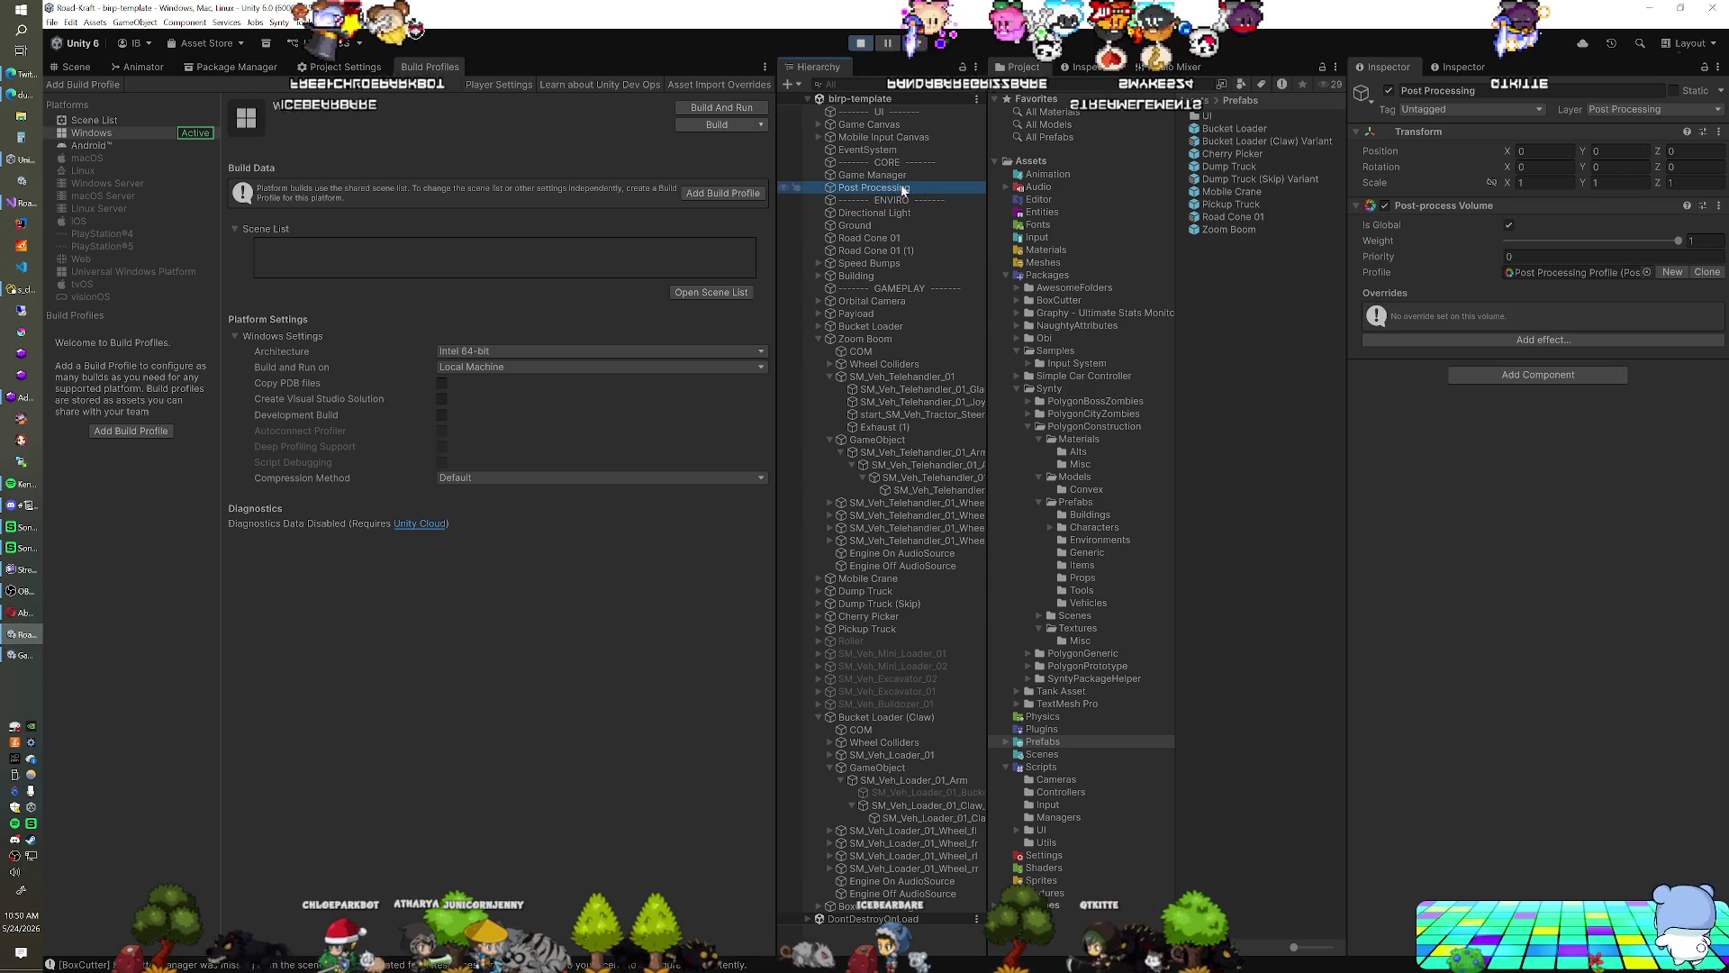
click(1477, 374)
text(b)
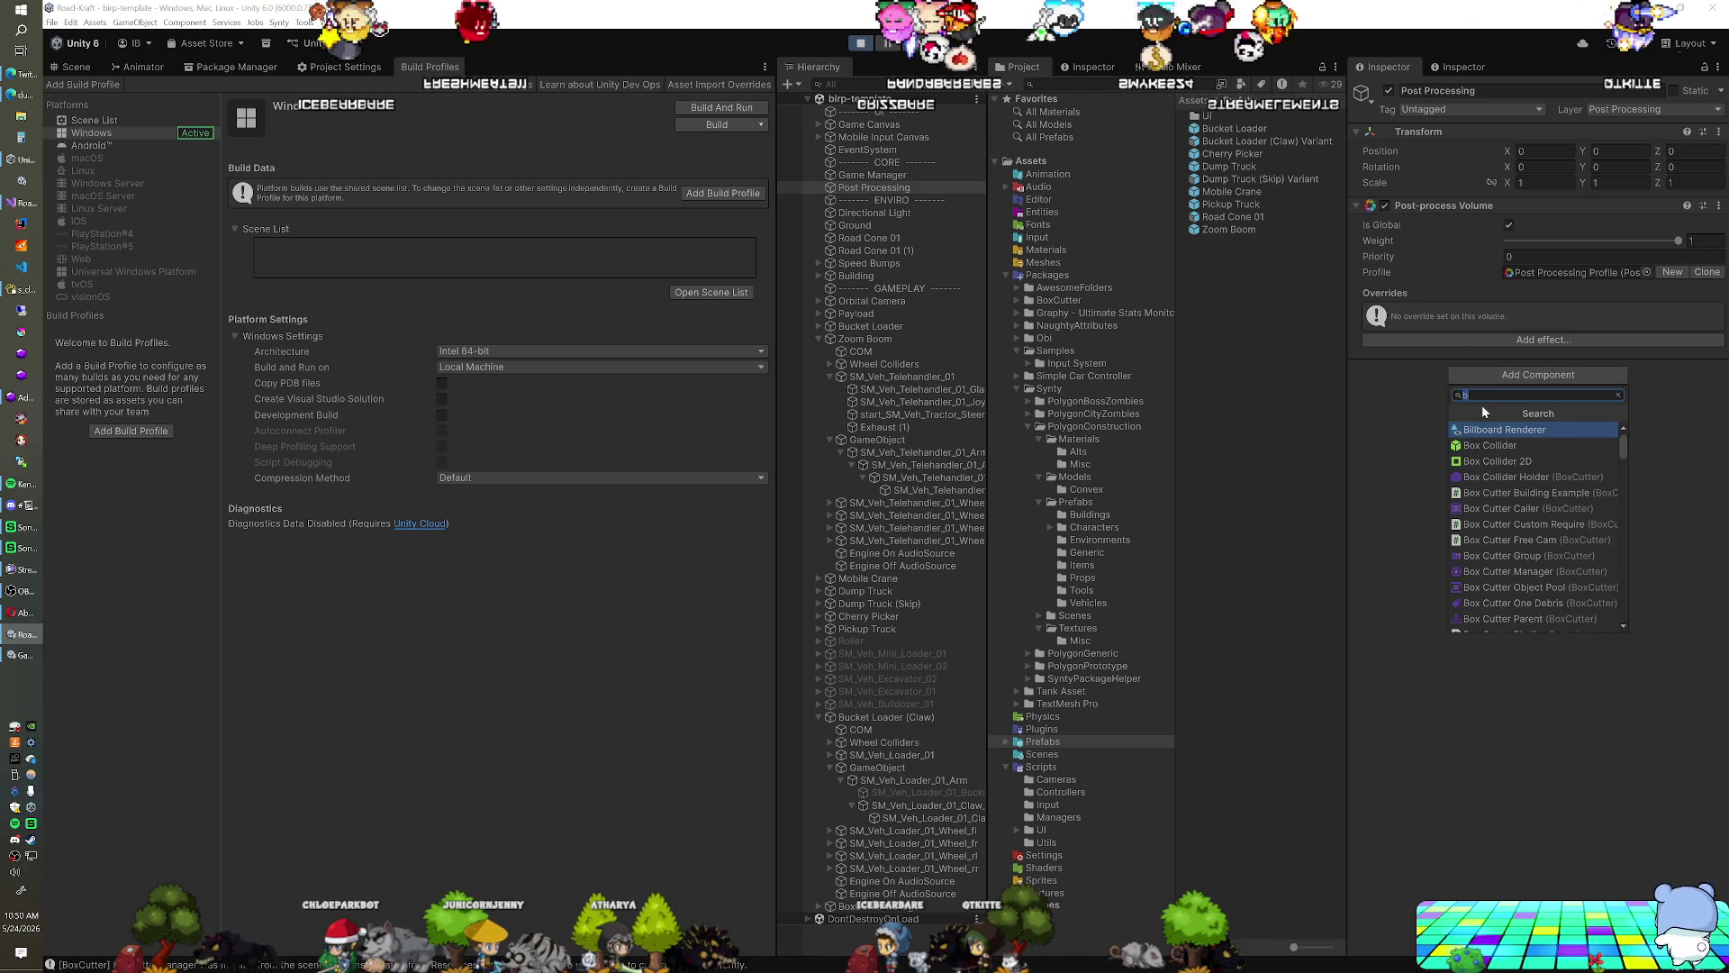
click(1462, 341)
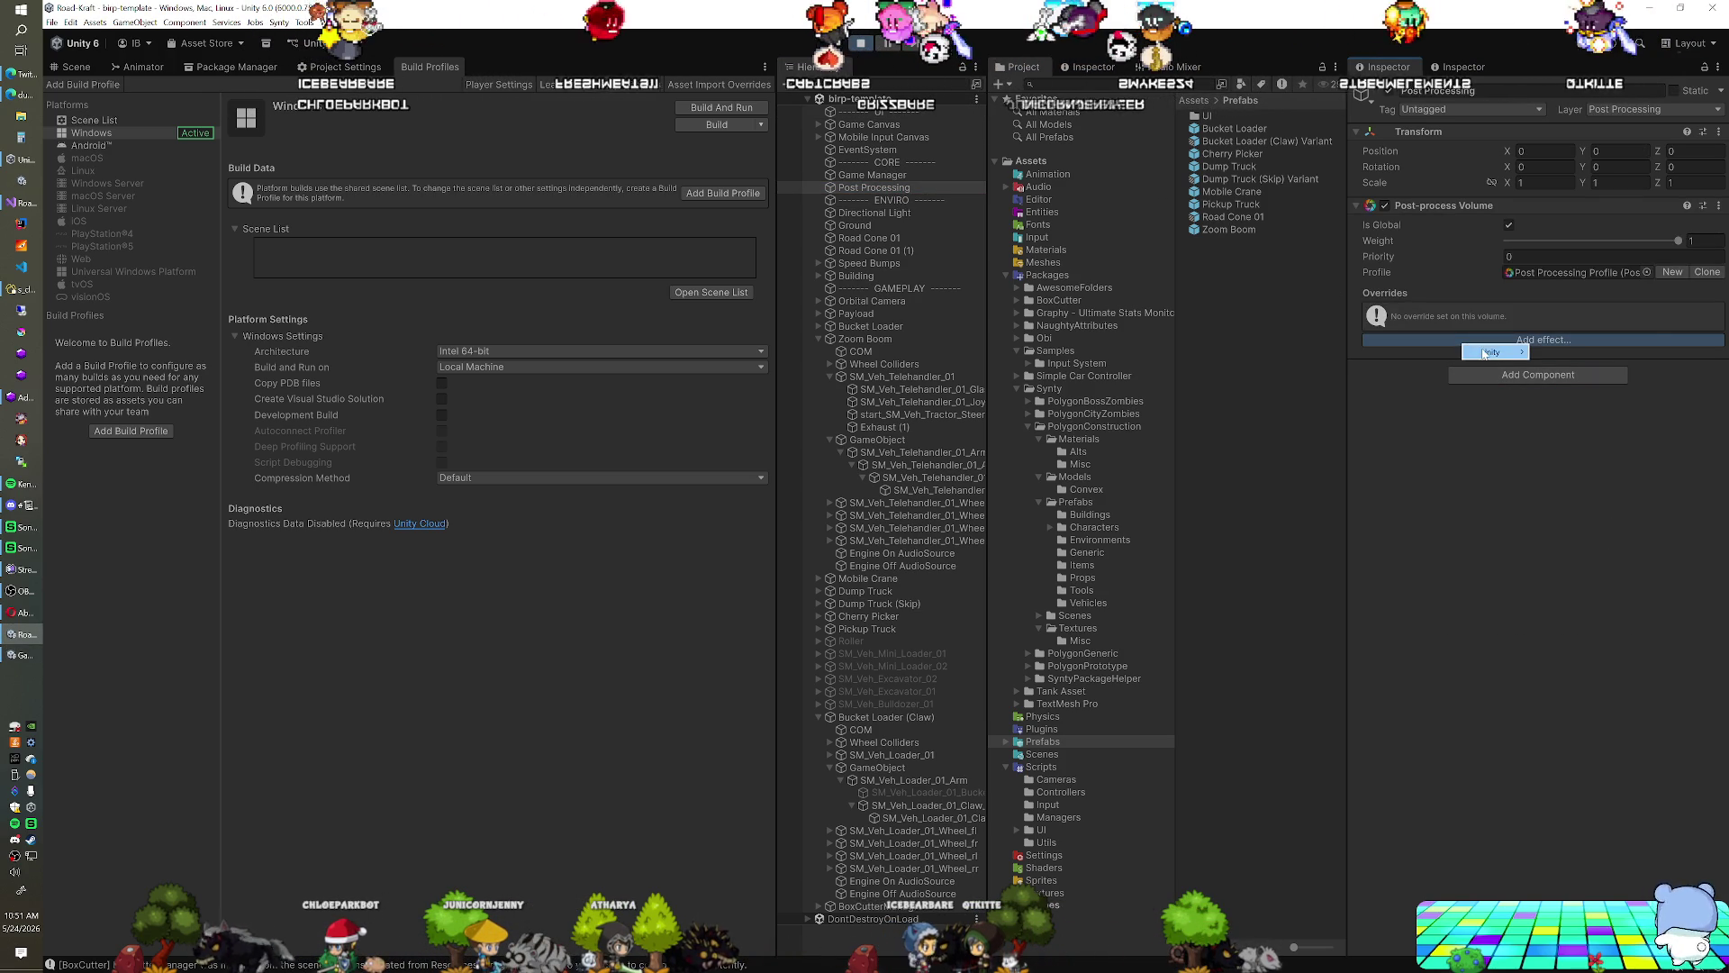
mouse_move(1484, 353)
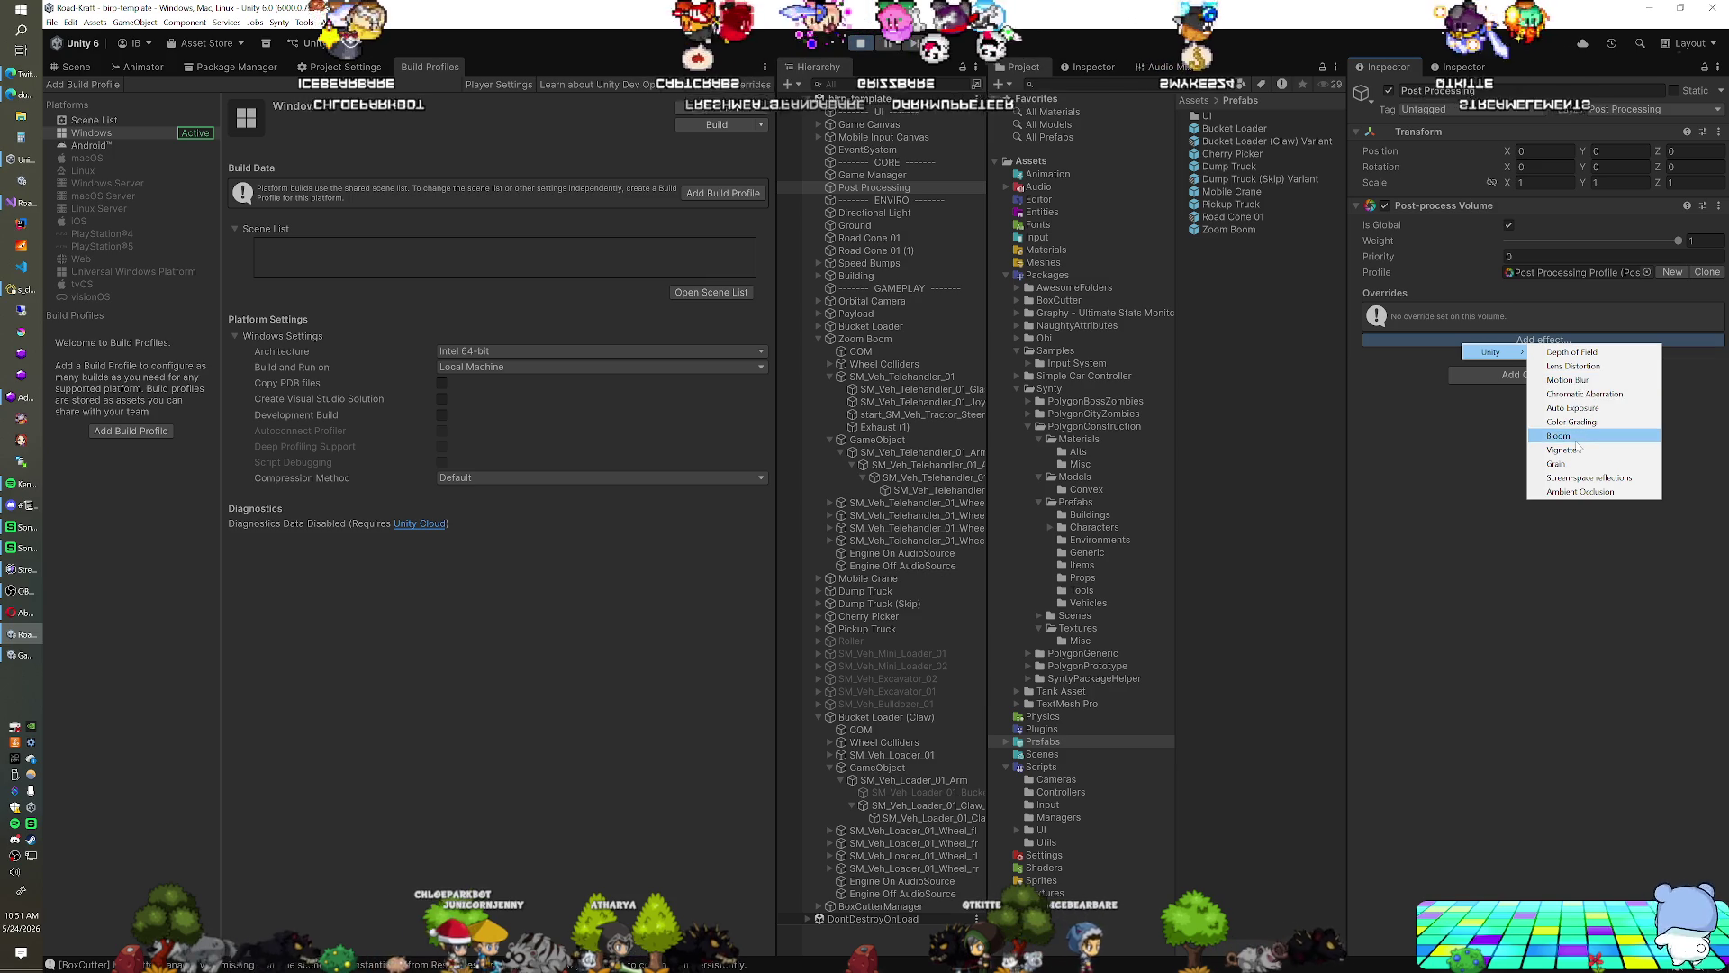
click(1580, 491)
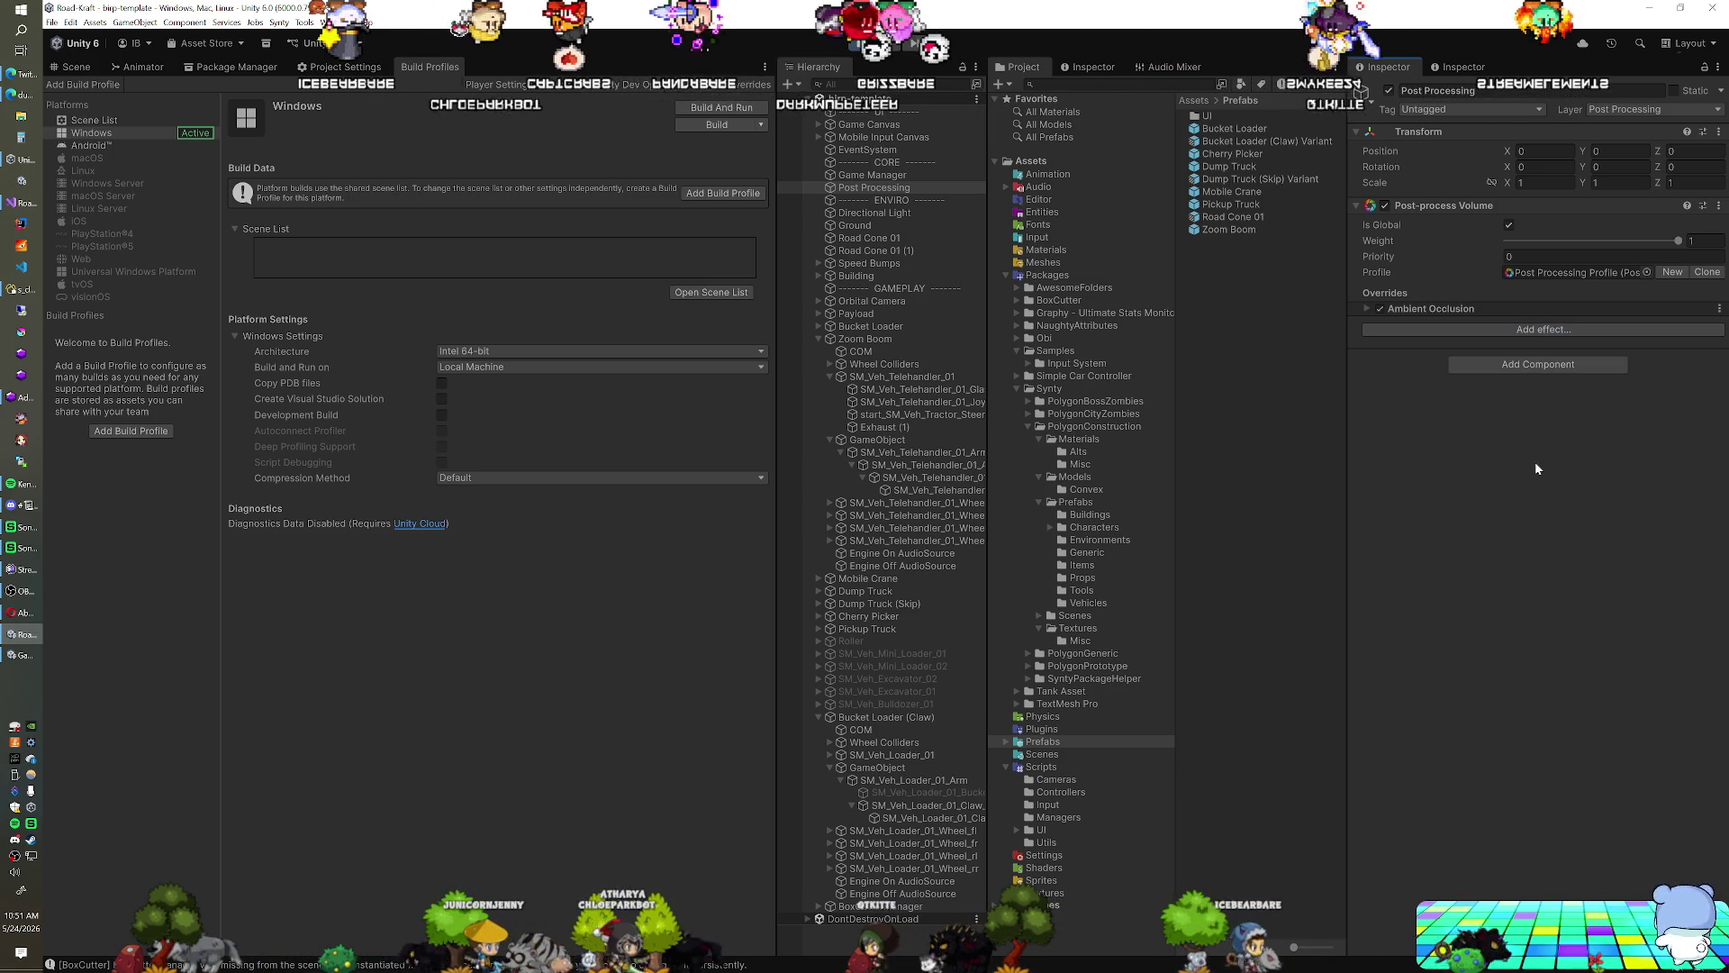
Override Ambient Occlusion intensity to 0.68 and mode to Scalable Ambient Obscurance
click(1460, 310)
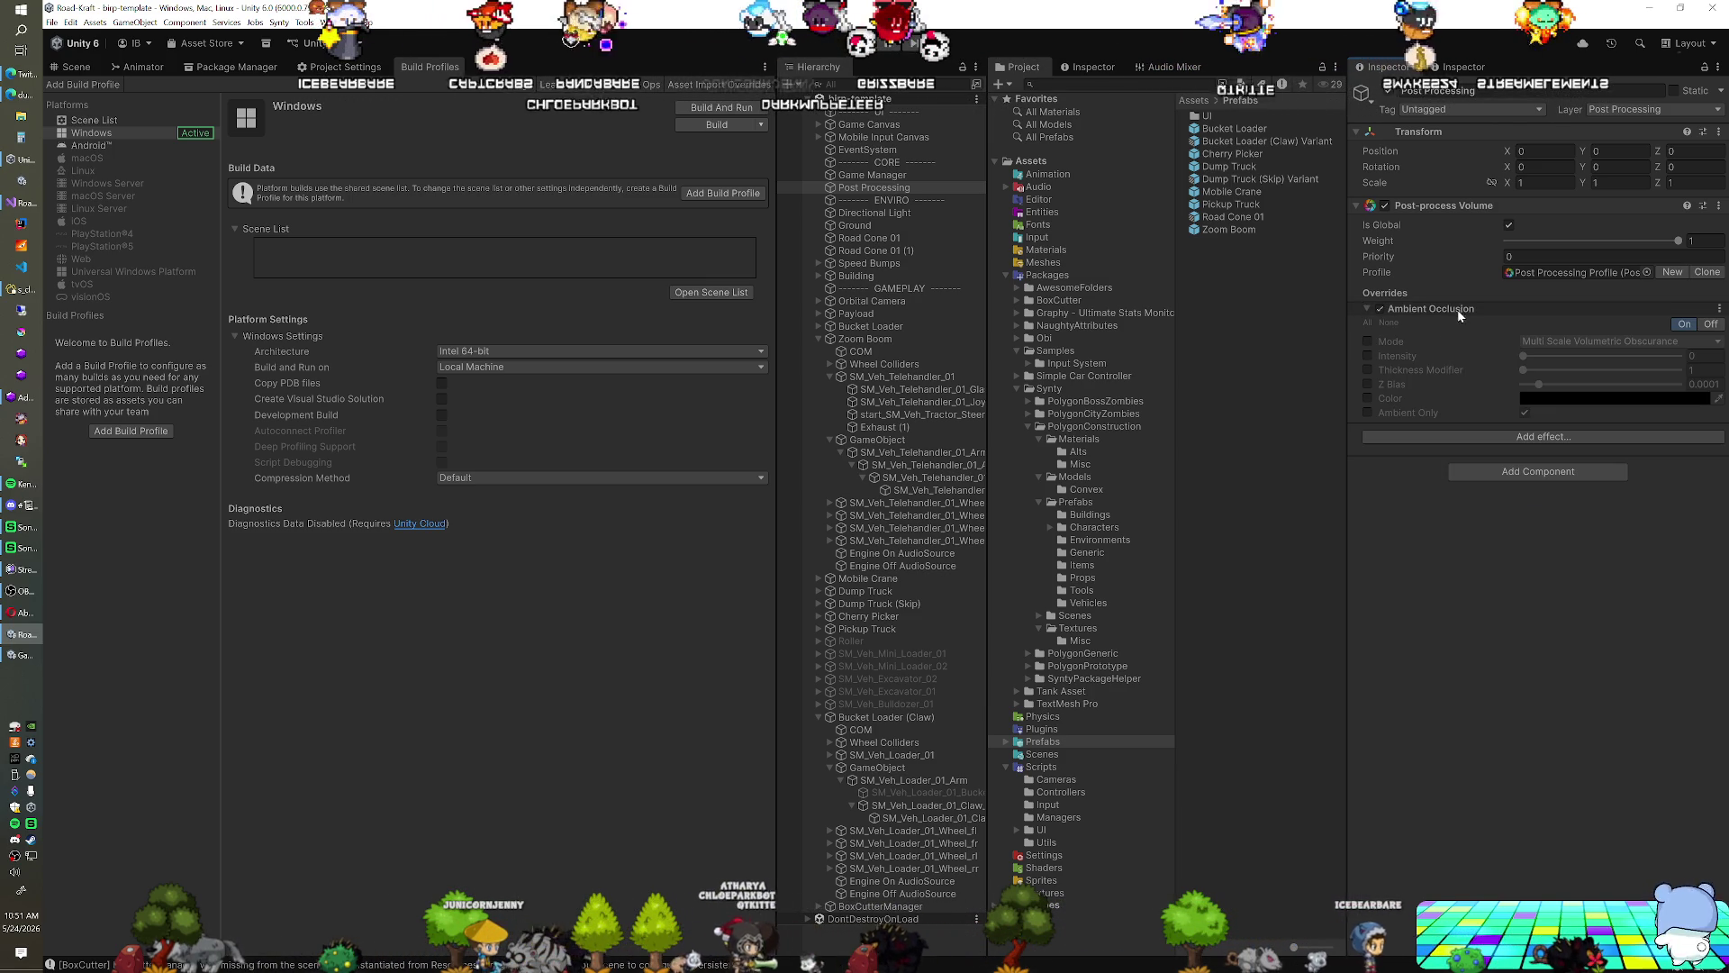
click(1370, 341)
click(1368, 356)
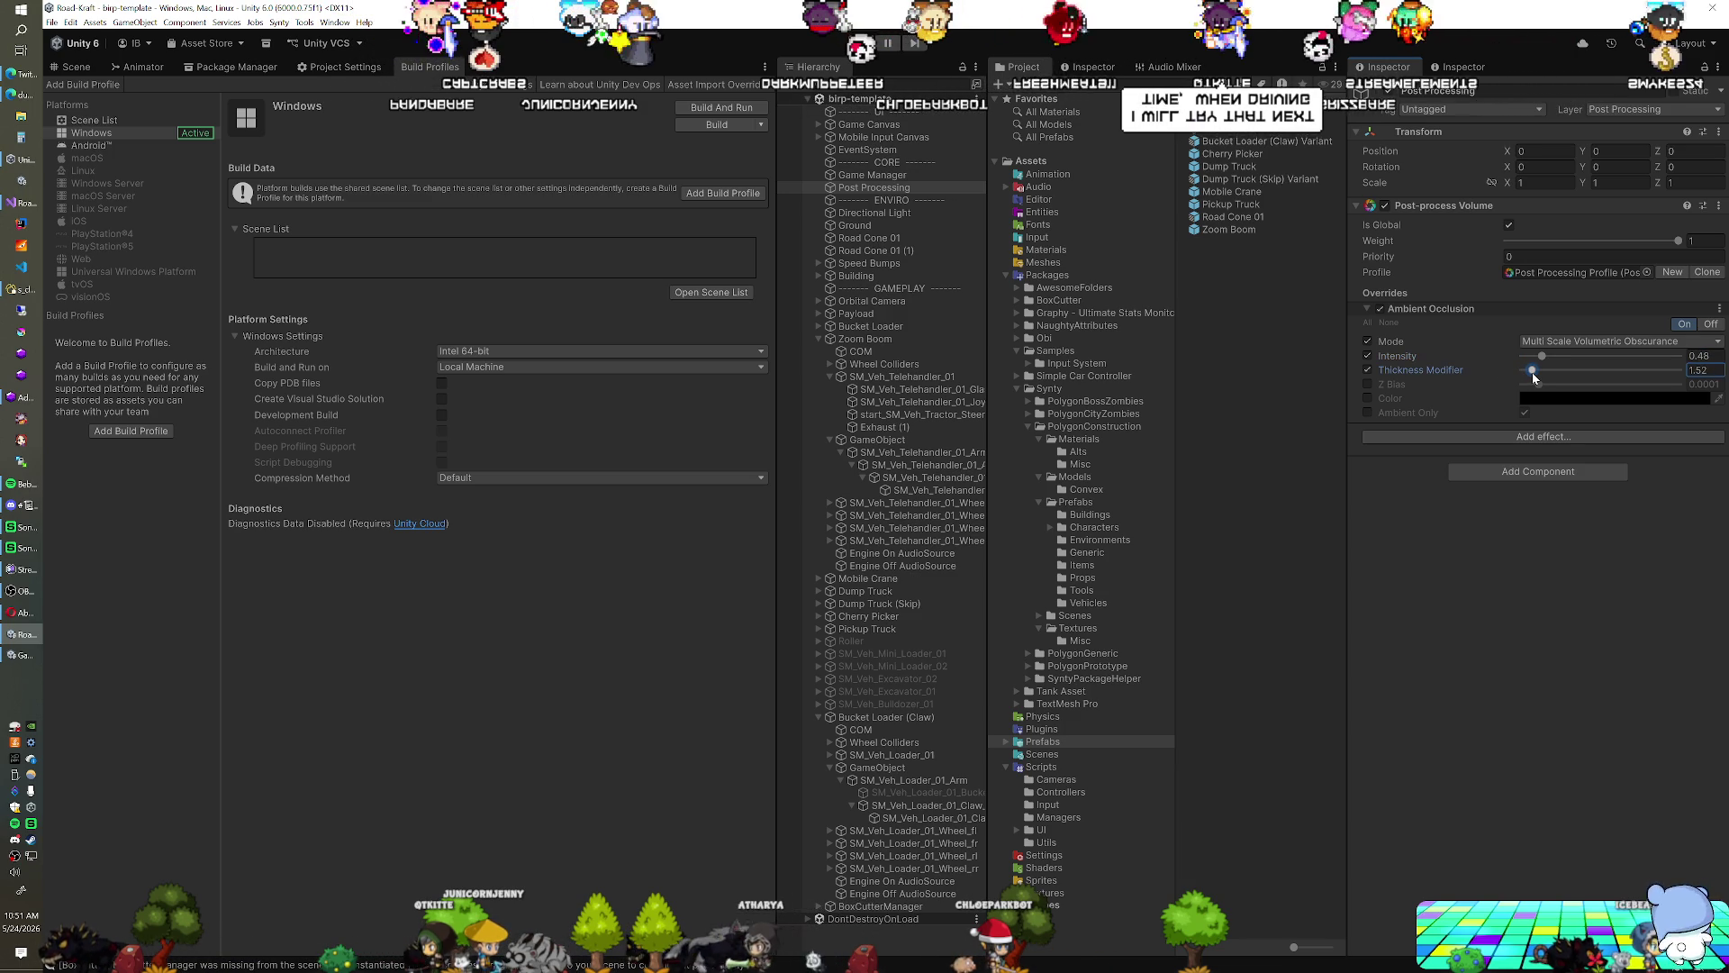
drag(1544, 359, 1552, 361)
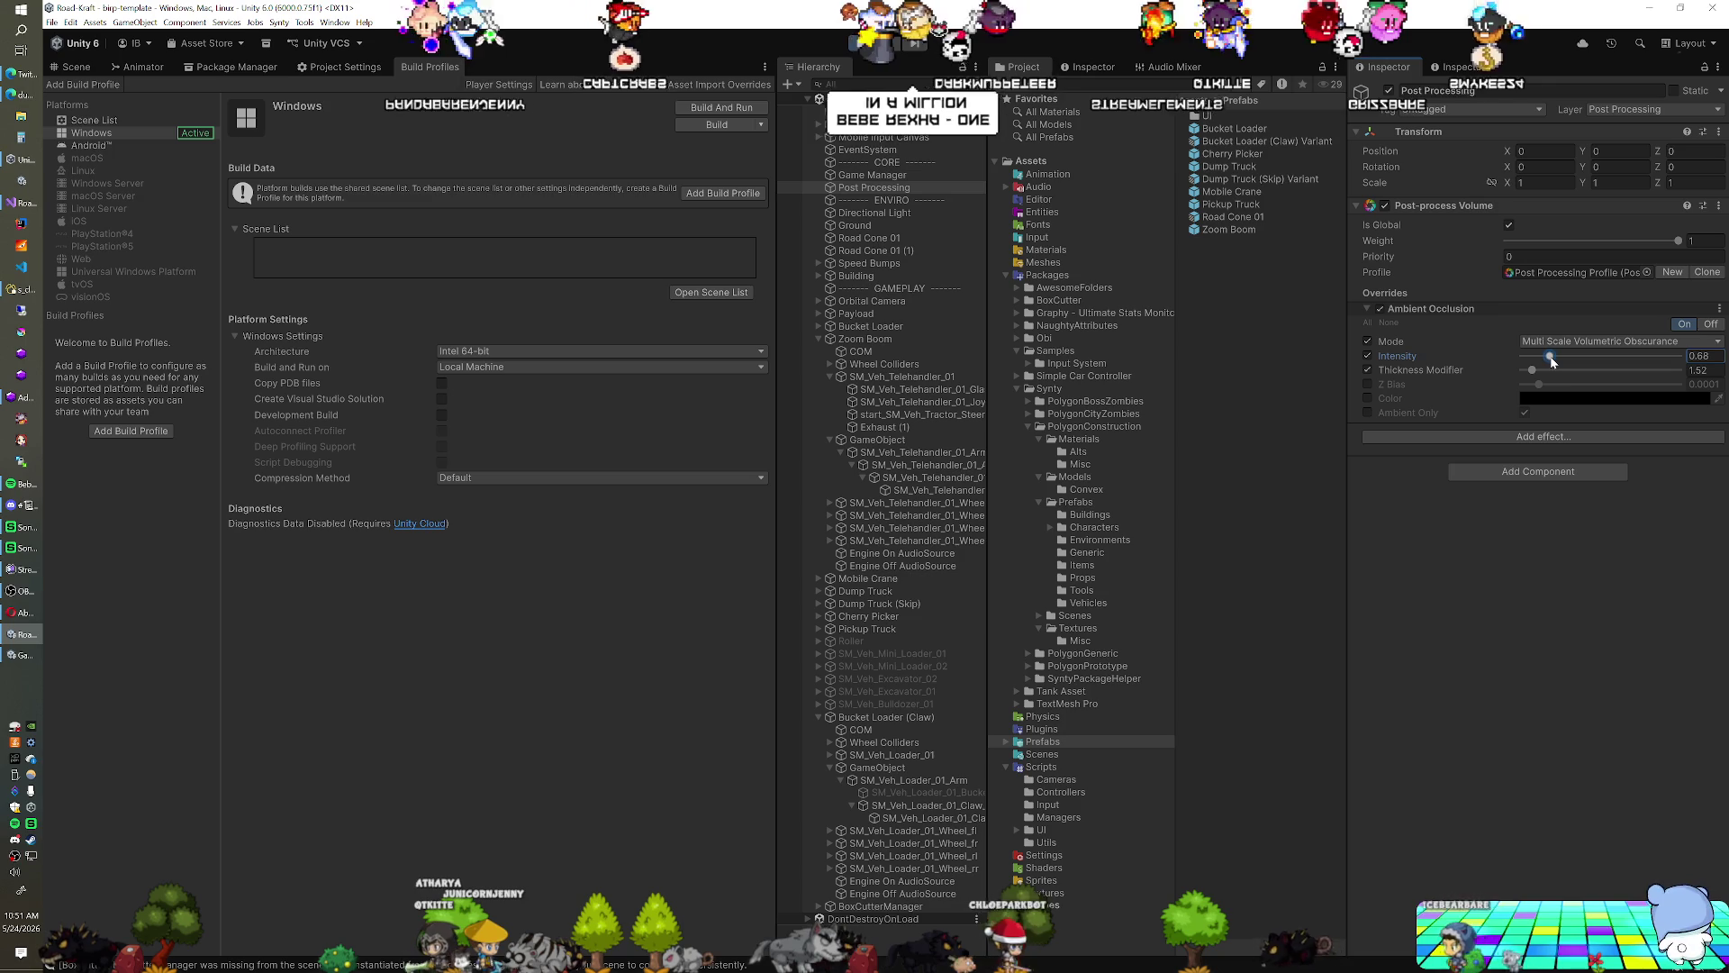
click(1567, 341)
click(1567, 358)
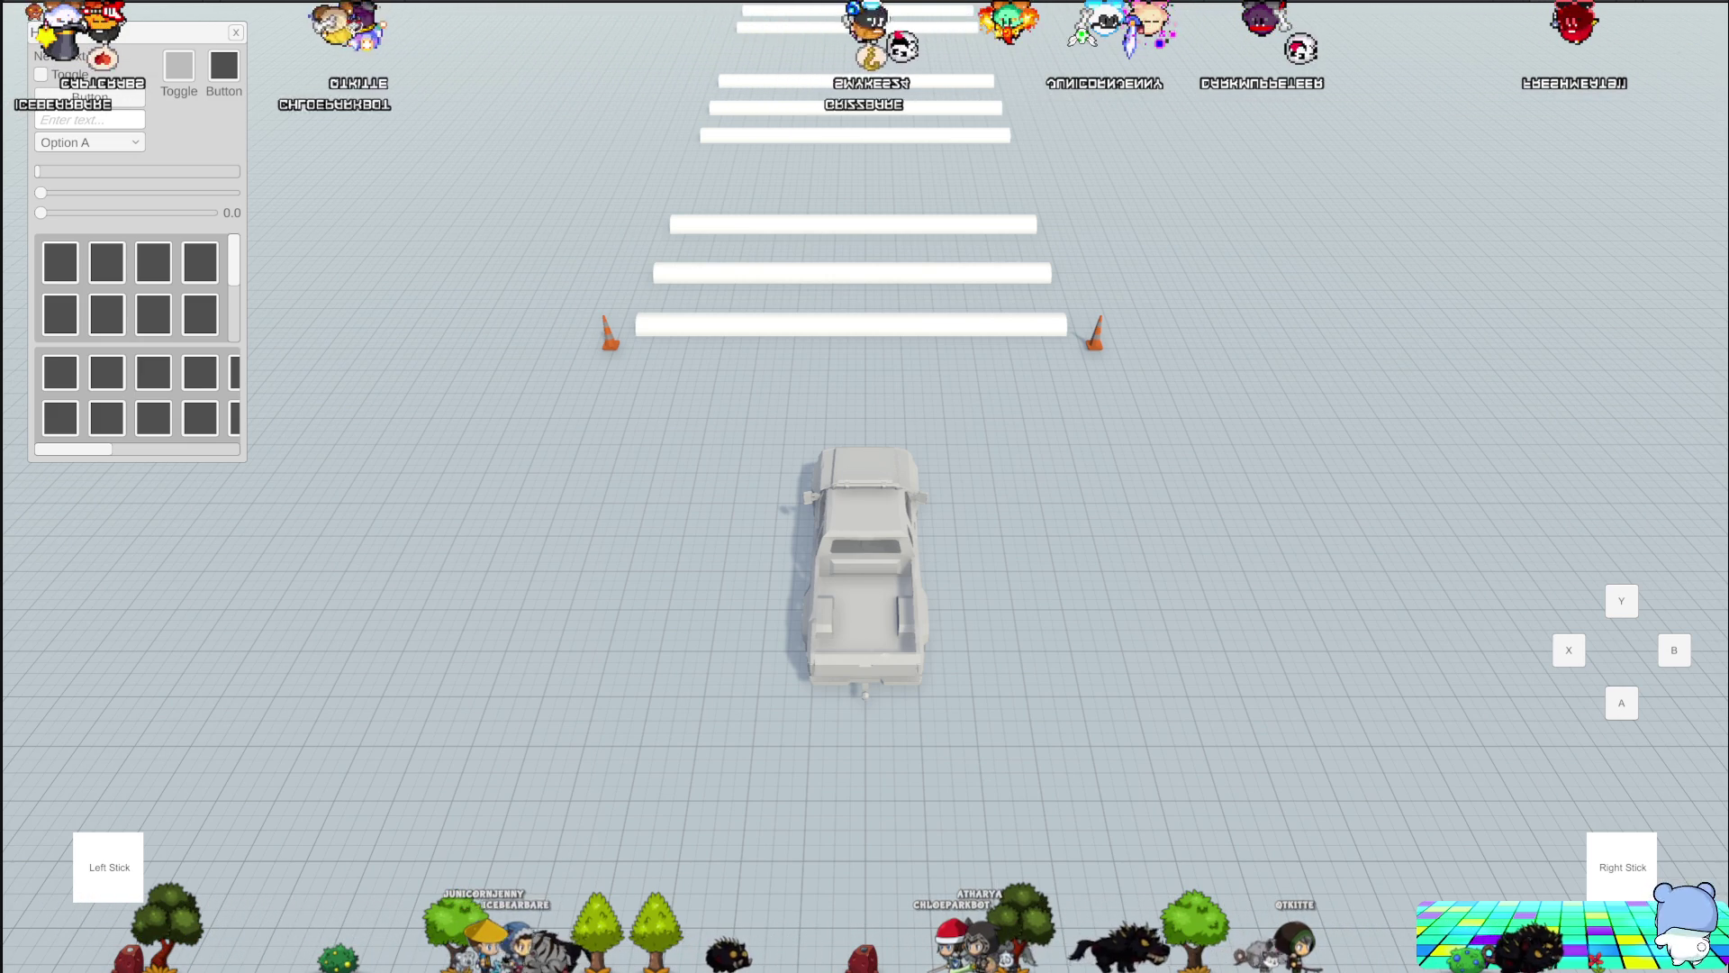
key(alt+Tab)
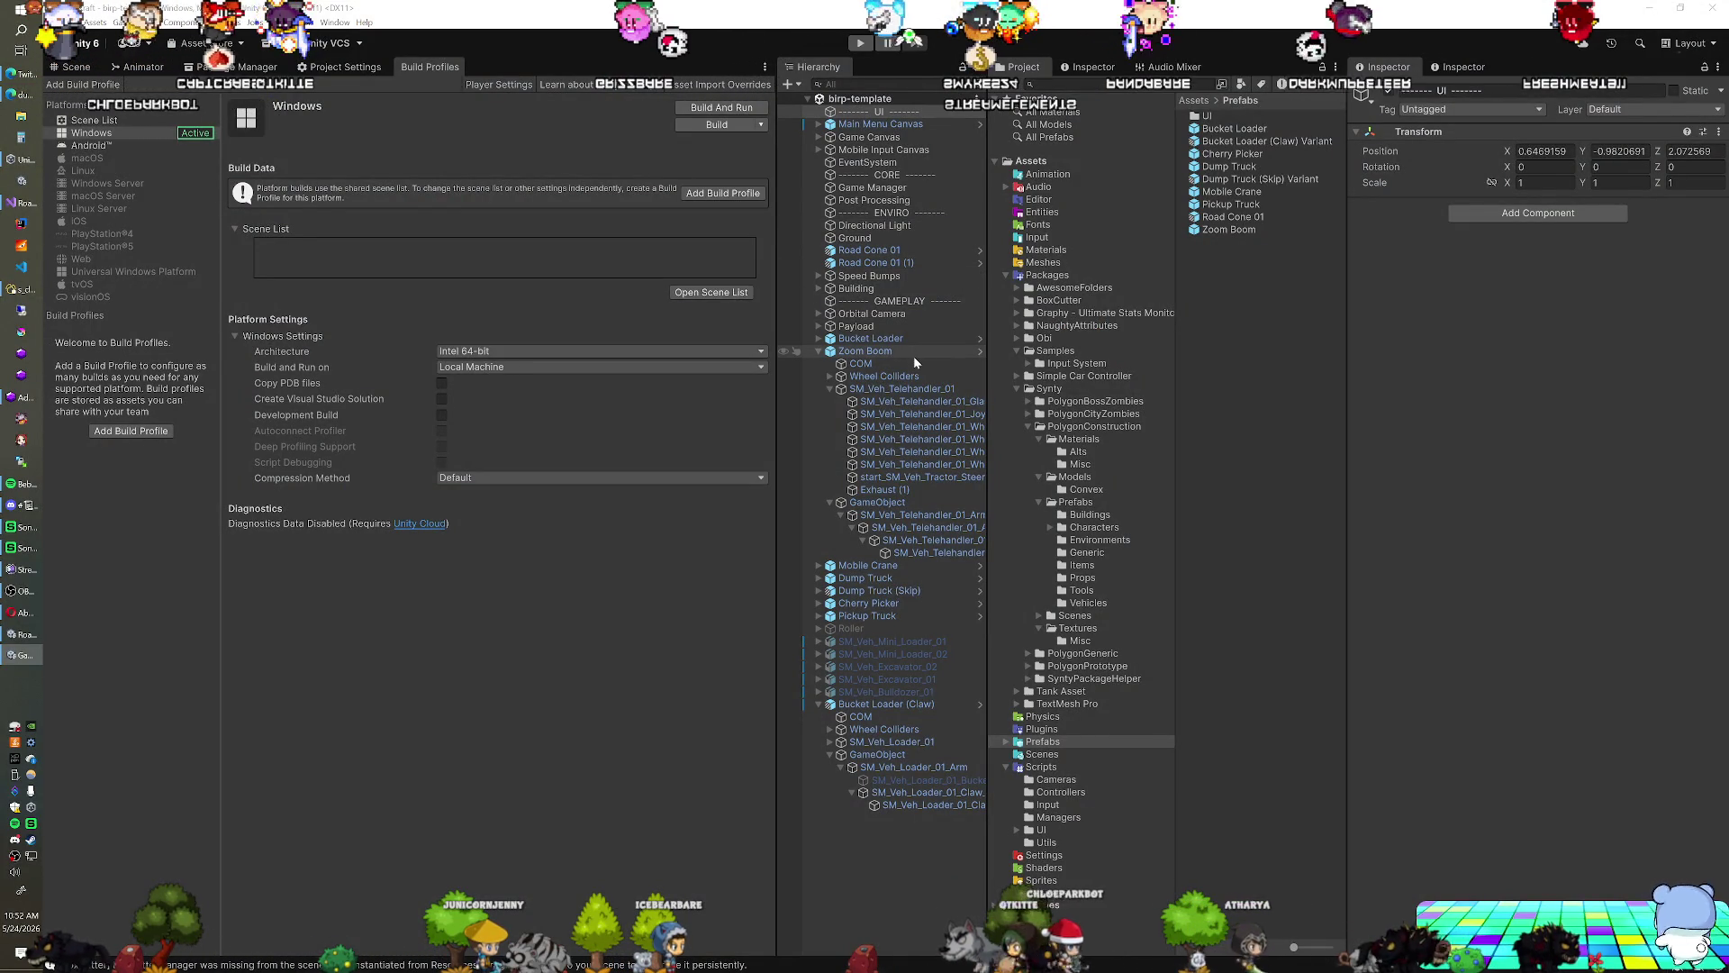
Select Bucket Loader (Claw), then the Pickup Truck, to show the truck's settings in the Inspector
click(895, 615)
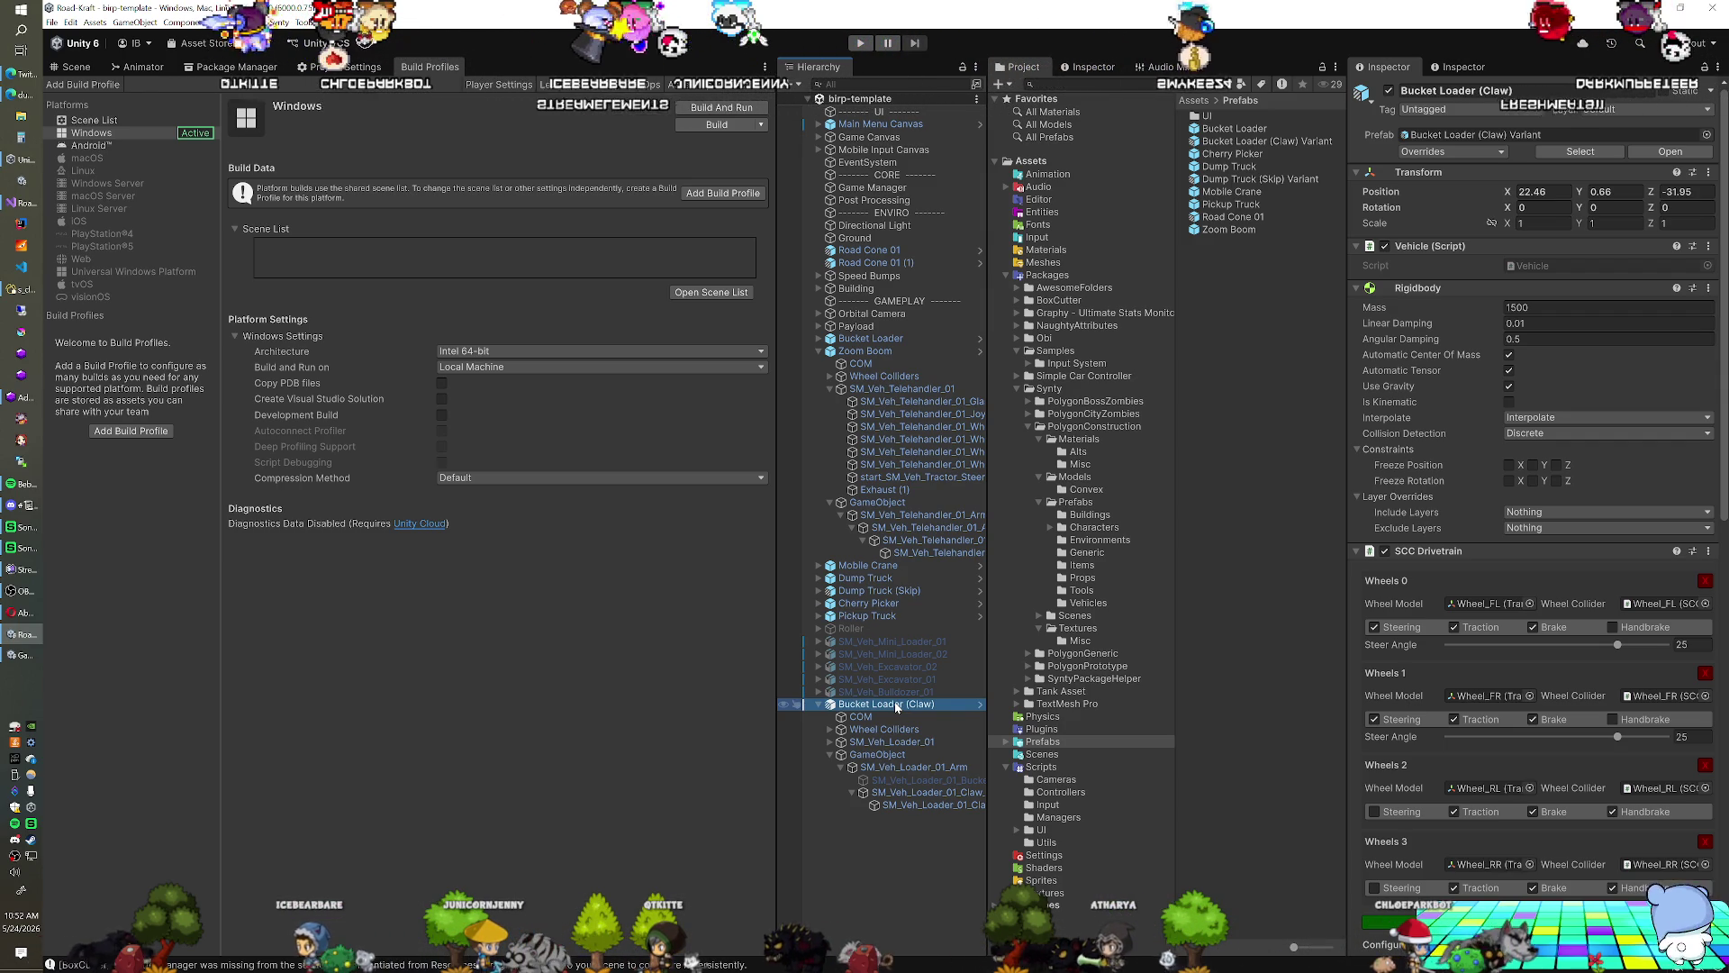
click(912, 621)
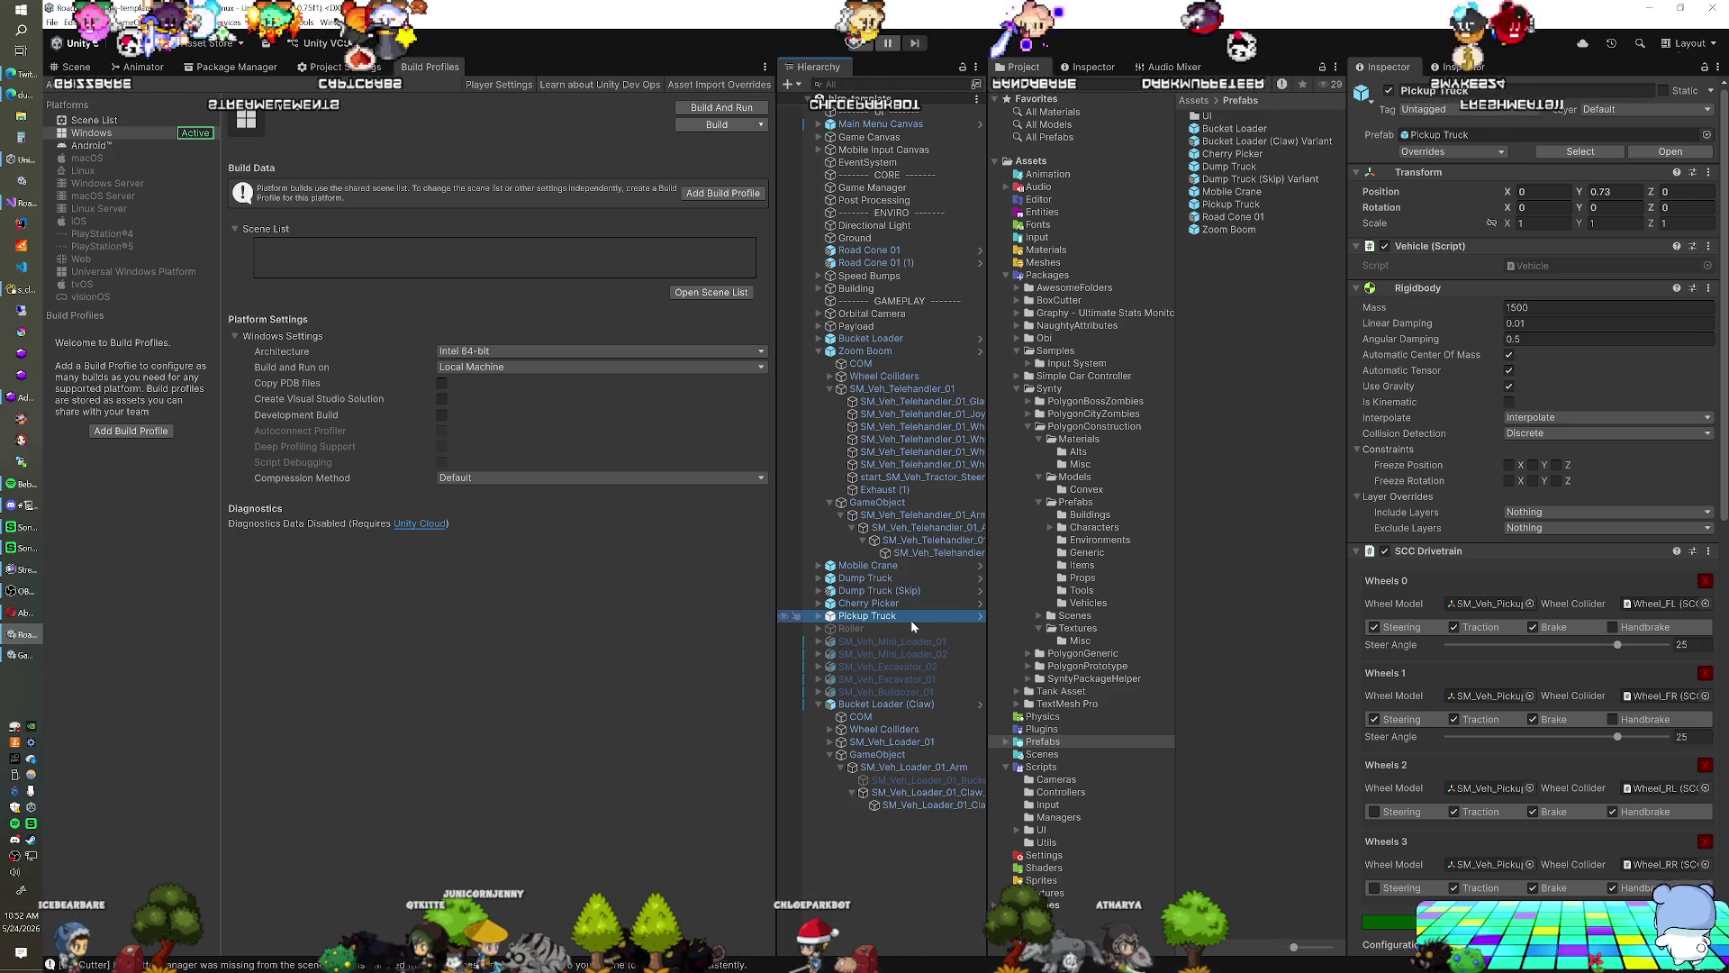
click(911, 619)
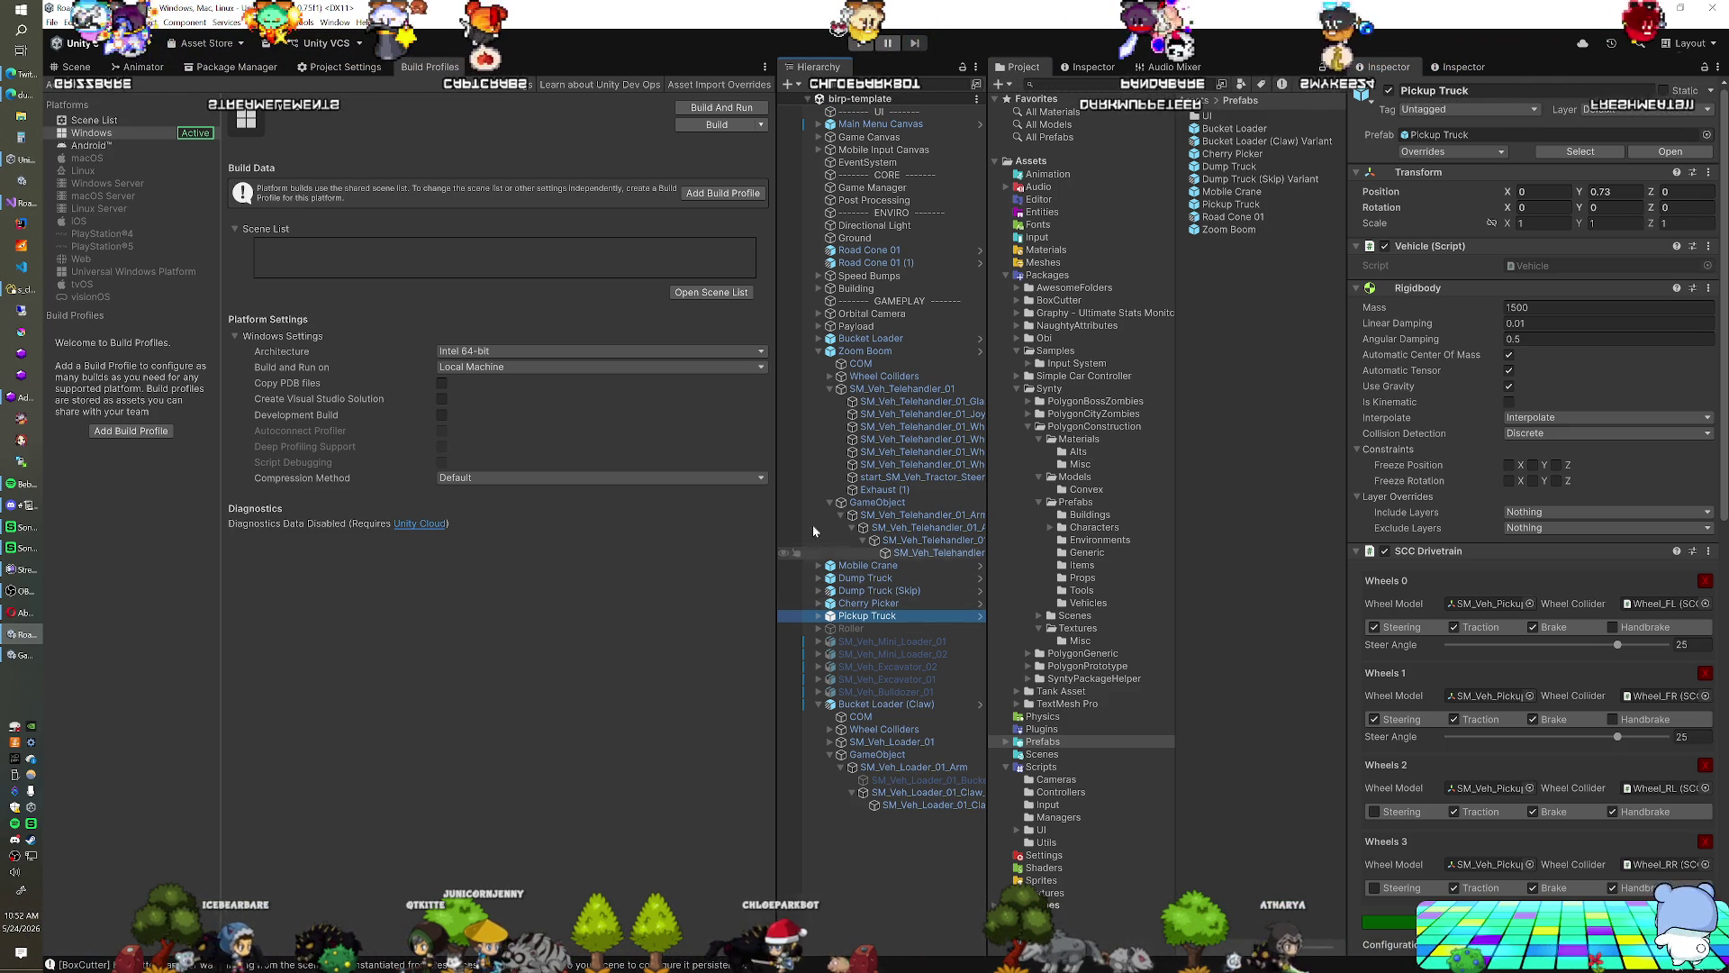
In the Scene view, frame the Pickup Truck, then frame and orbit around the claw loader
click(79, 69)
key(f)
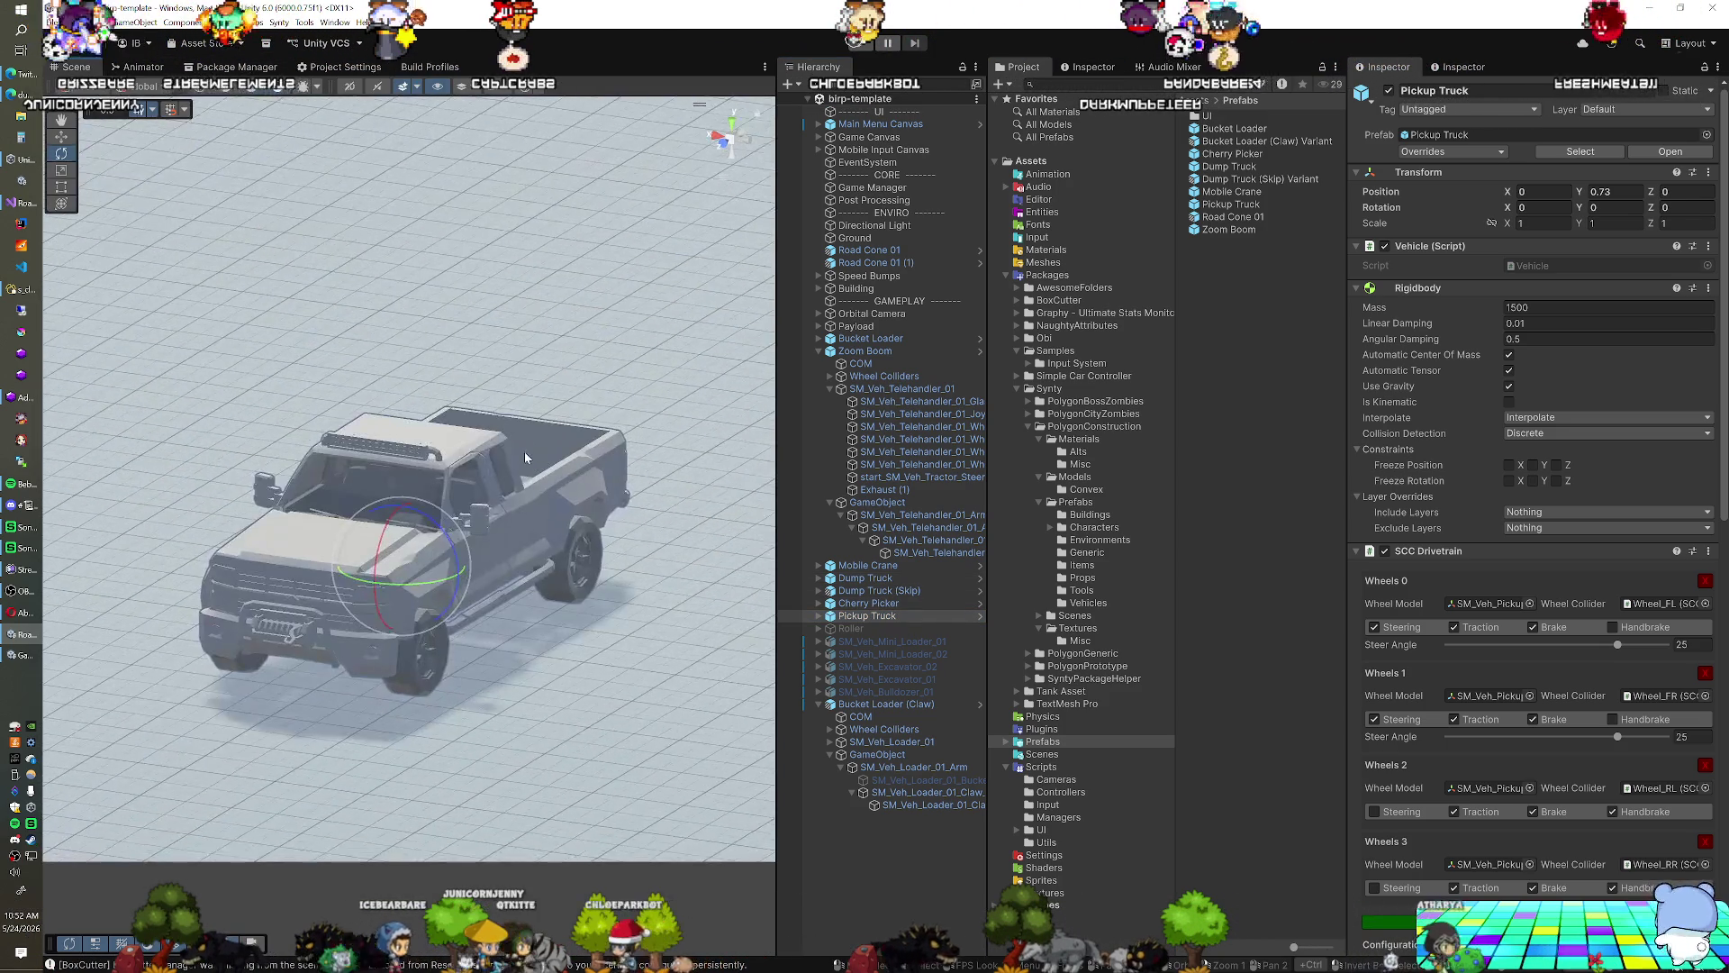
drag(343, 435, 527, 485)
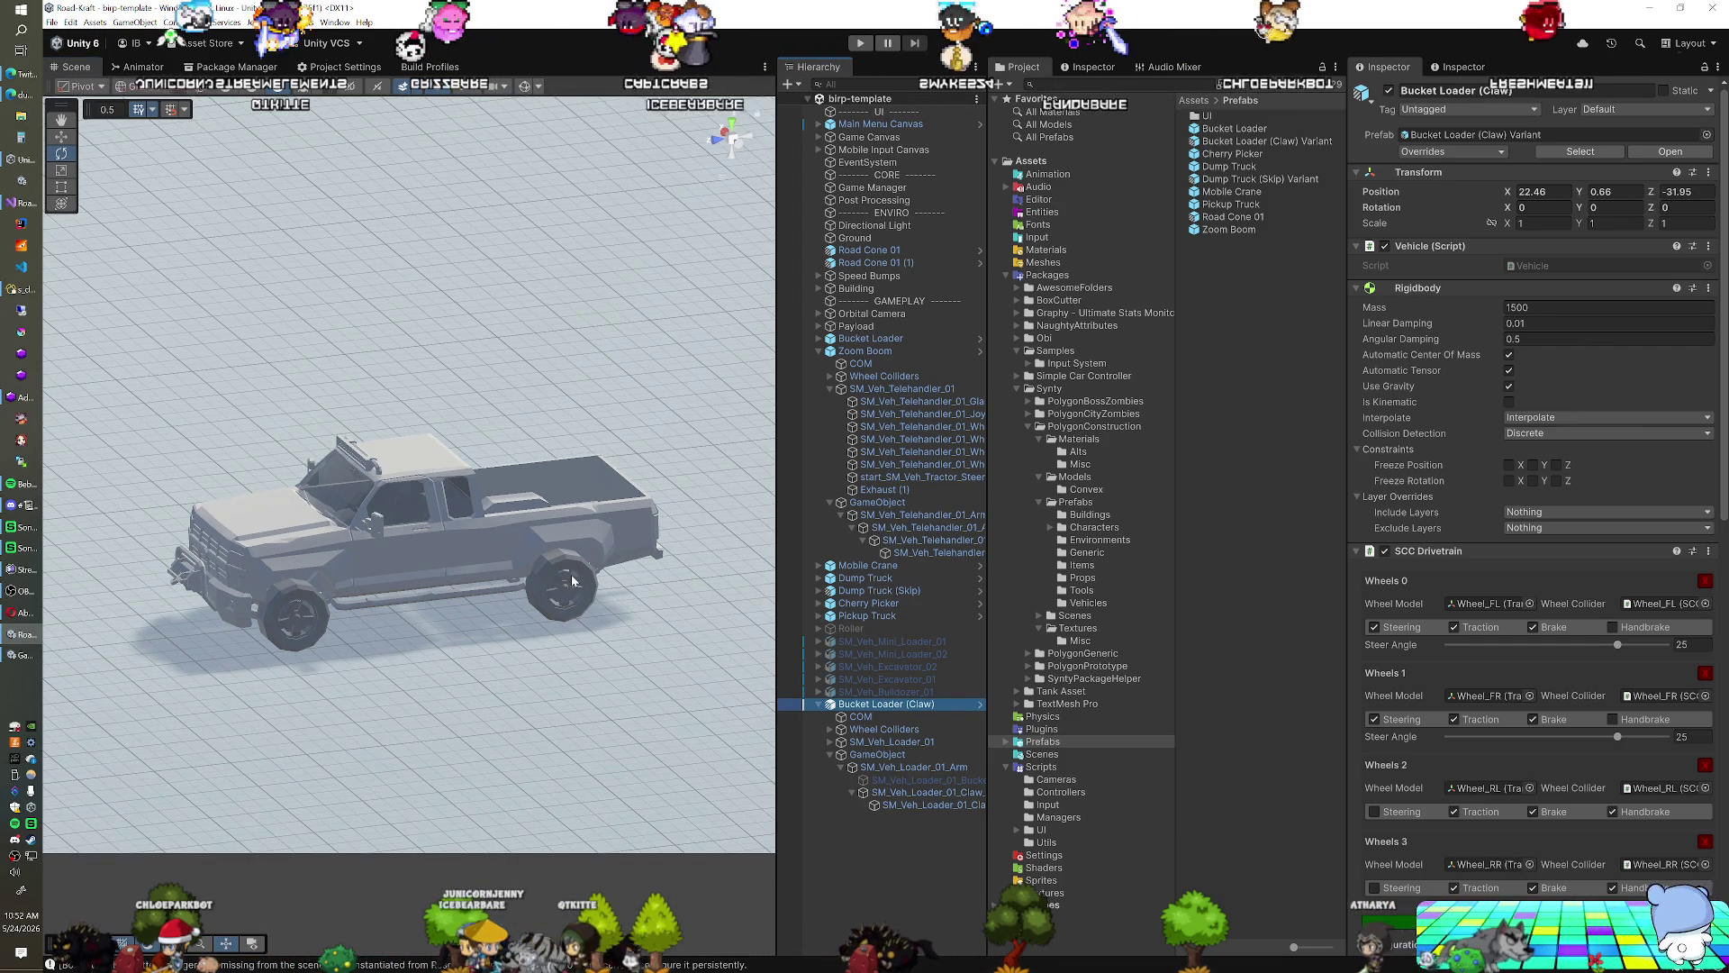
key(f)
drag(571, 581, 469, 594)
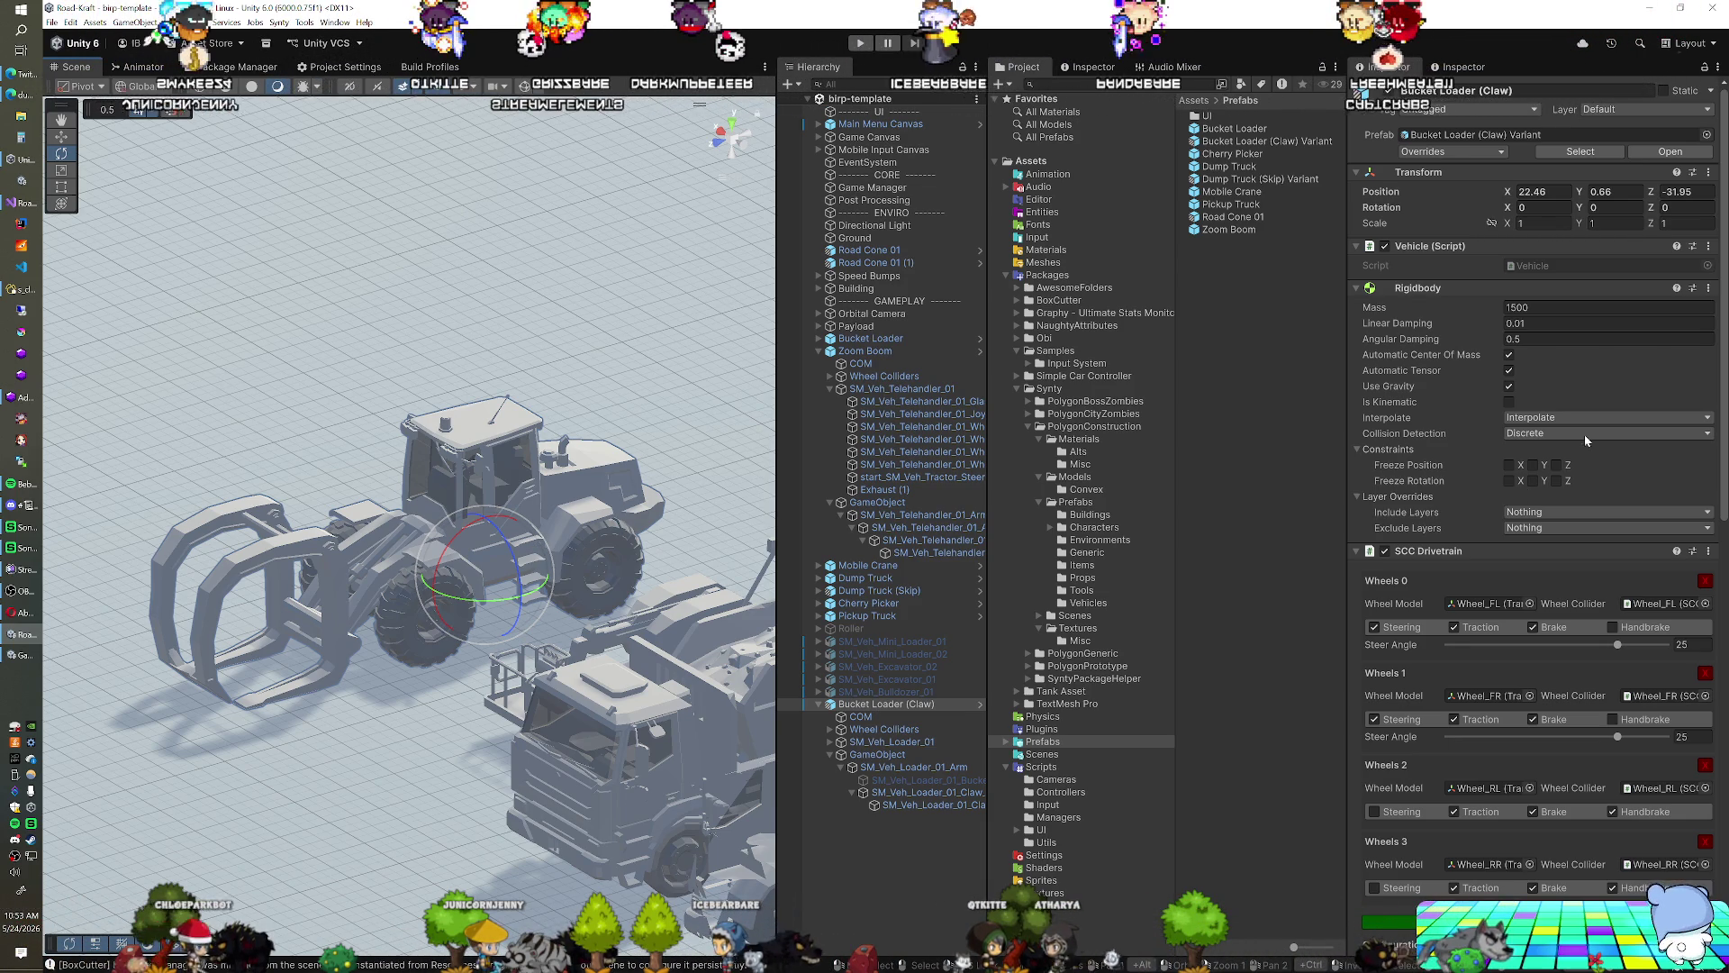
Change the claw loader's Rigidbody mass from 1500 to 15000 and enter Play mode
click(1556, 308)
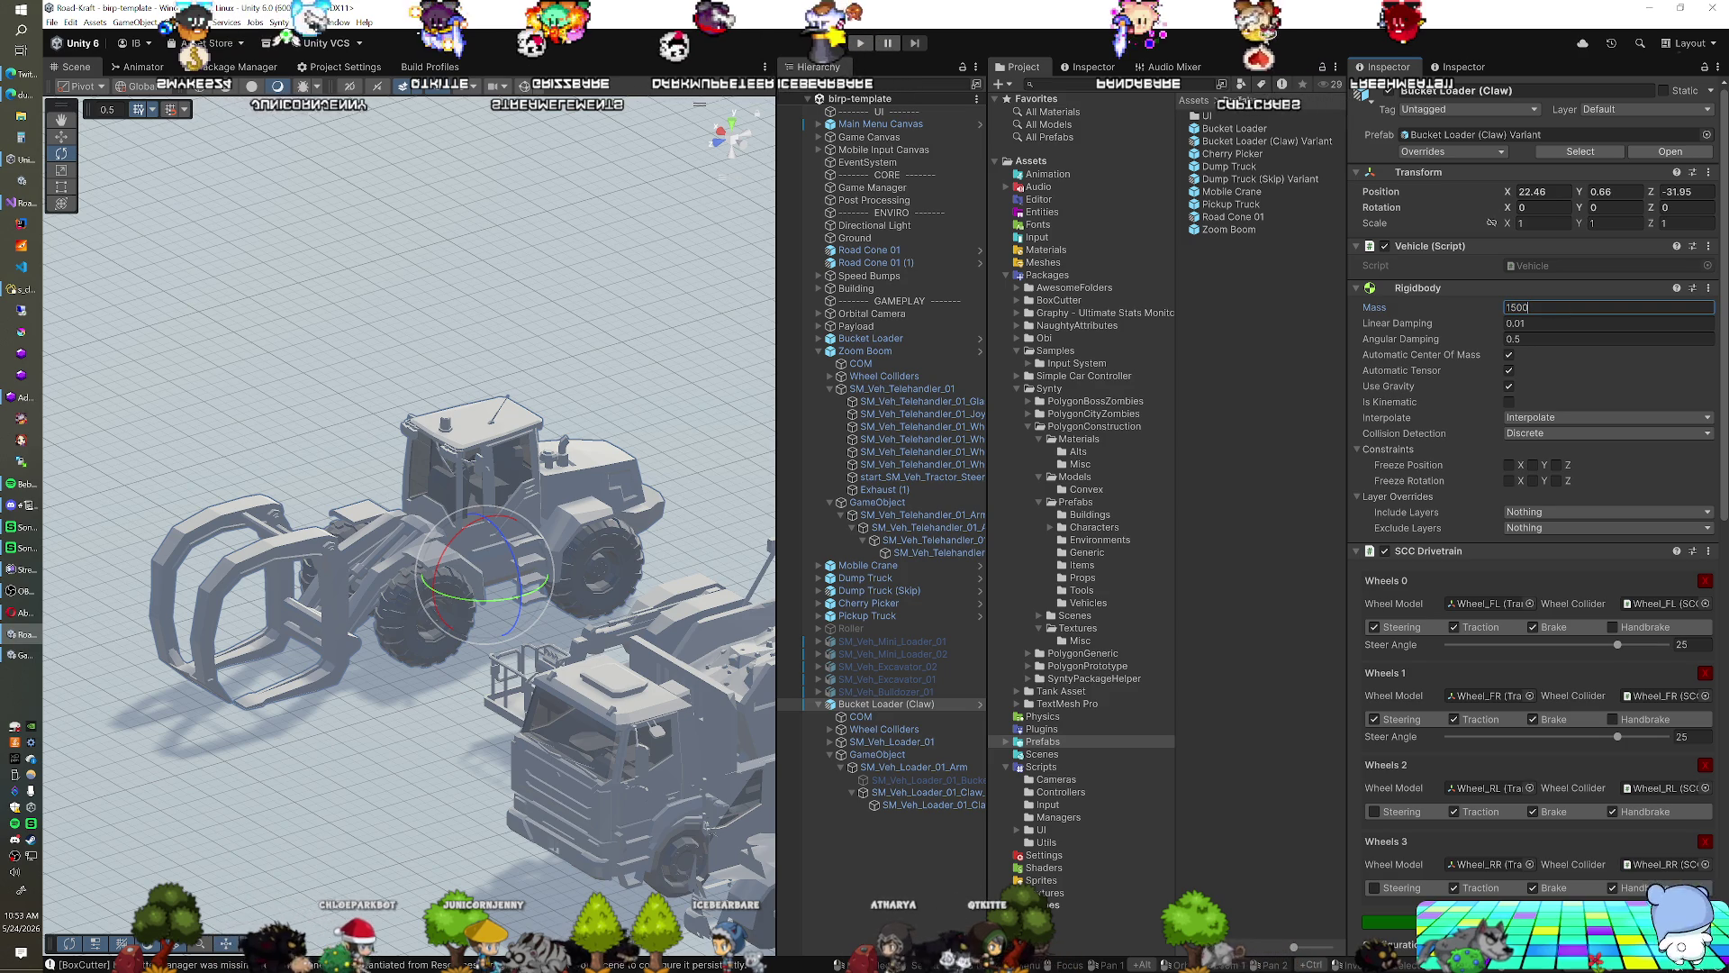
text(0)
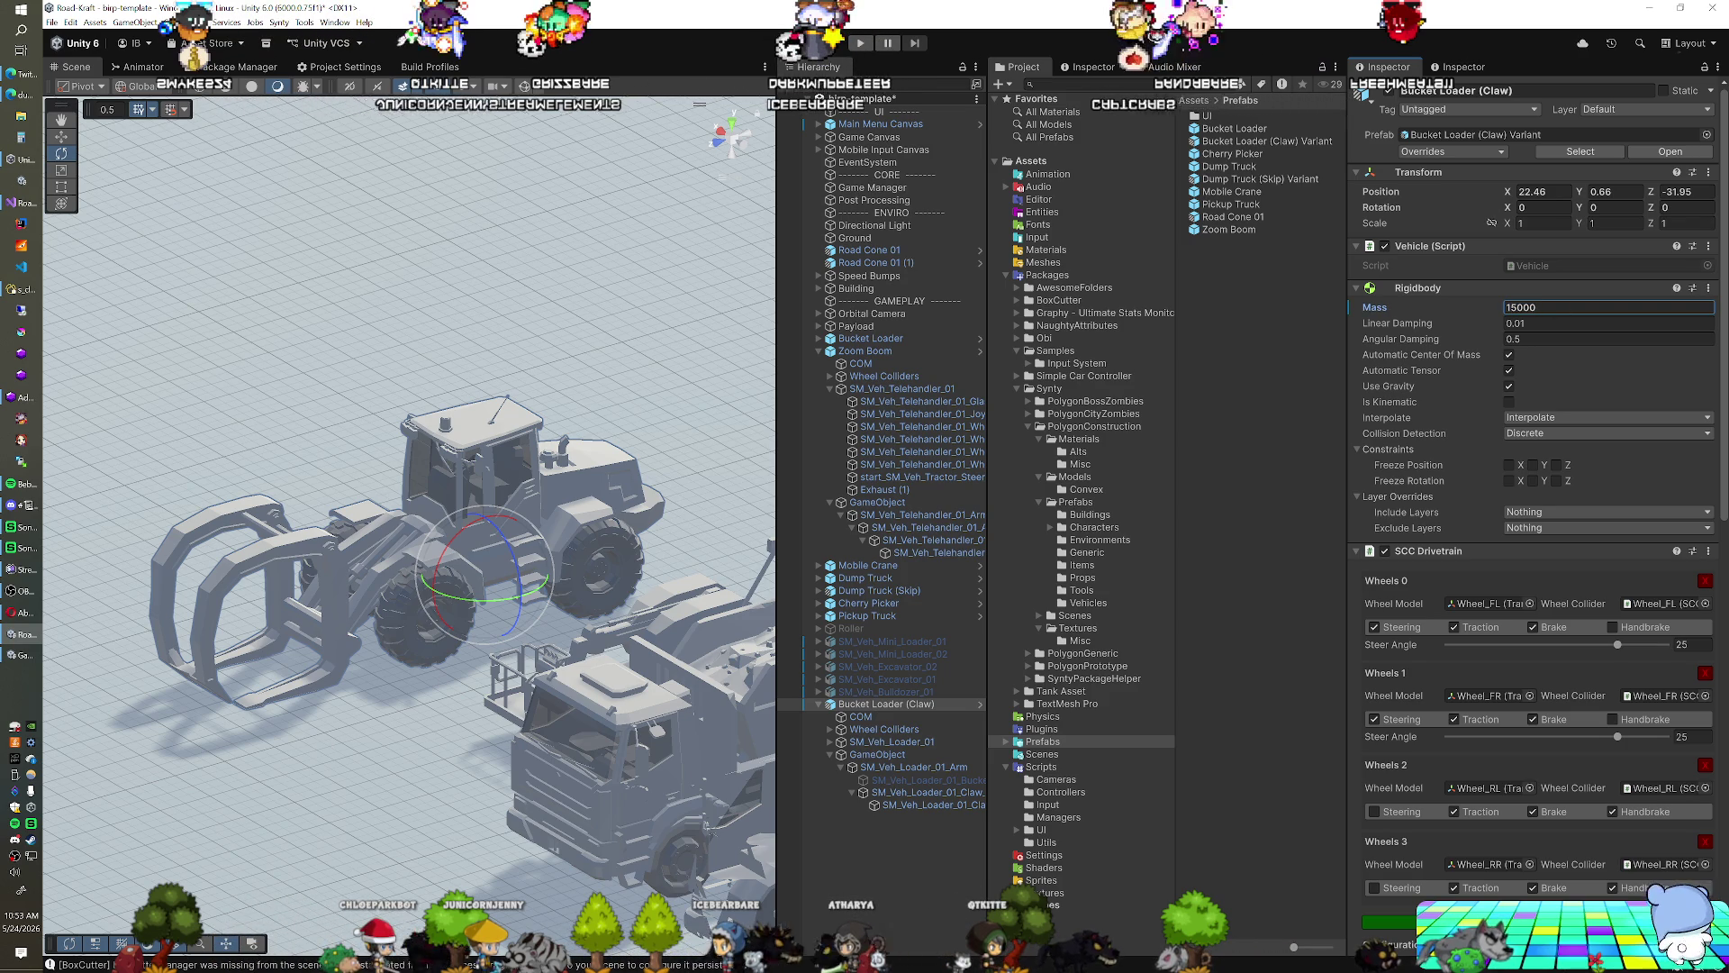
key(ctrl+p)
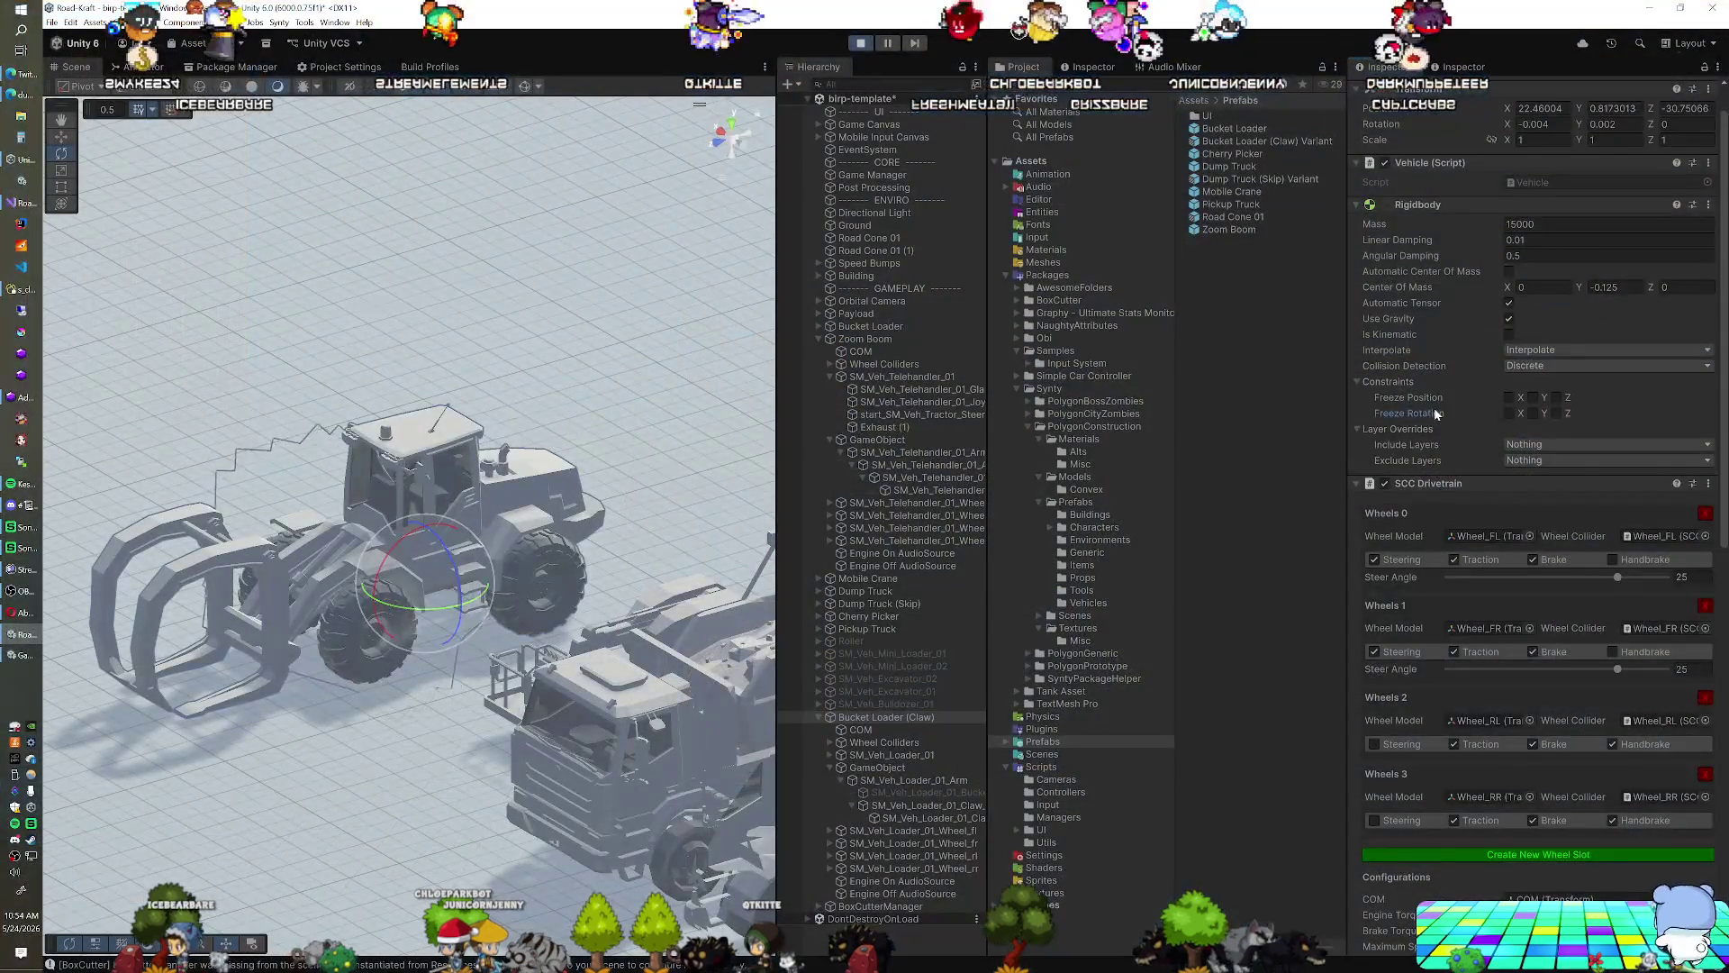
Select wheel colliders Wheel_FL–RR and set their Forward Friction Extremum Value to 0.1
scroll(1434, 413, down, 5)
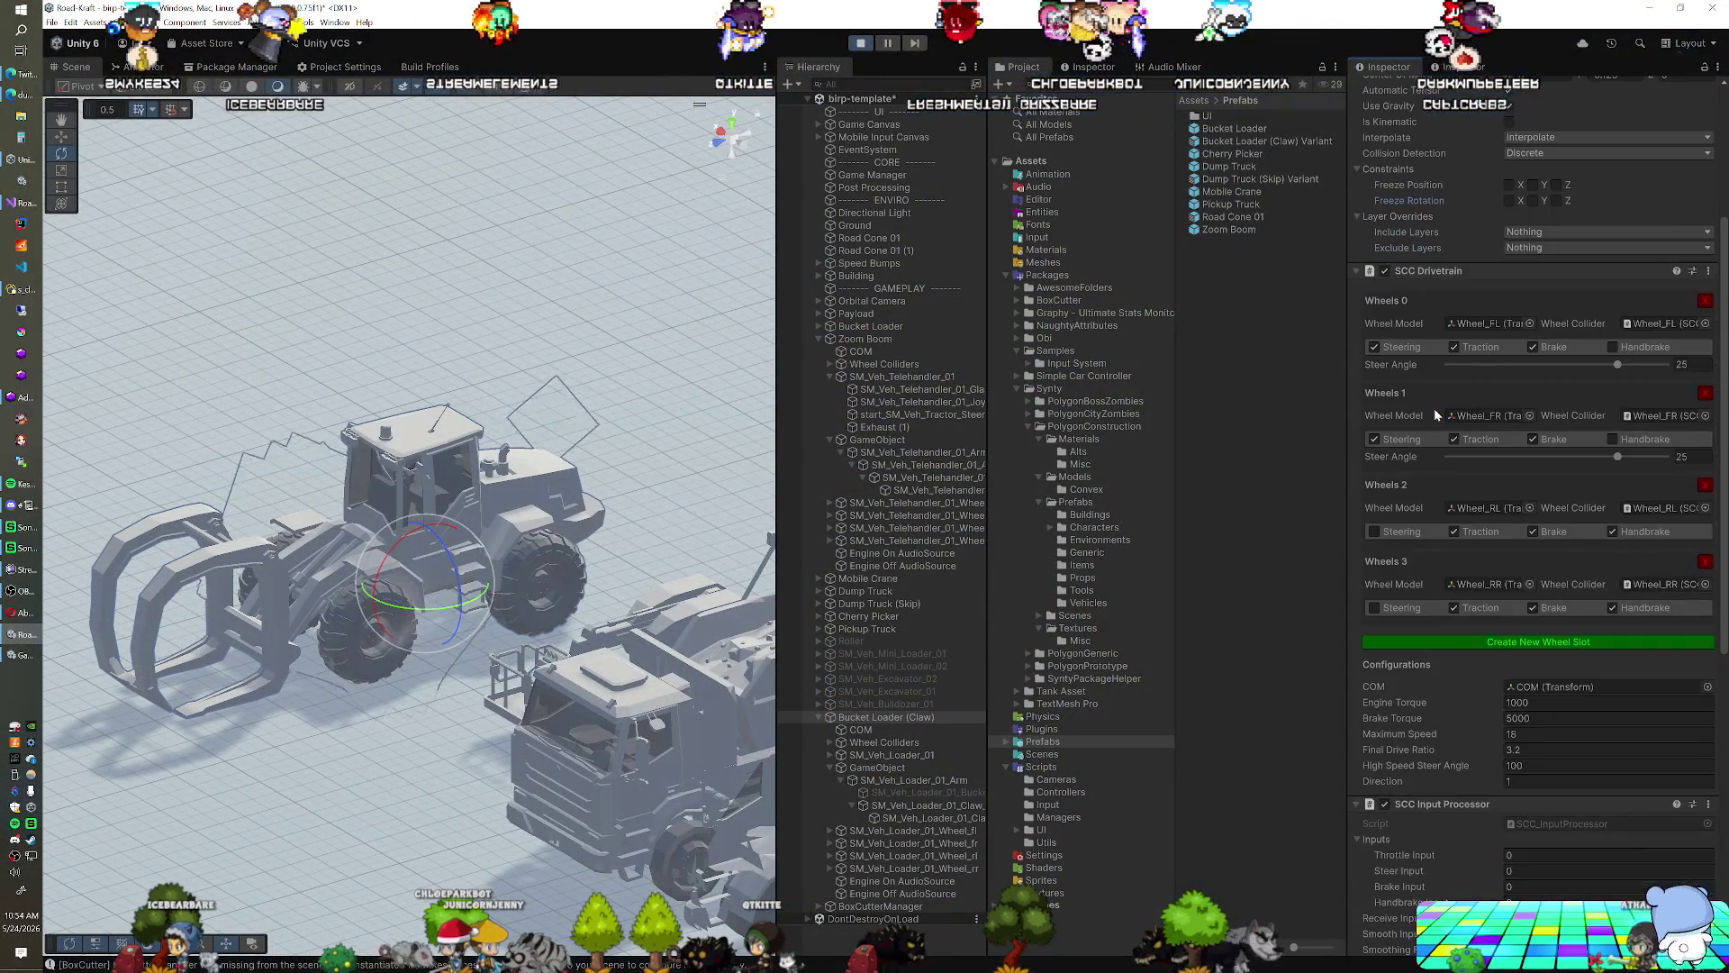
scroll(1434, 413, down, 1)
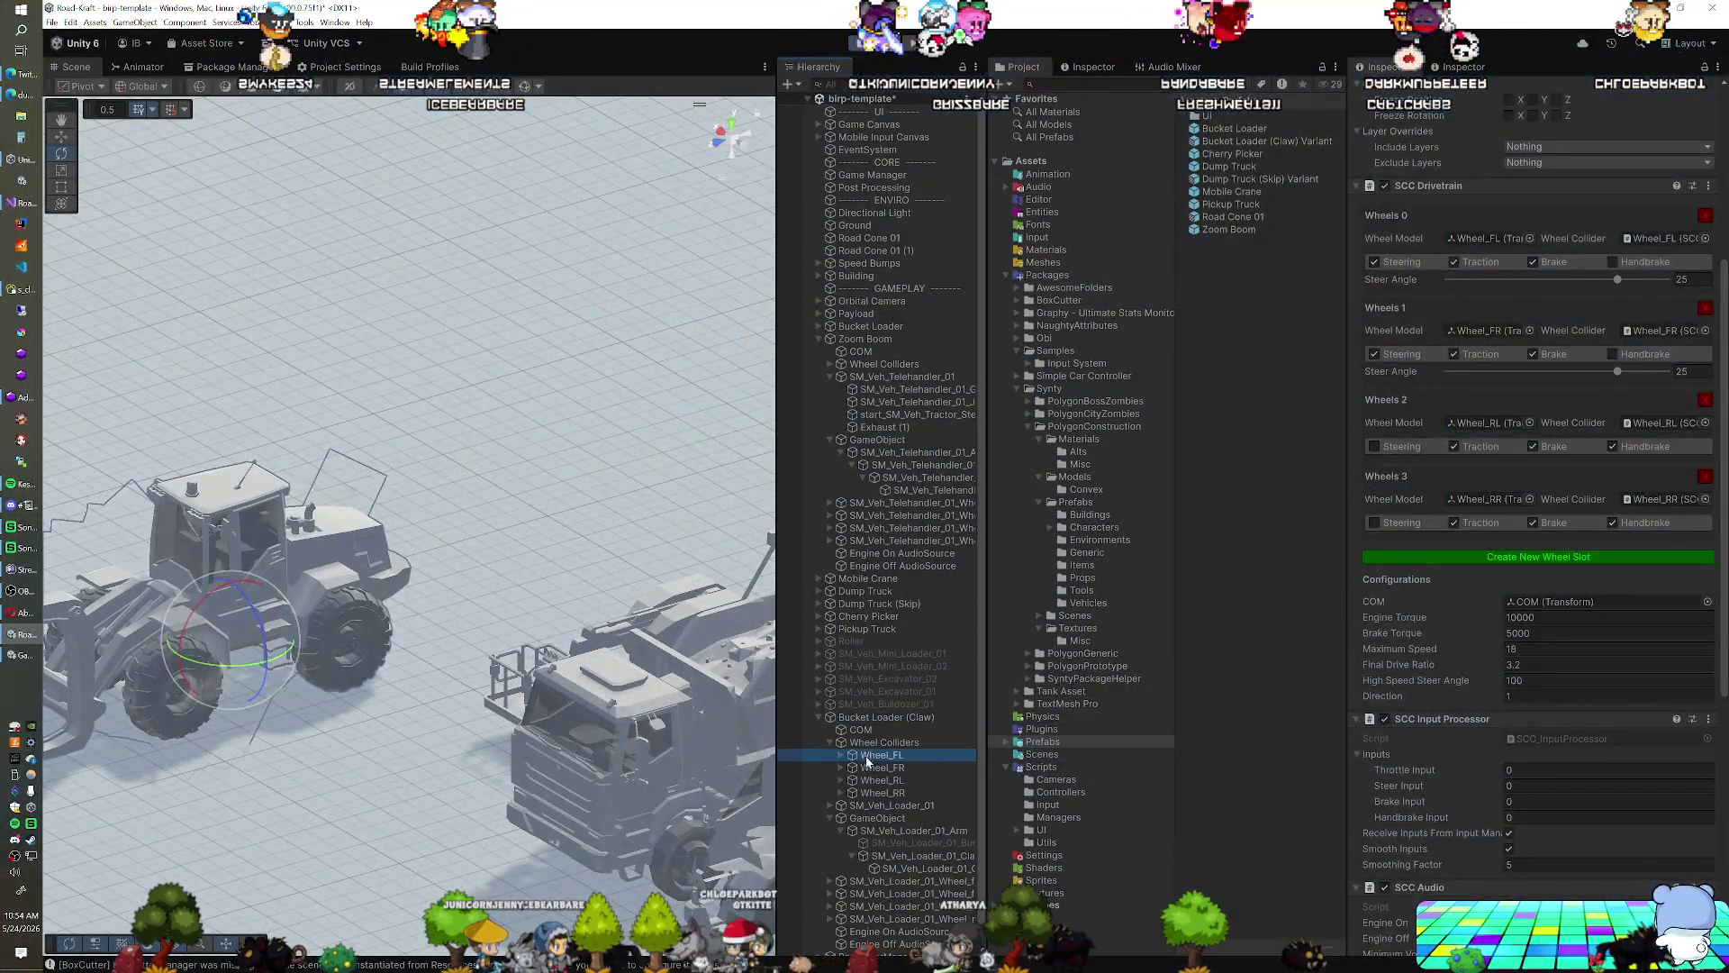
click(878, 754)
shift+click(882, 793)
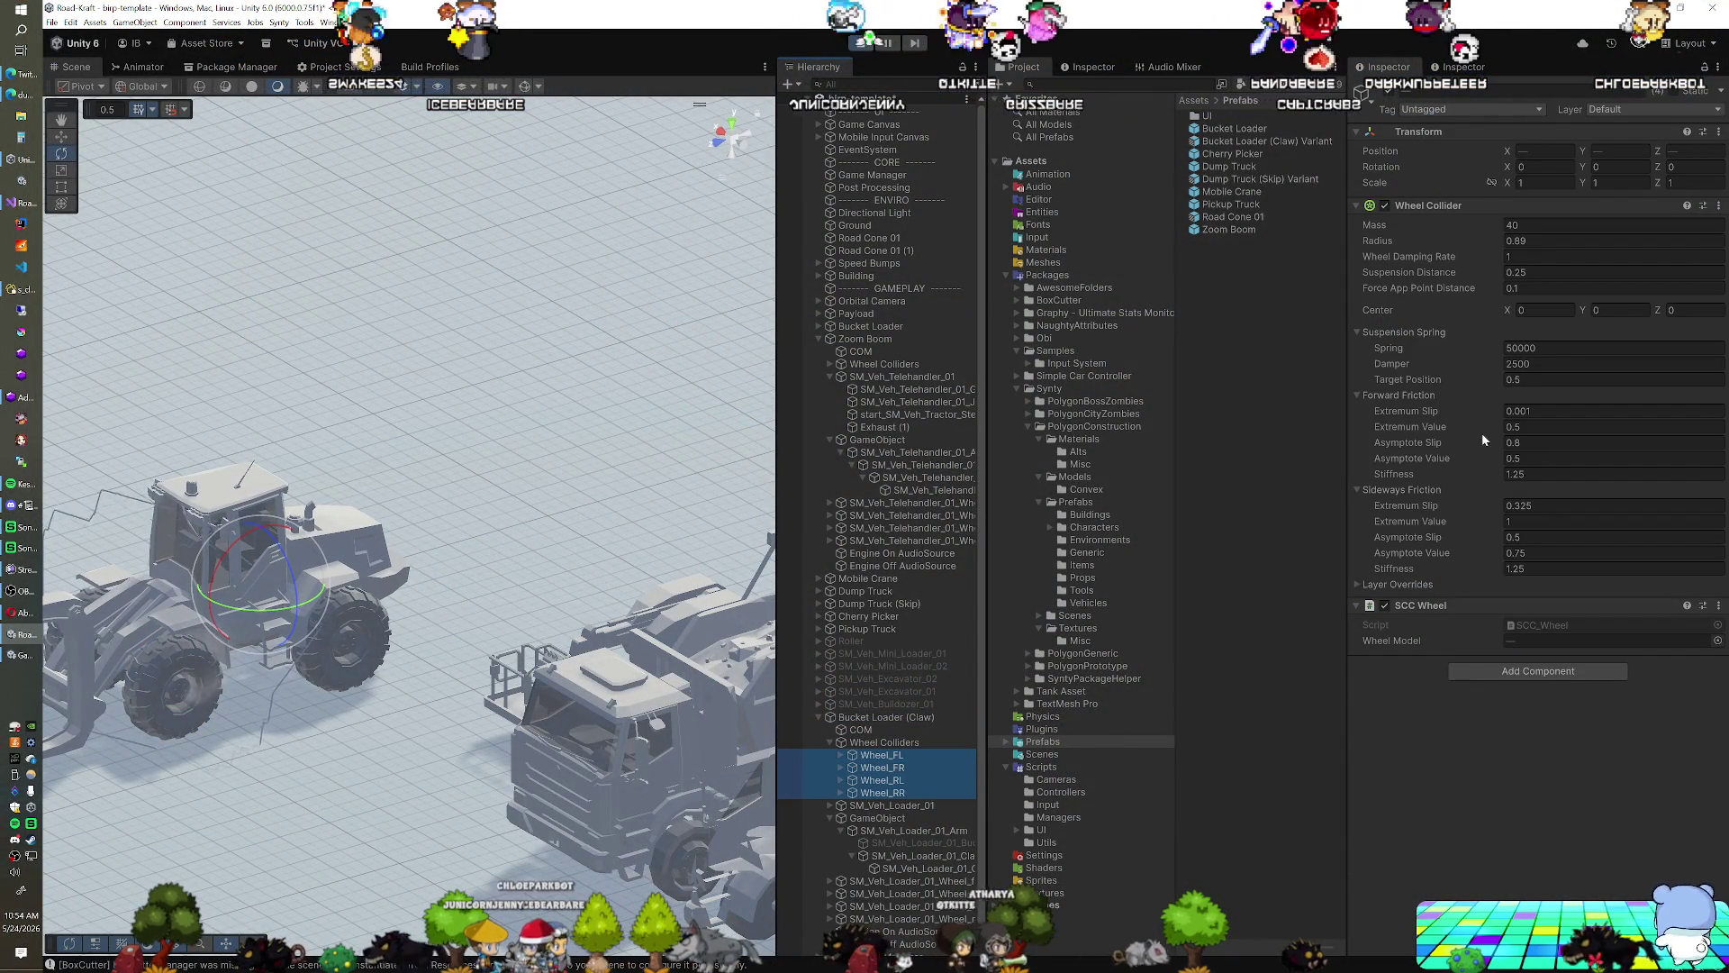
click(1509, 429)
text(0.1)
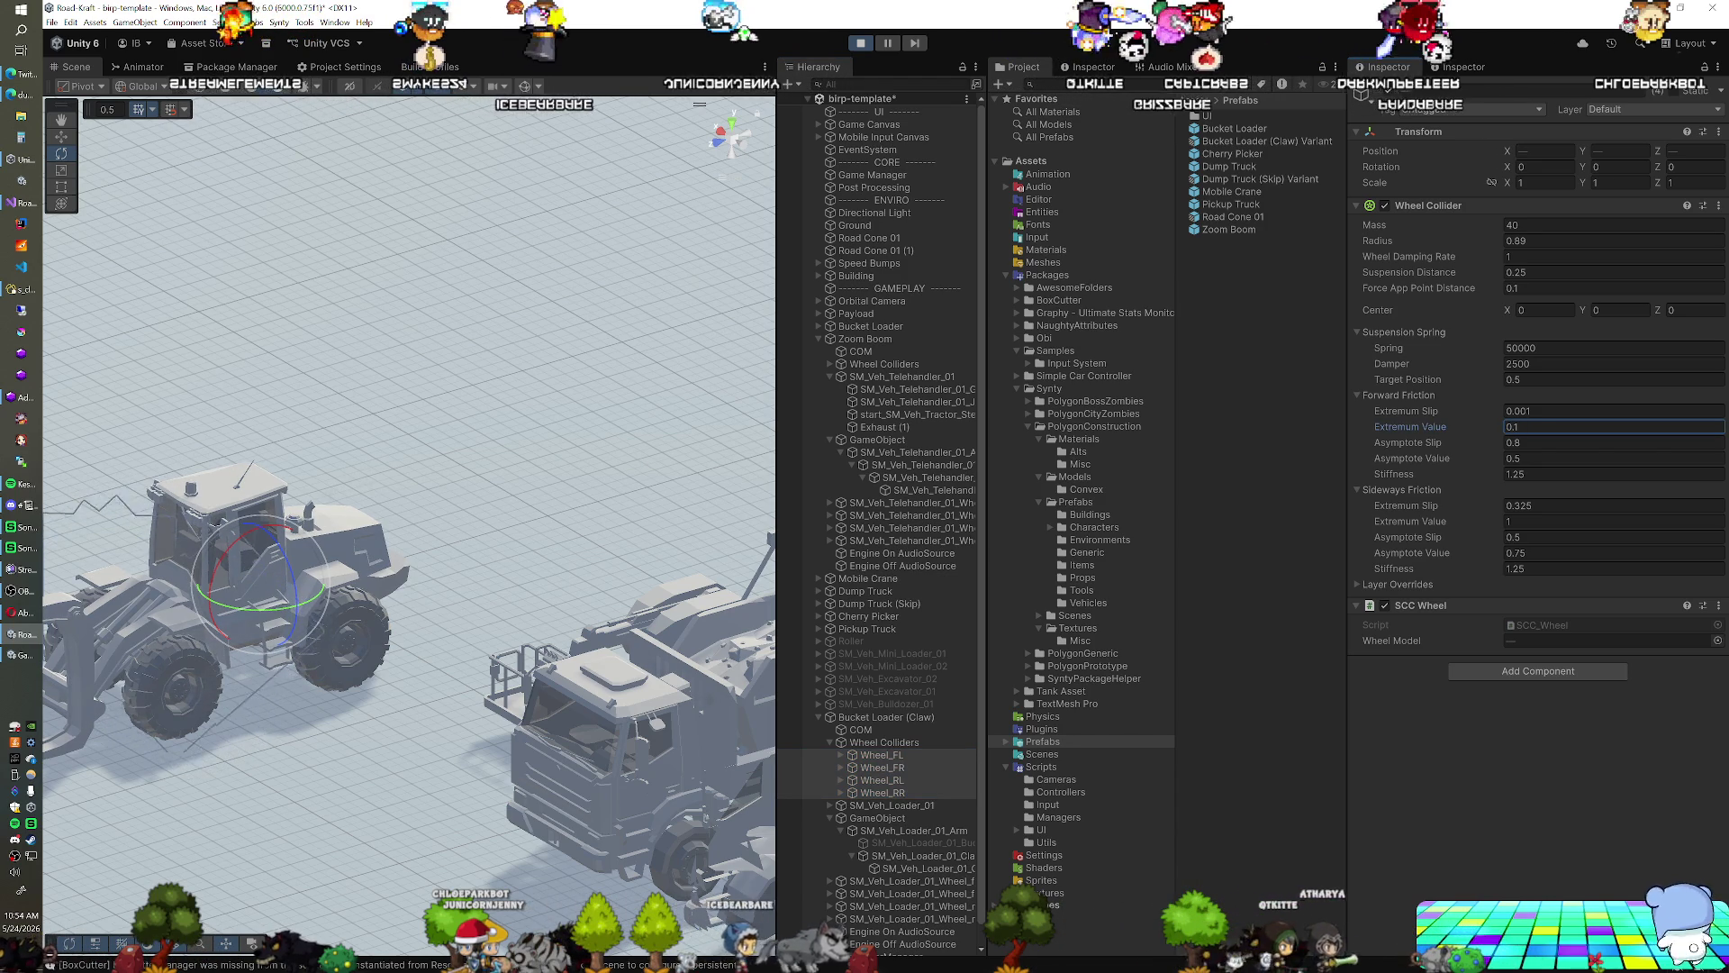
click(878, 111)
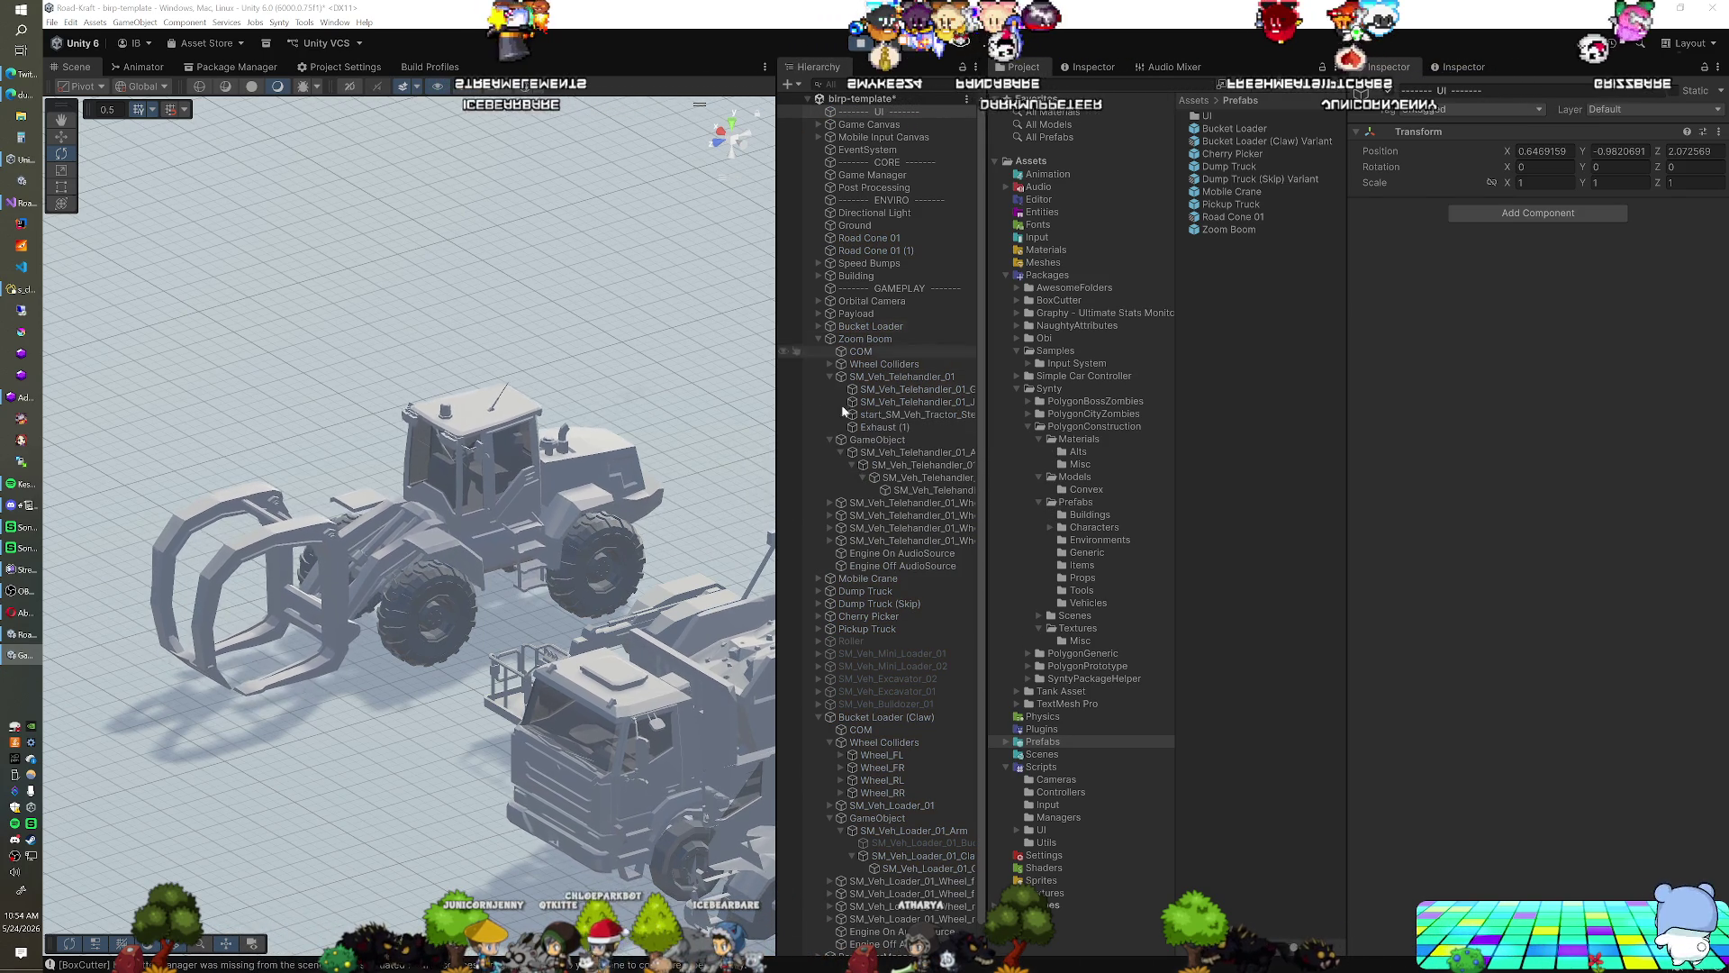
Select Bucket Loader (Claw) and bring up options for its Rigidbody Mass of 15000
click(851, 629)
click(1558, 266)
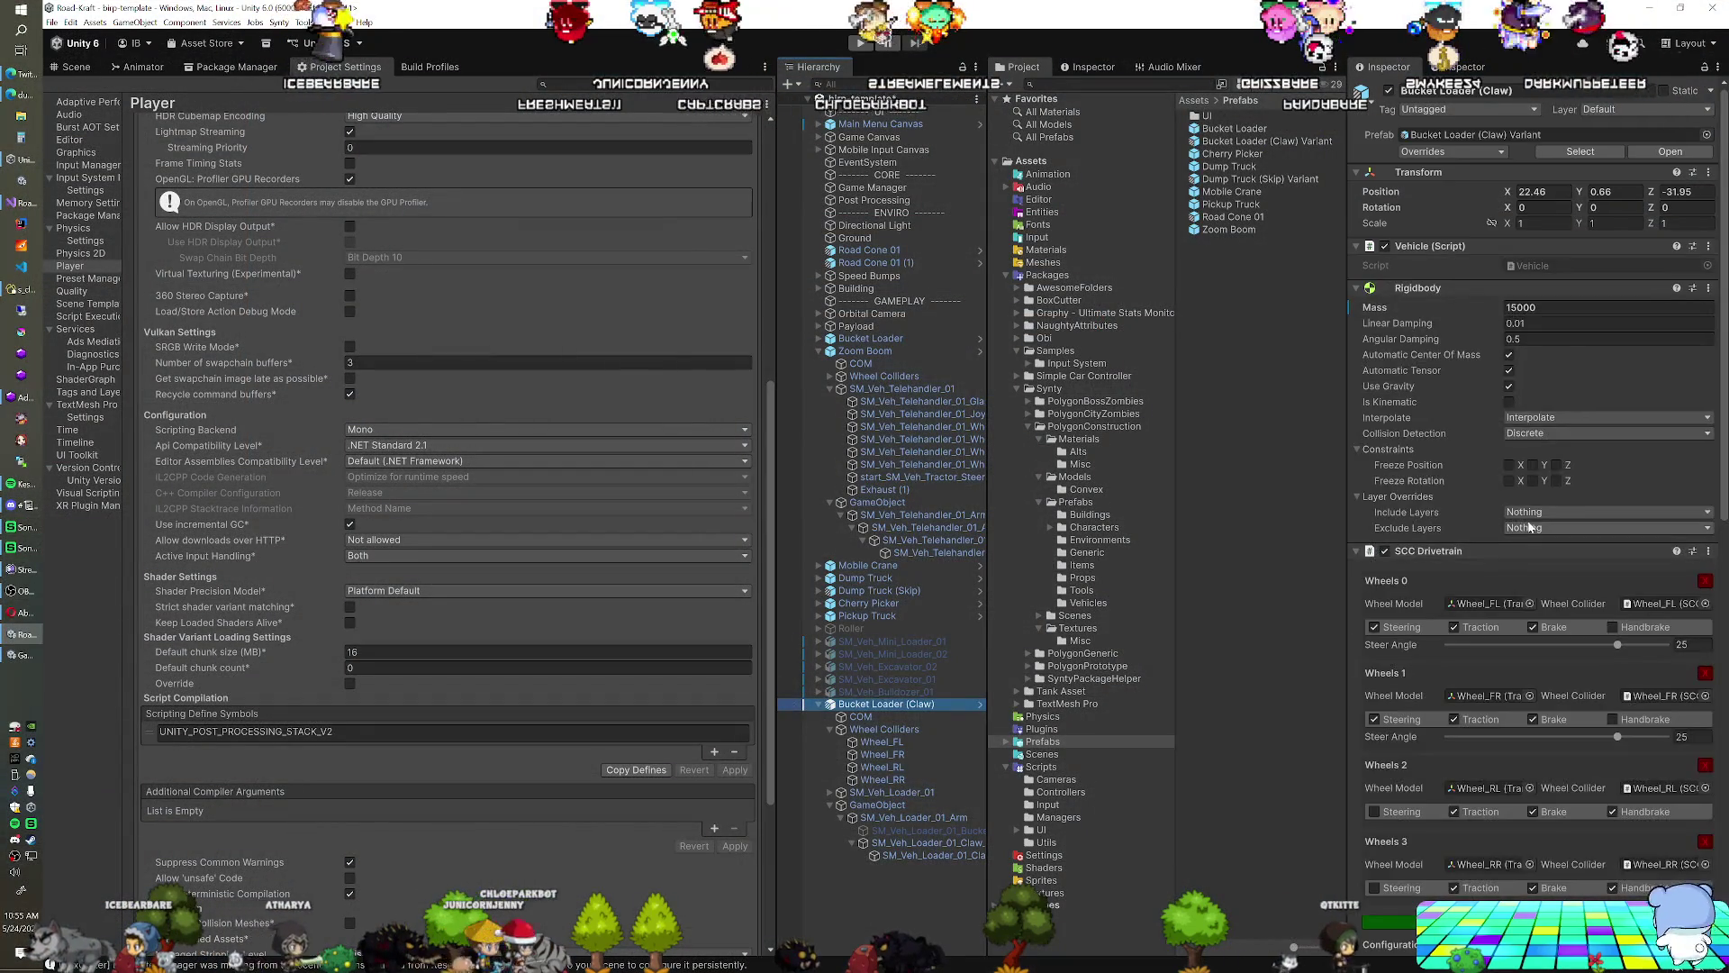
right_click(1378, 309)
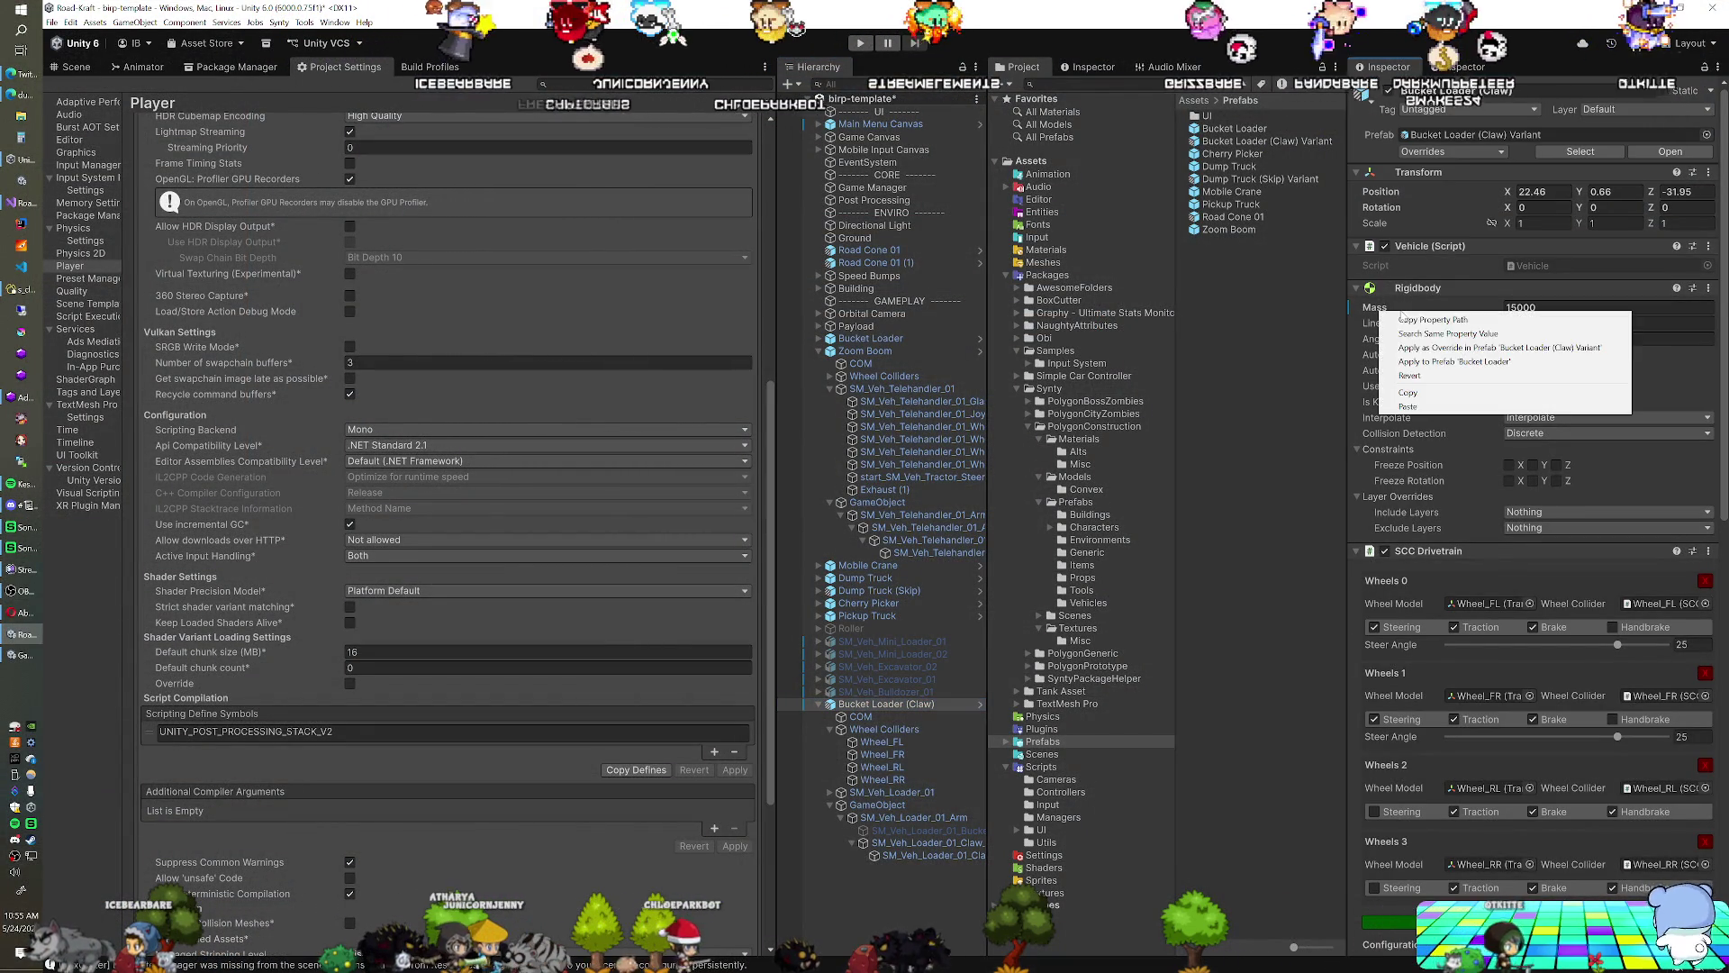
Revert the claw loader's Rigidbody Mass override back to 1500
click(1410, 375)
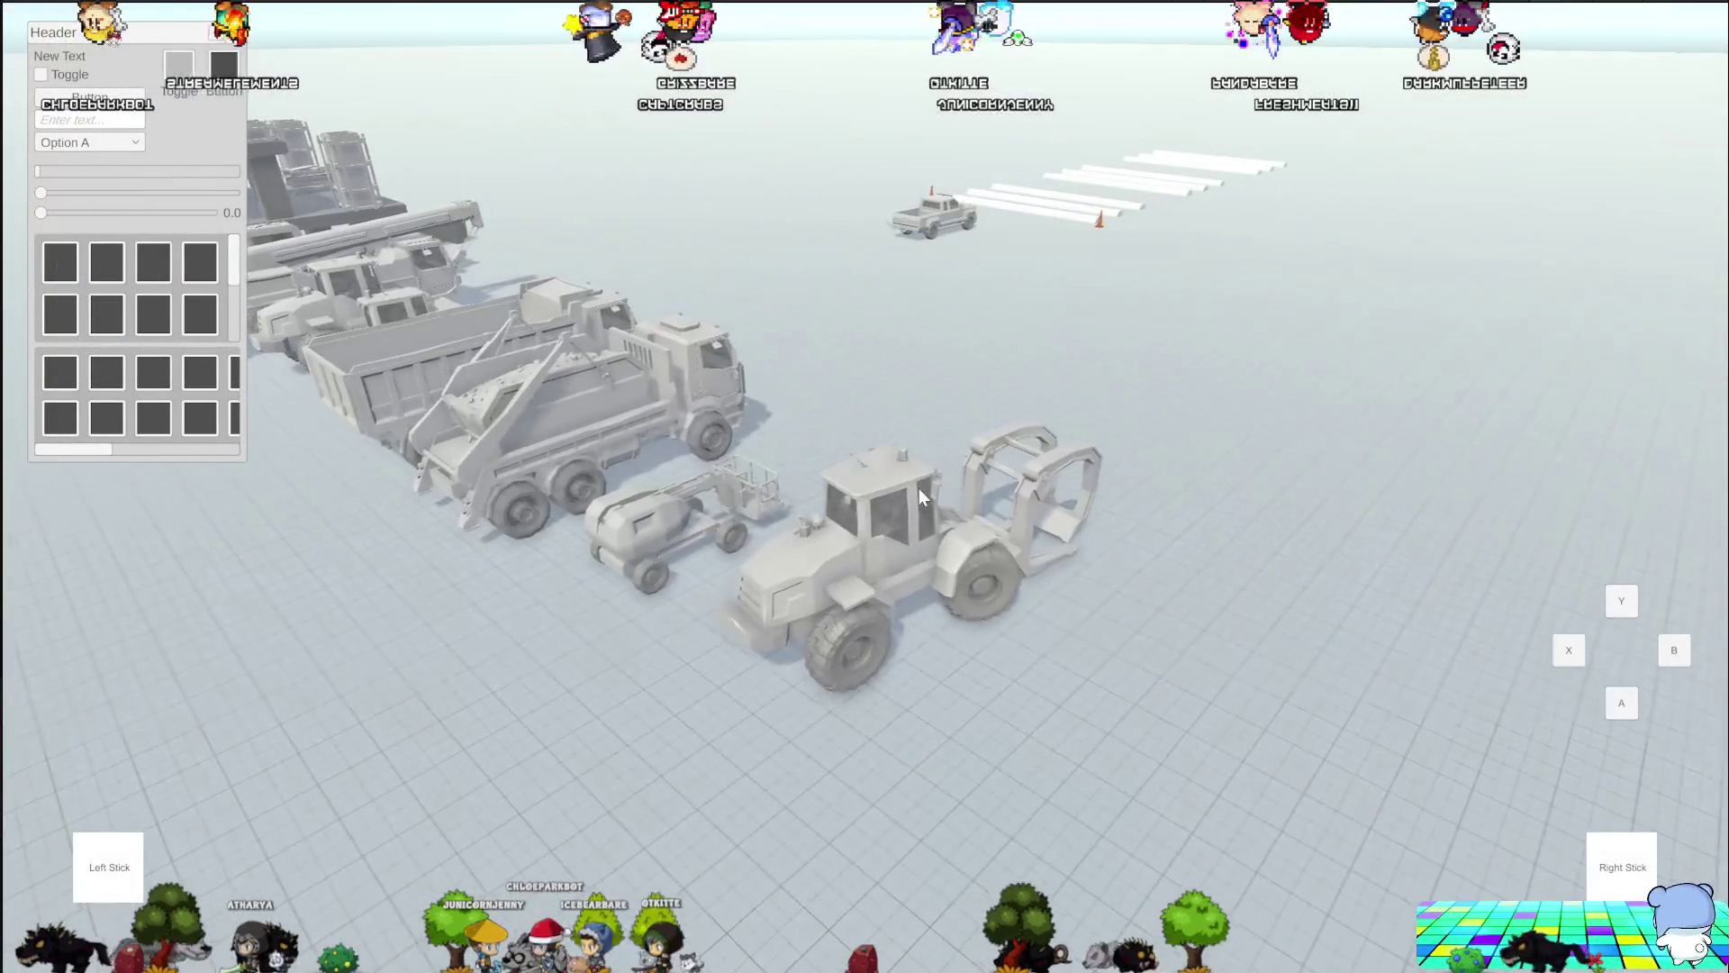
Drive the claw loader forward, turning left then right, until it reaches the pickup truck
key(w)
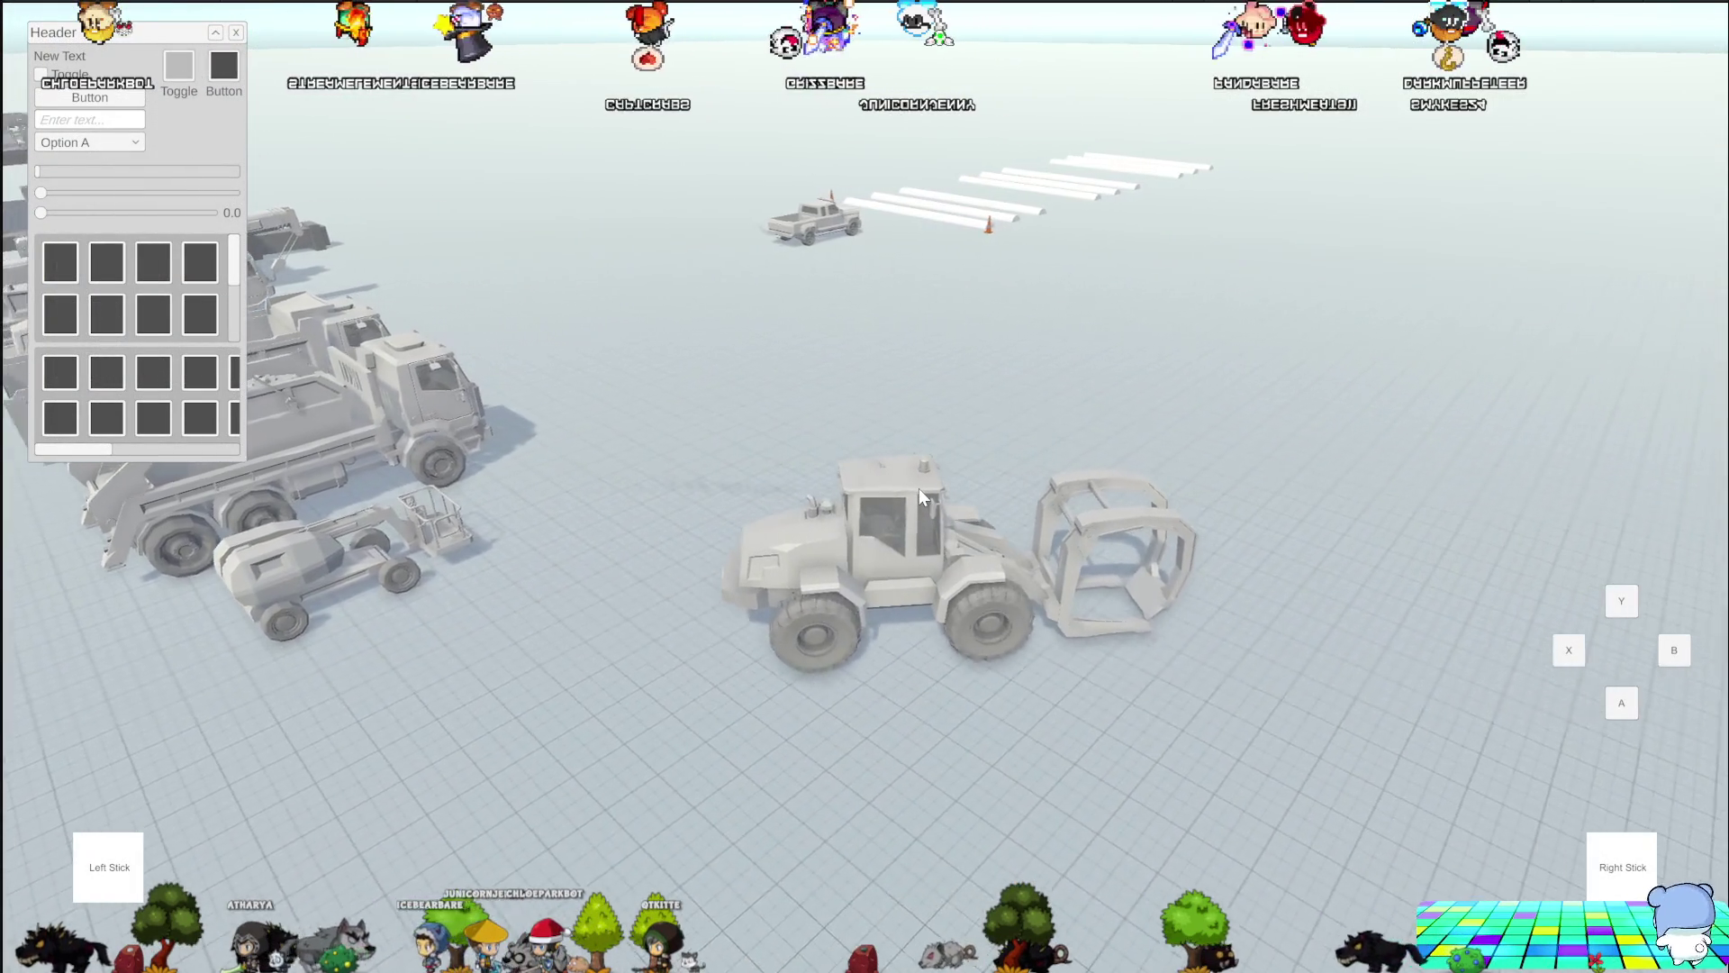
key(a)
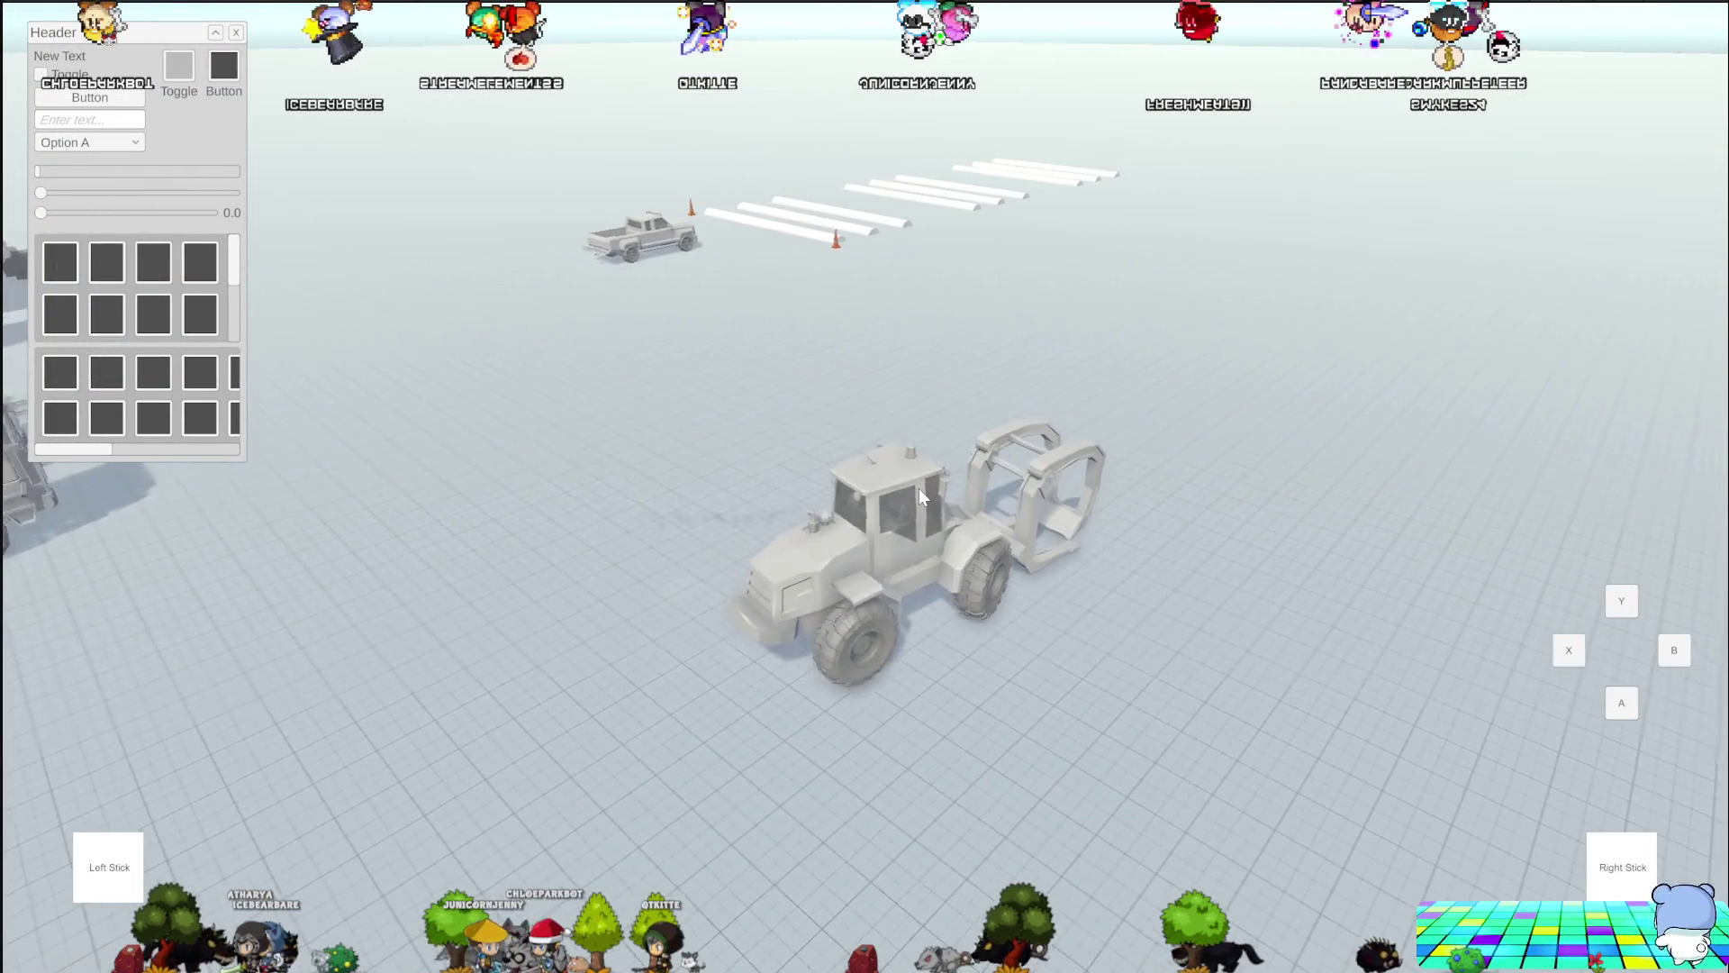
key(a)
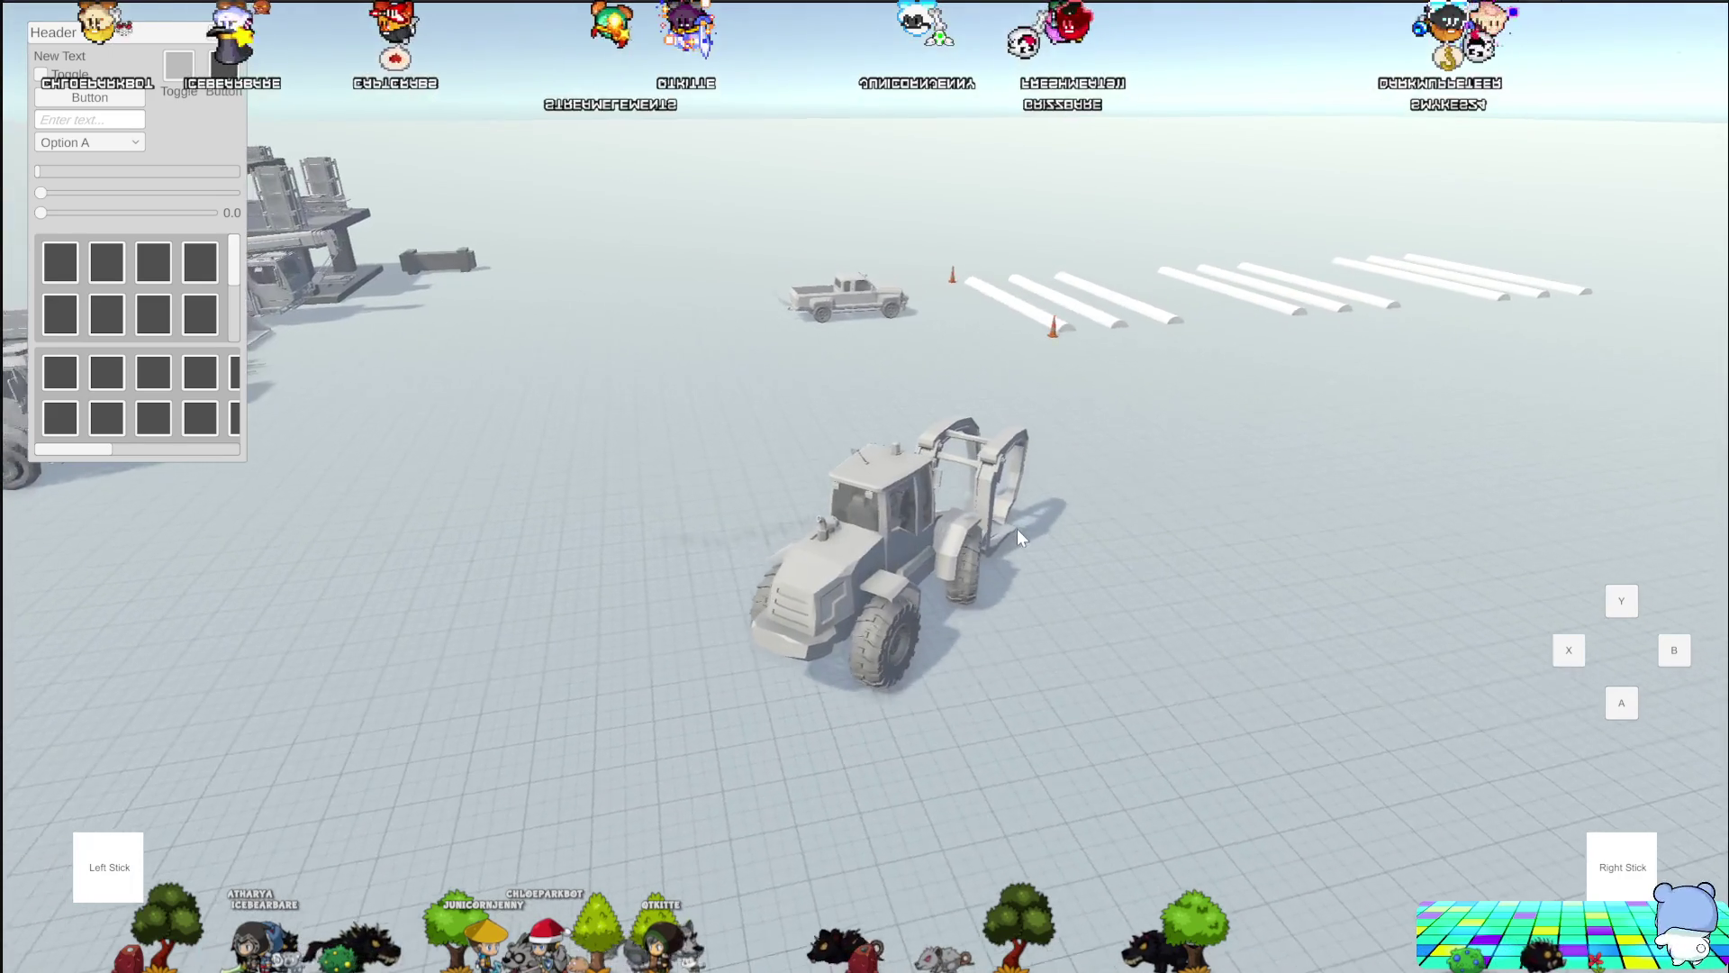
key(w)
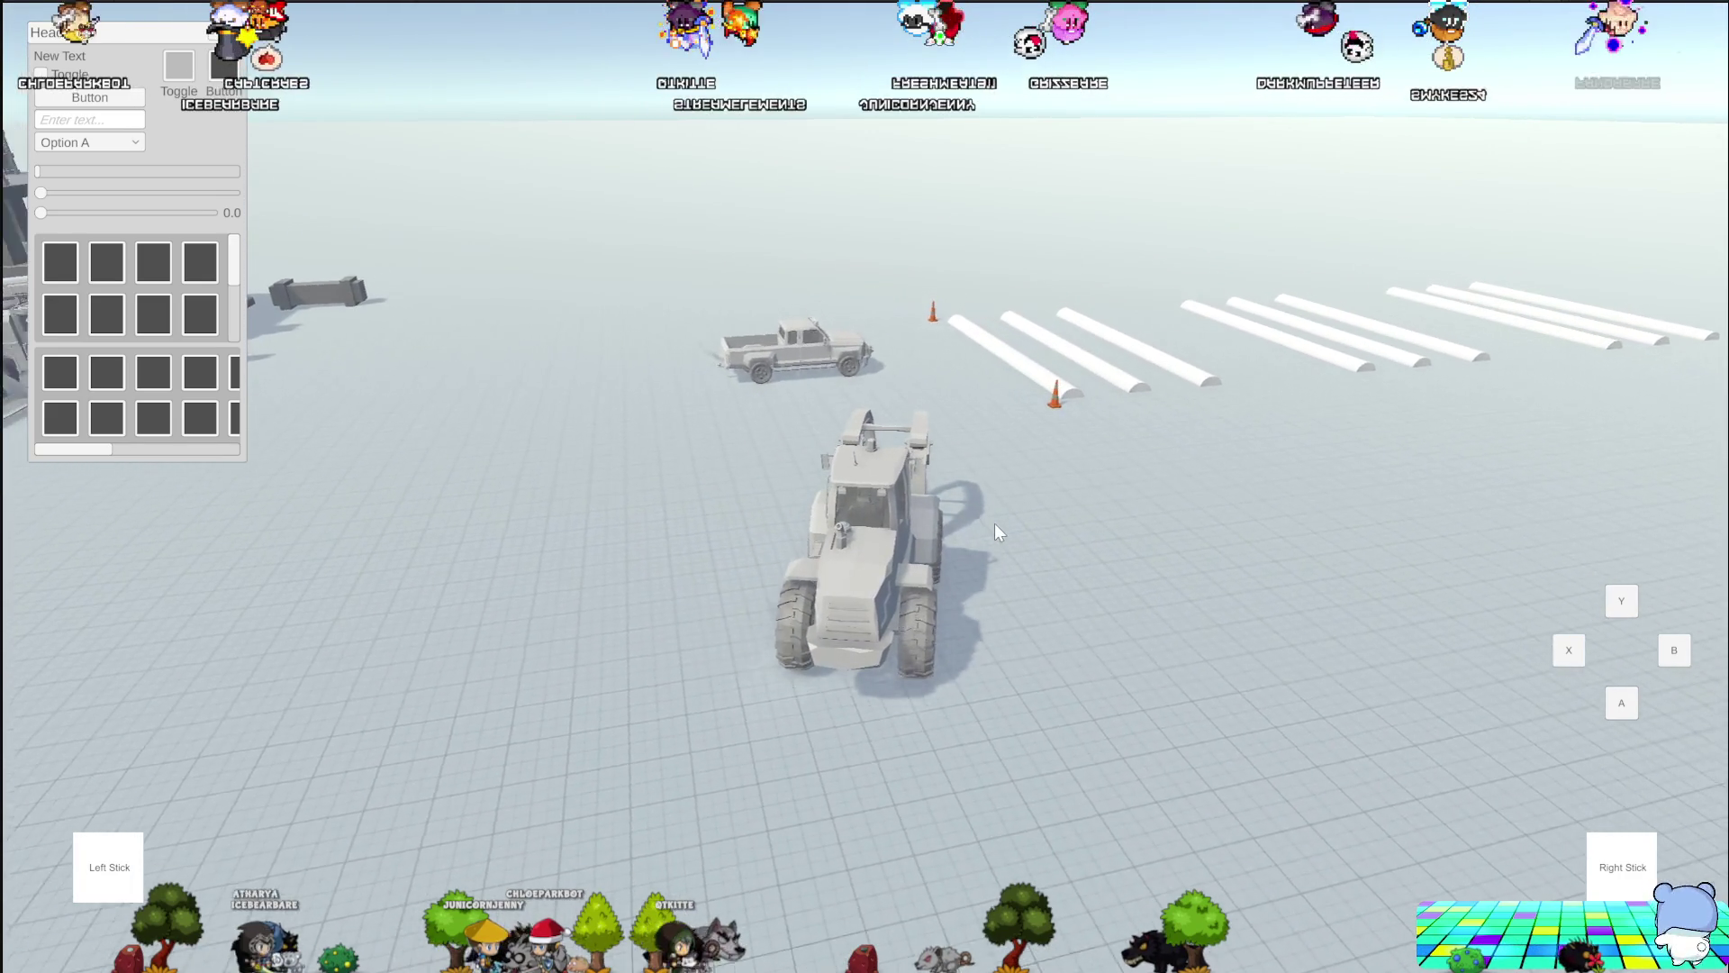
key(d)
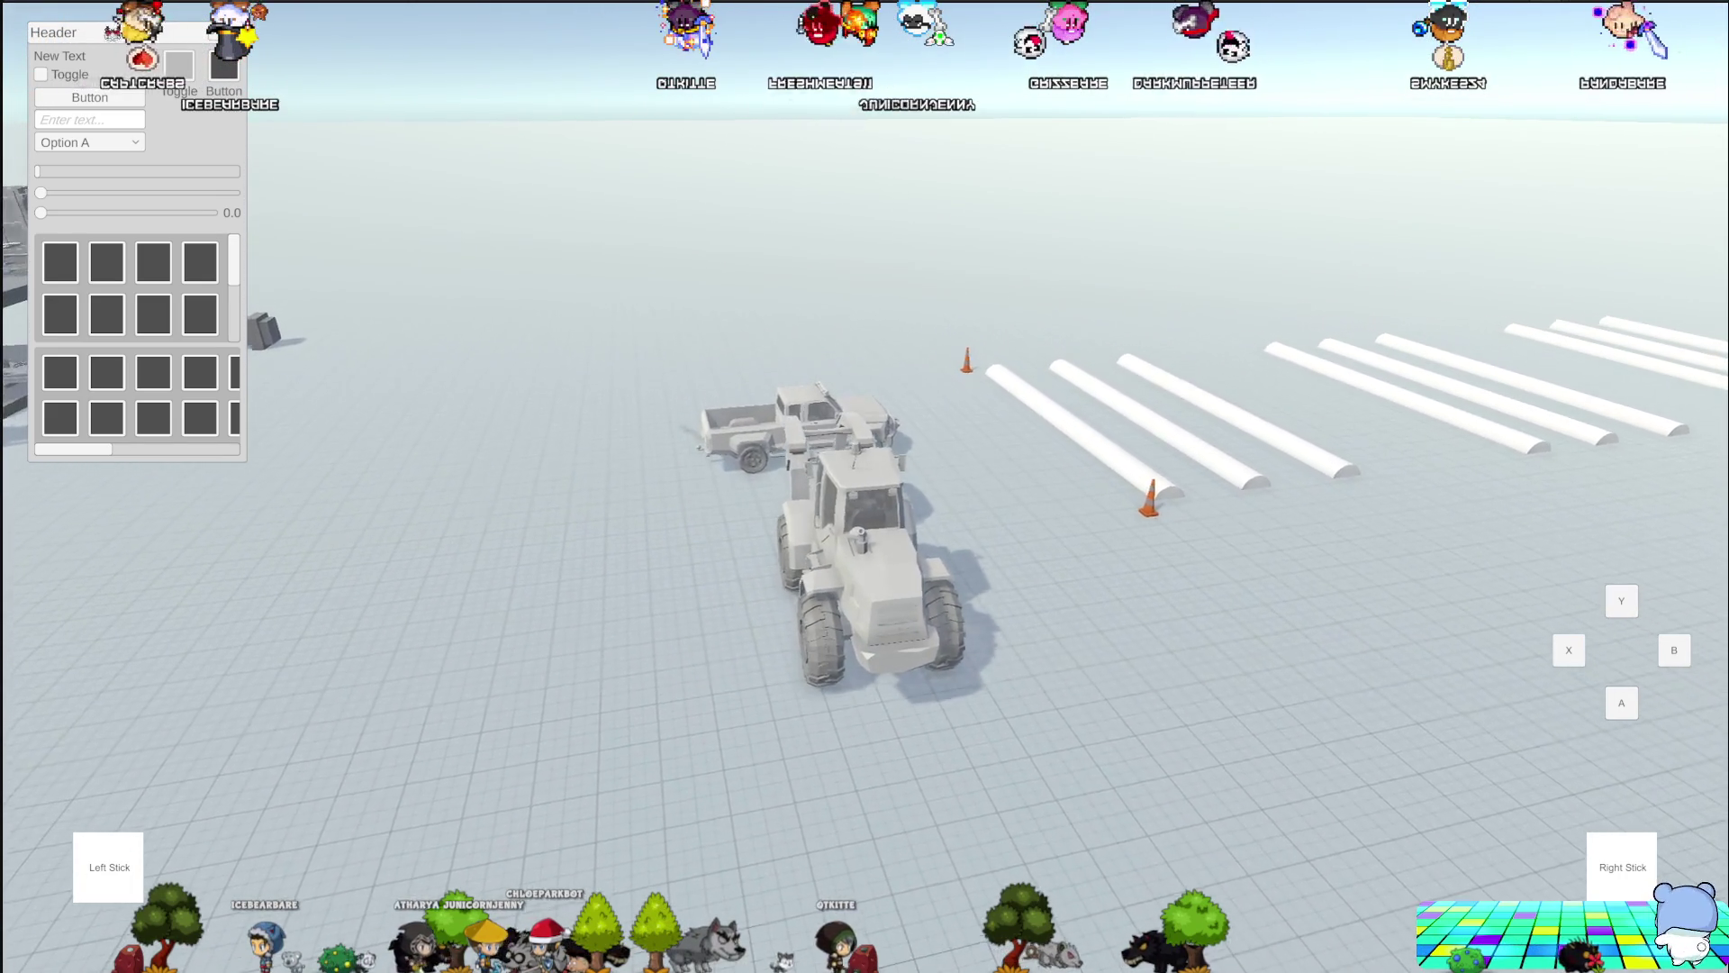
key(w)
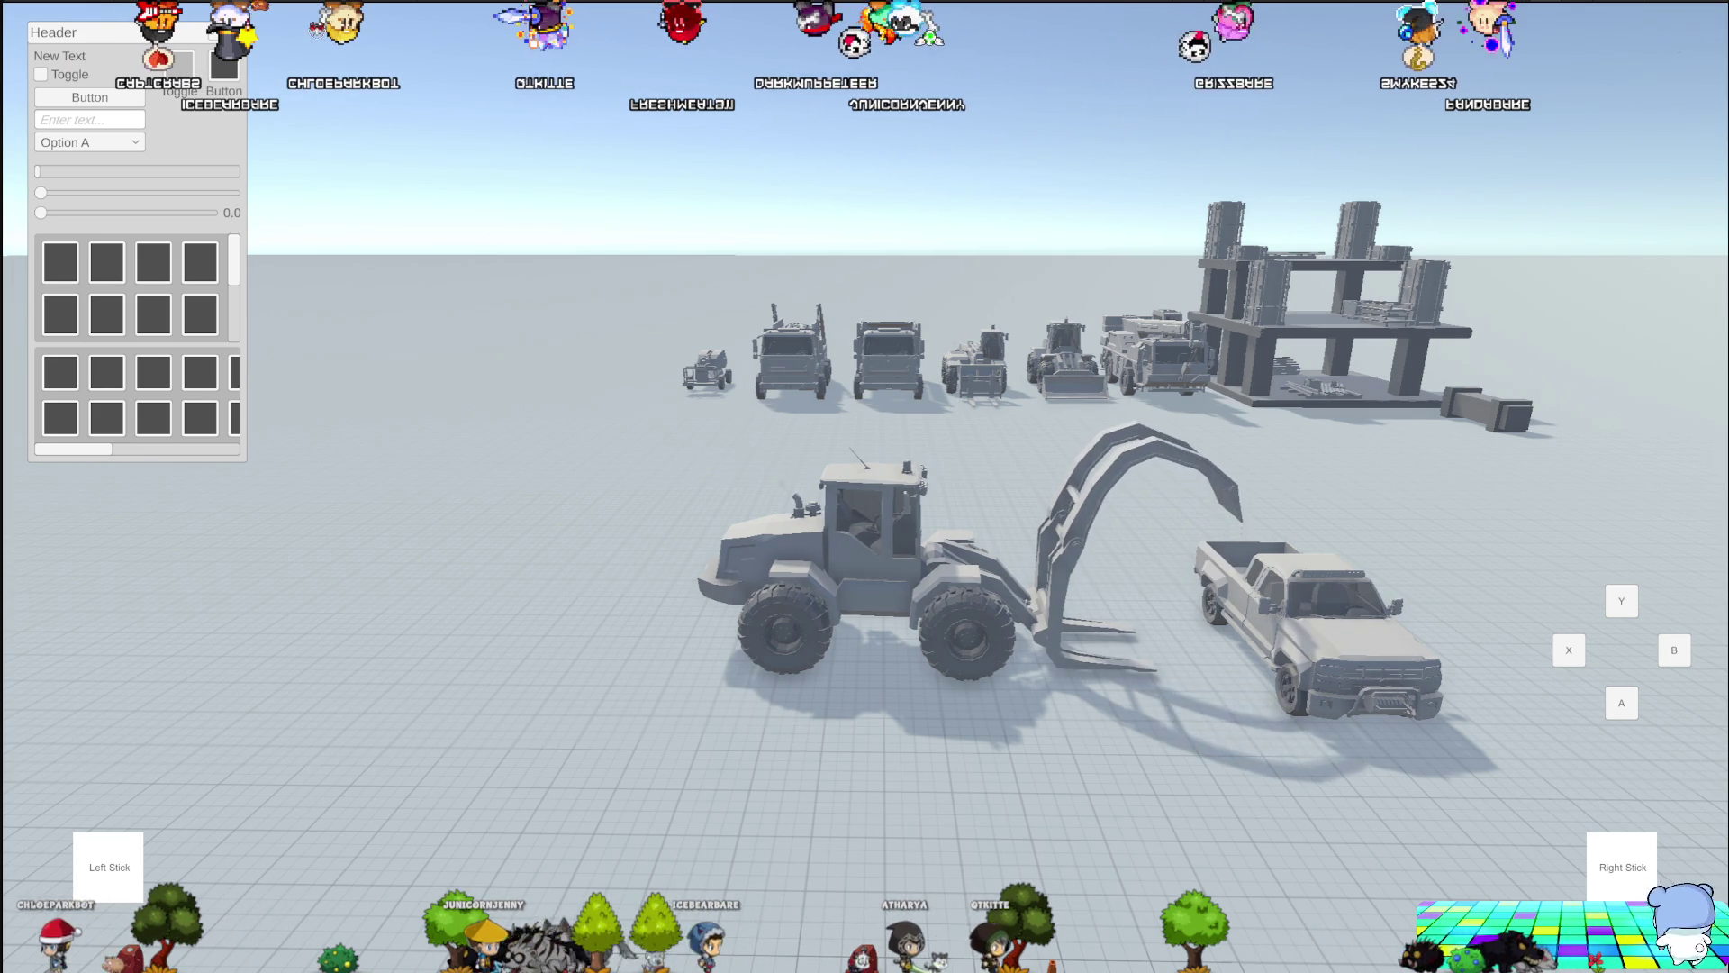
Drive the claw onto the pickup truck and lift it while moving forward
key(w)
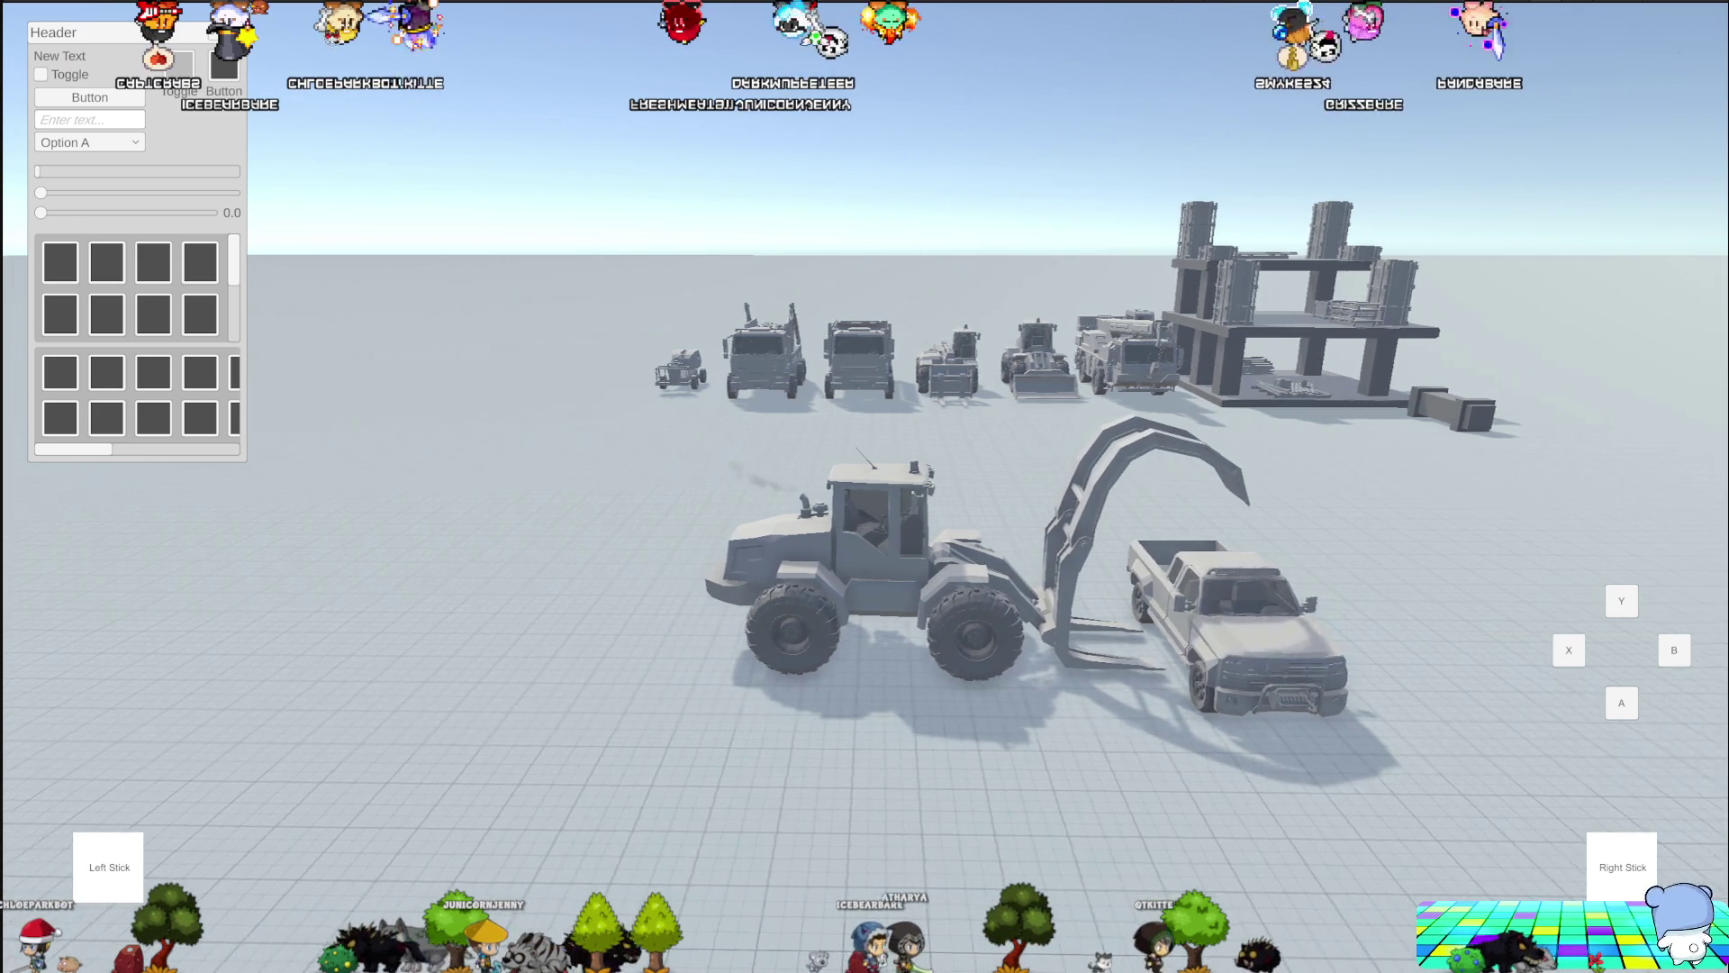
key(w)
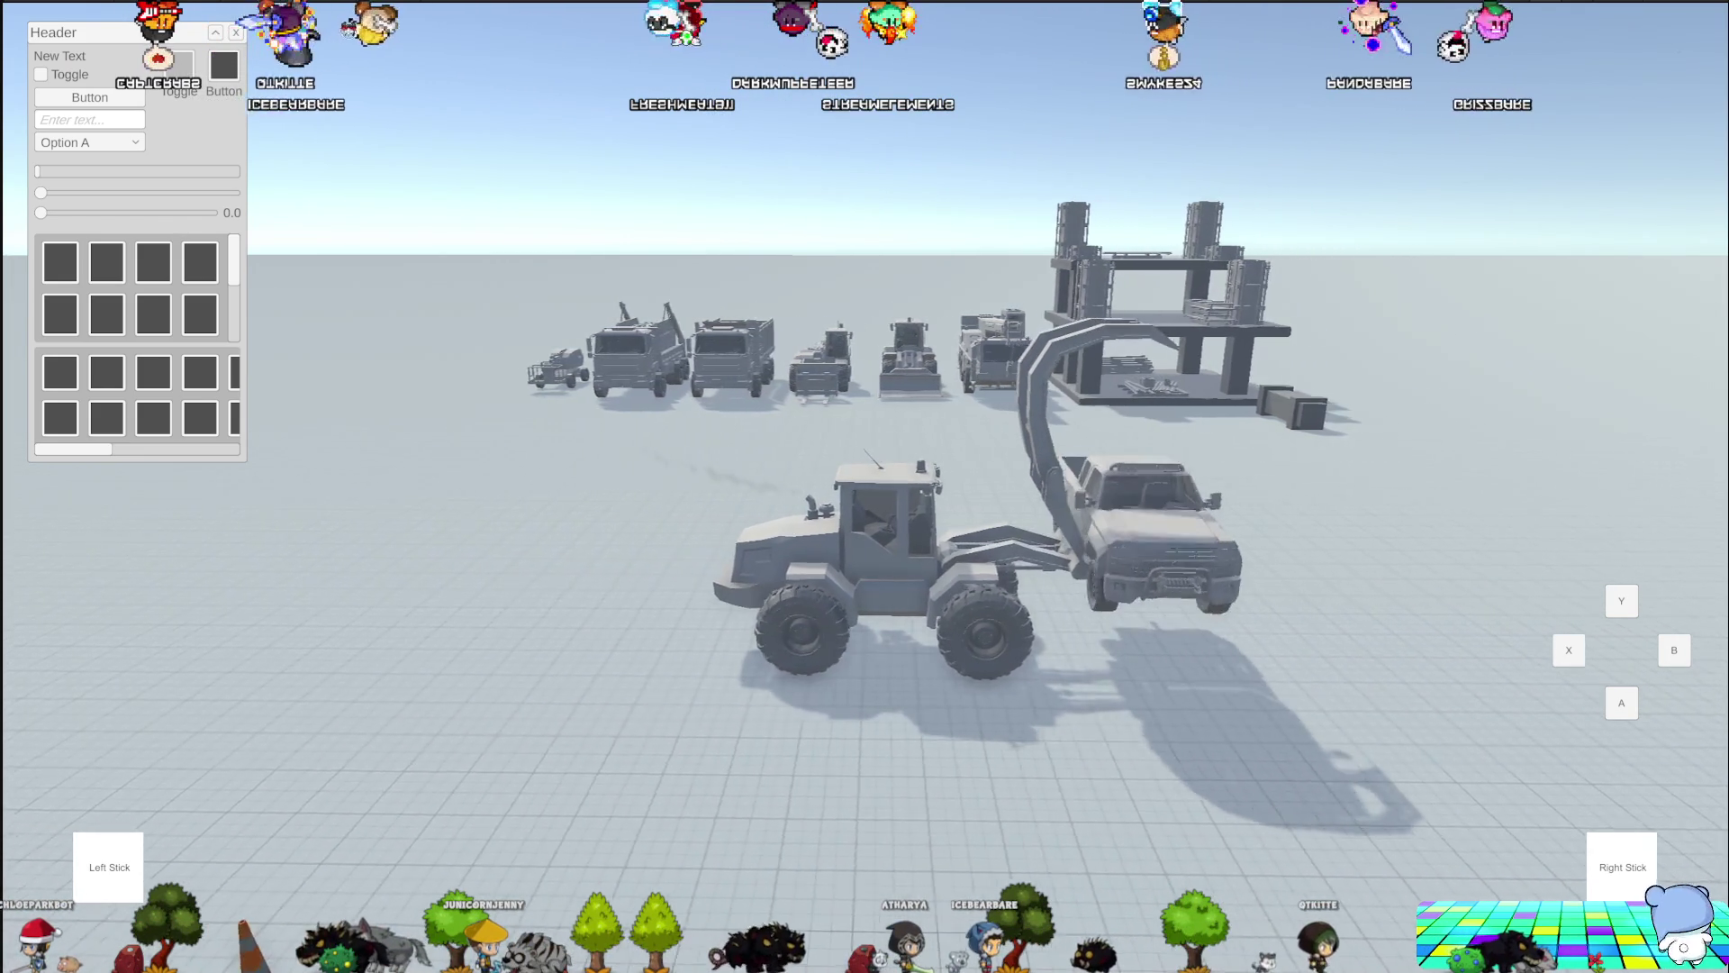
key(w)
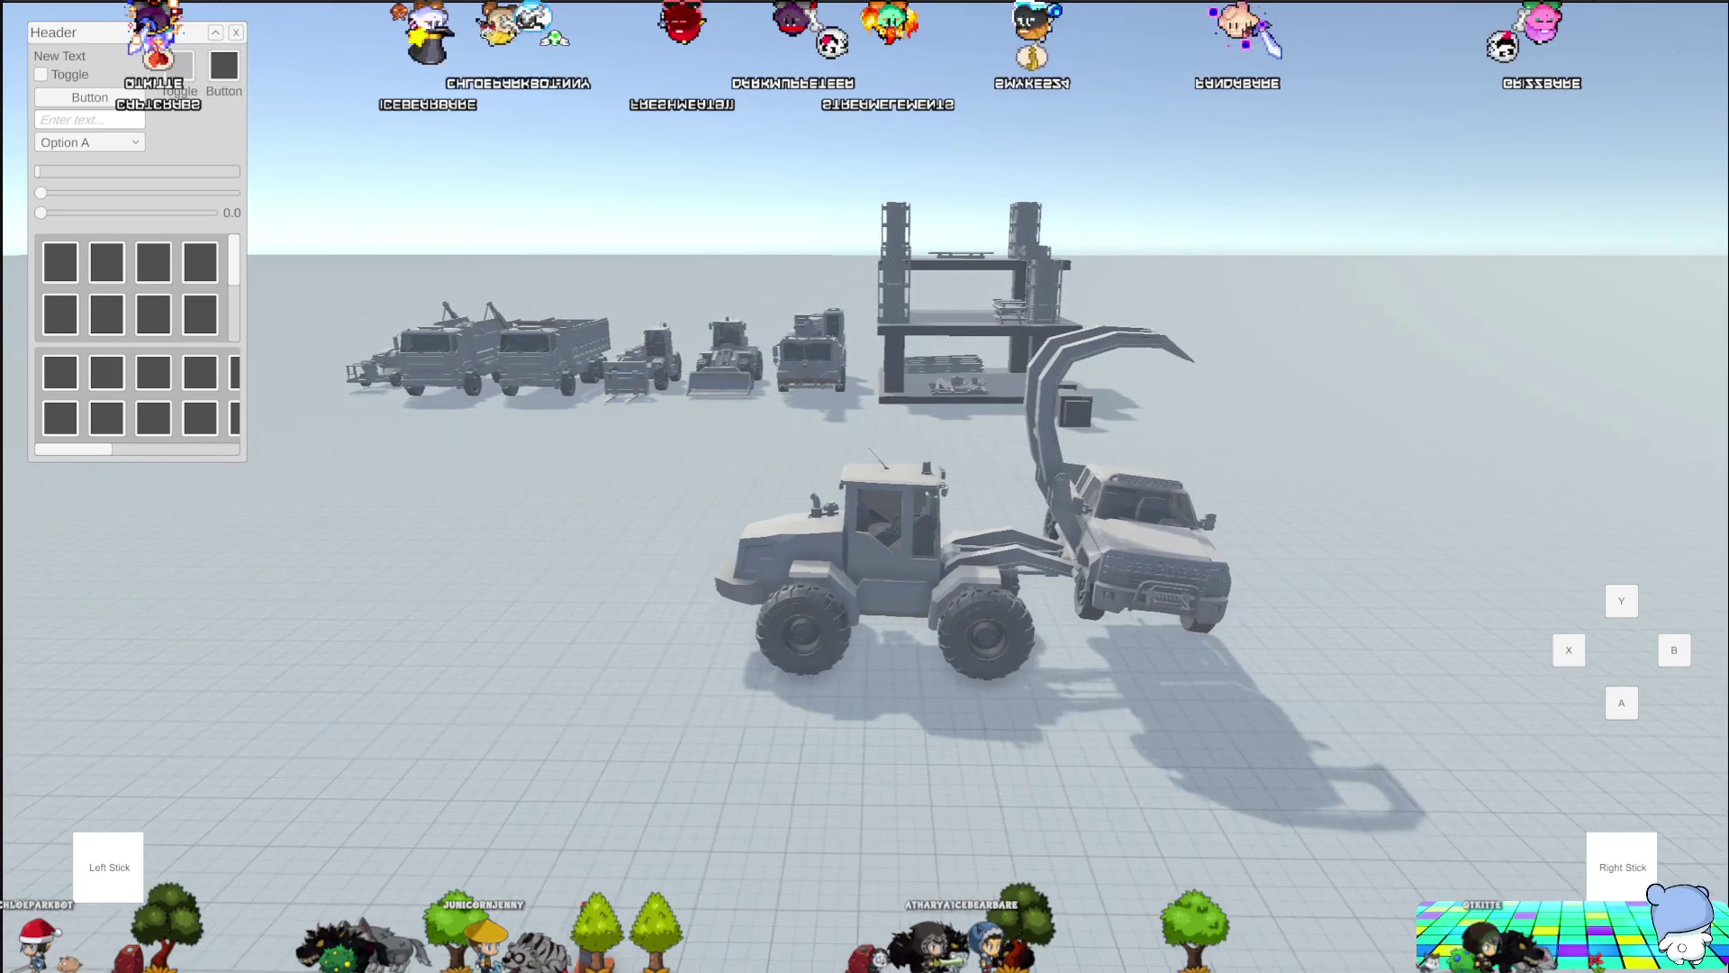
key(w)
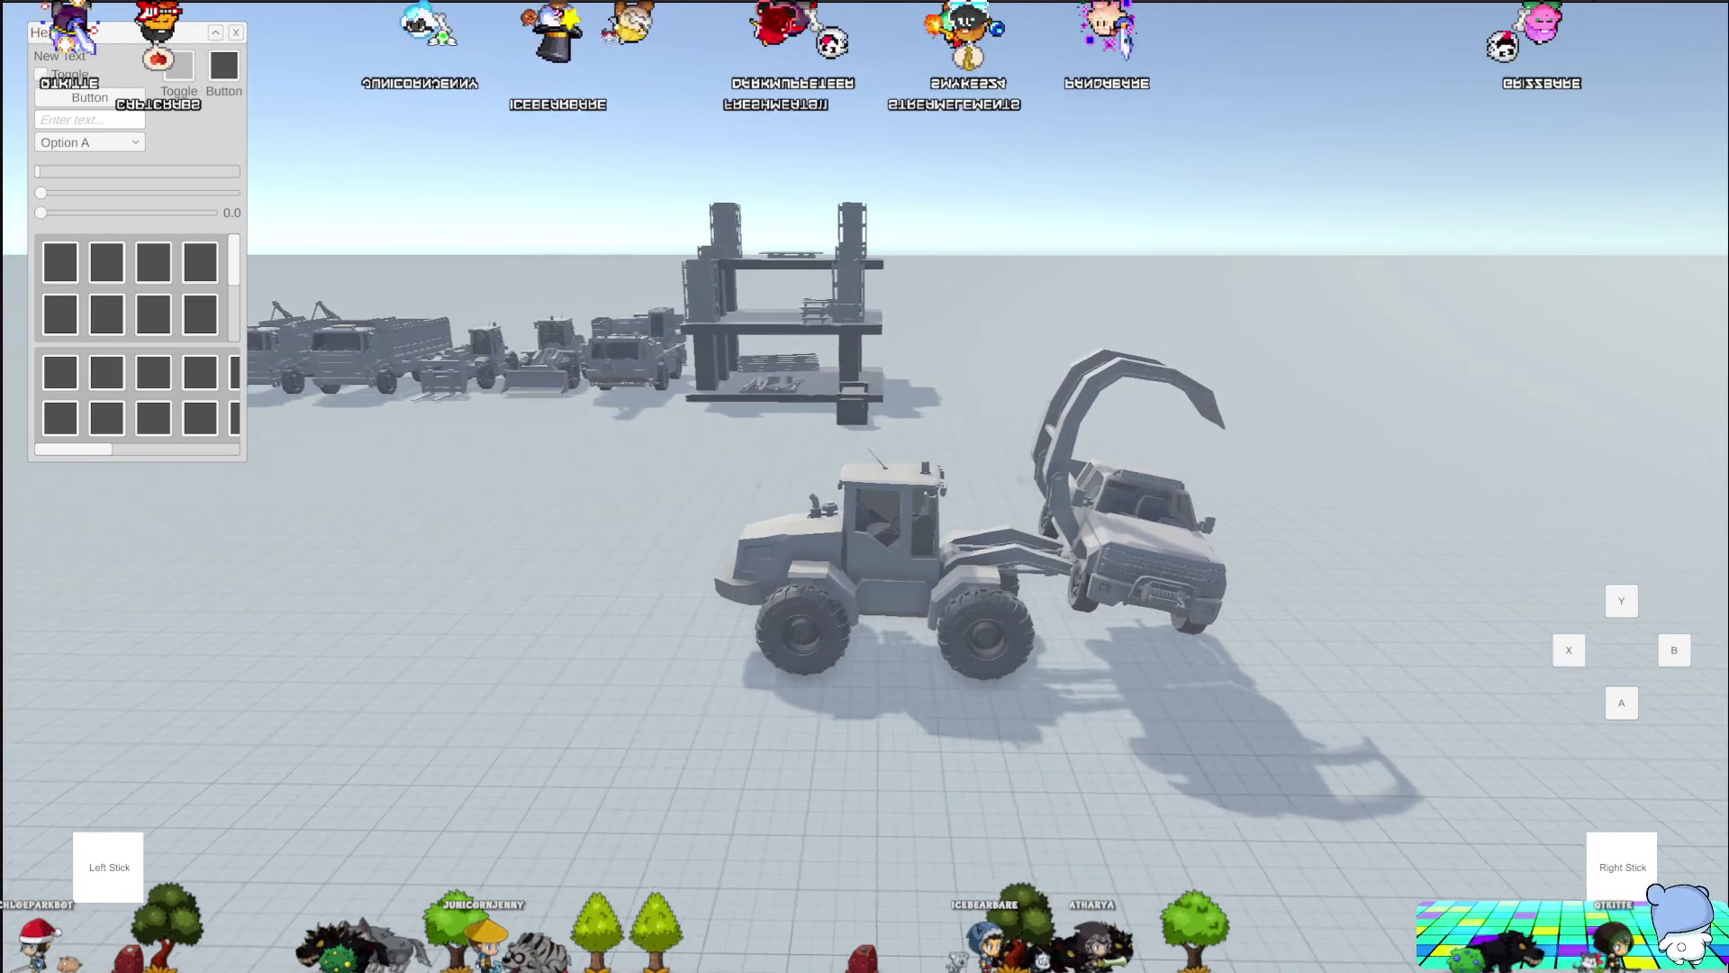
key(w)
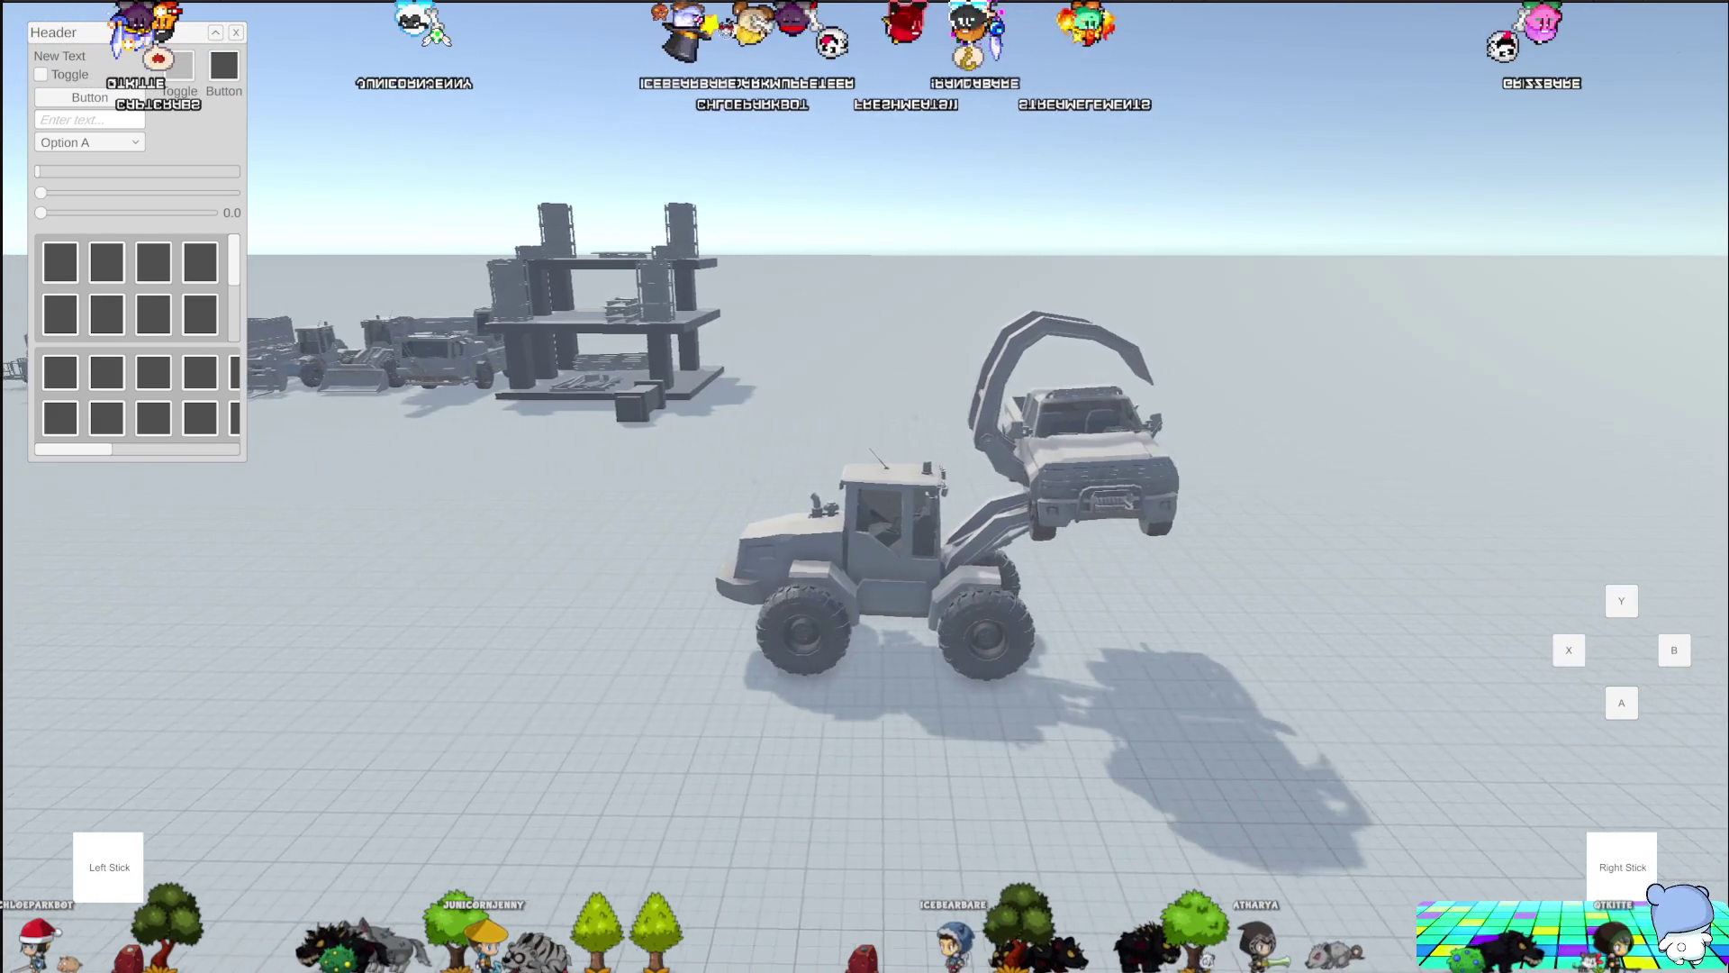
key(w)
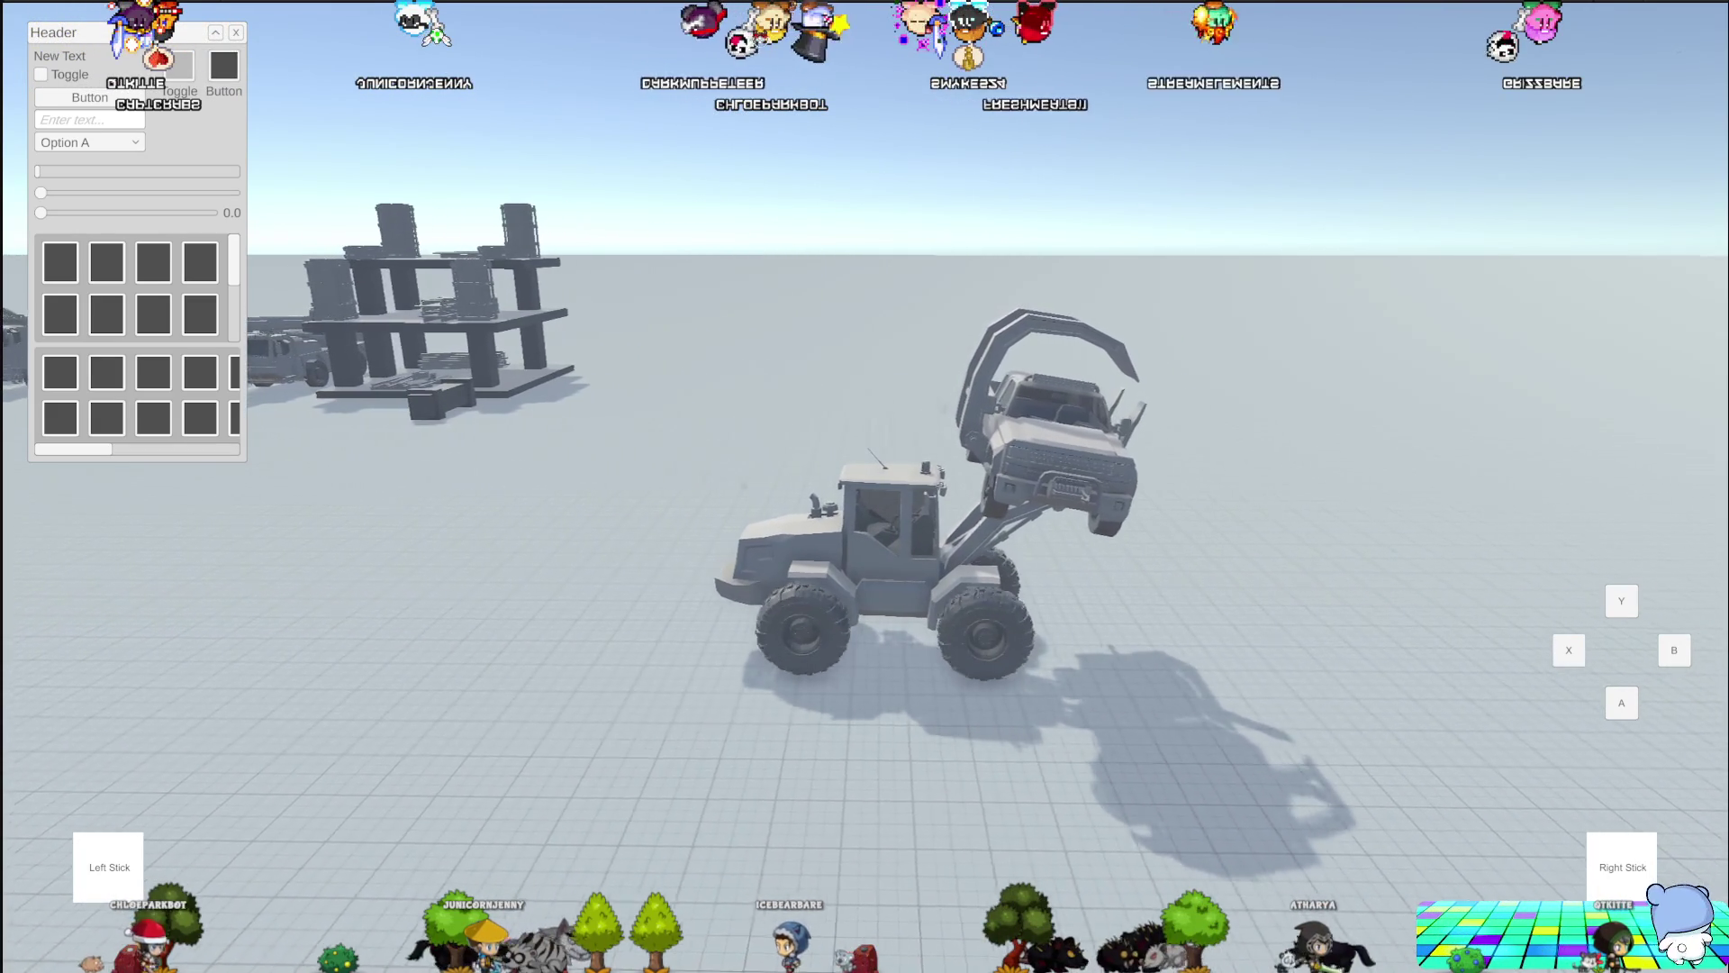
Turn the loader left, then swing it right around the scene with the pickup held
key(w)
key(a)
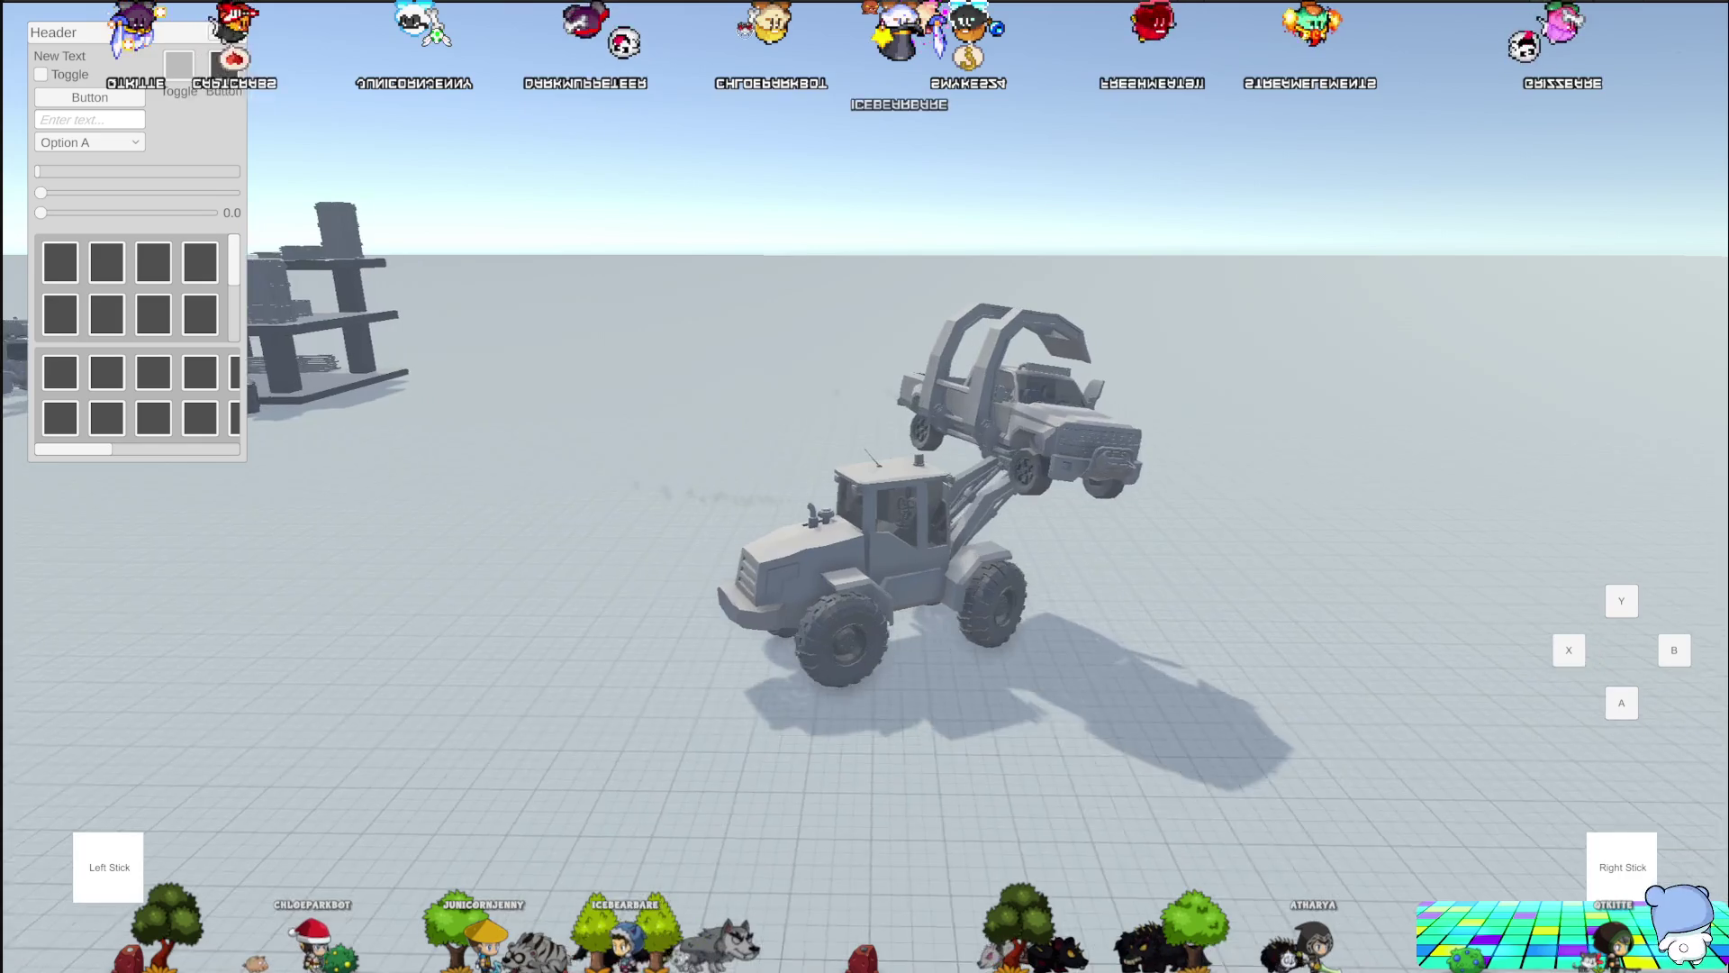
key(w)
key(a)
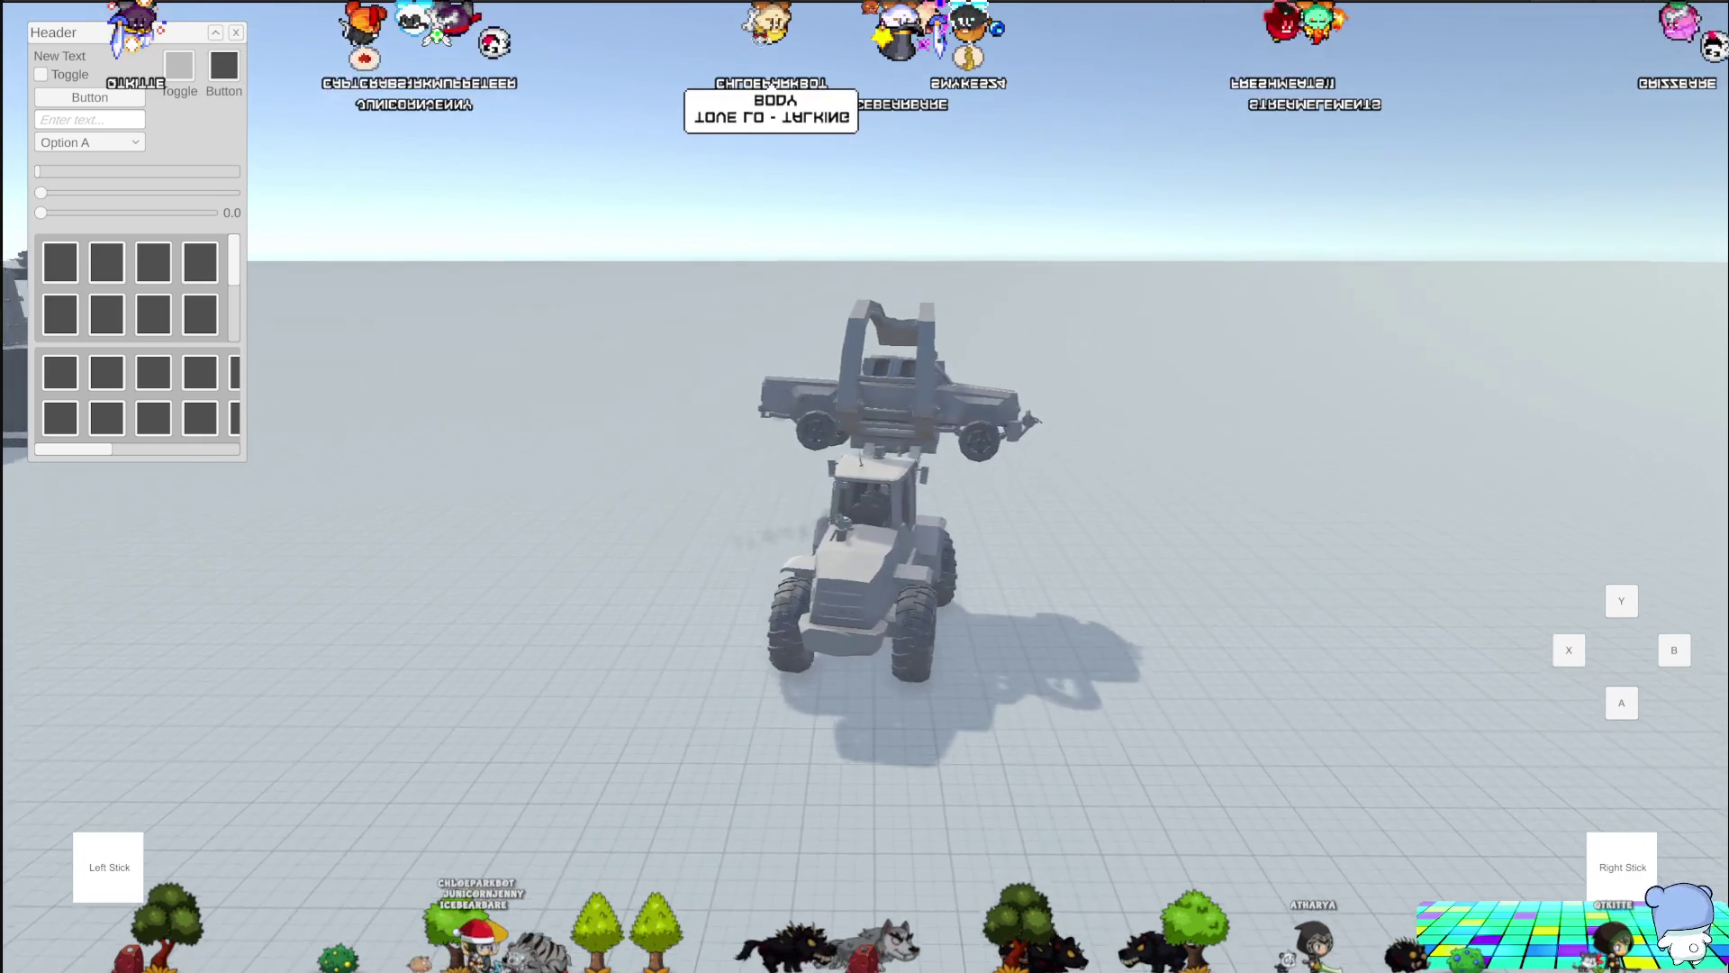
key(d)
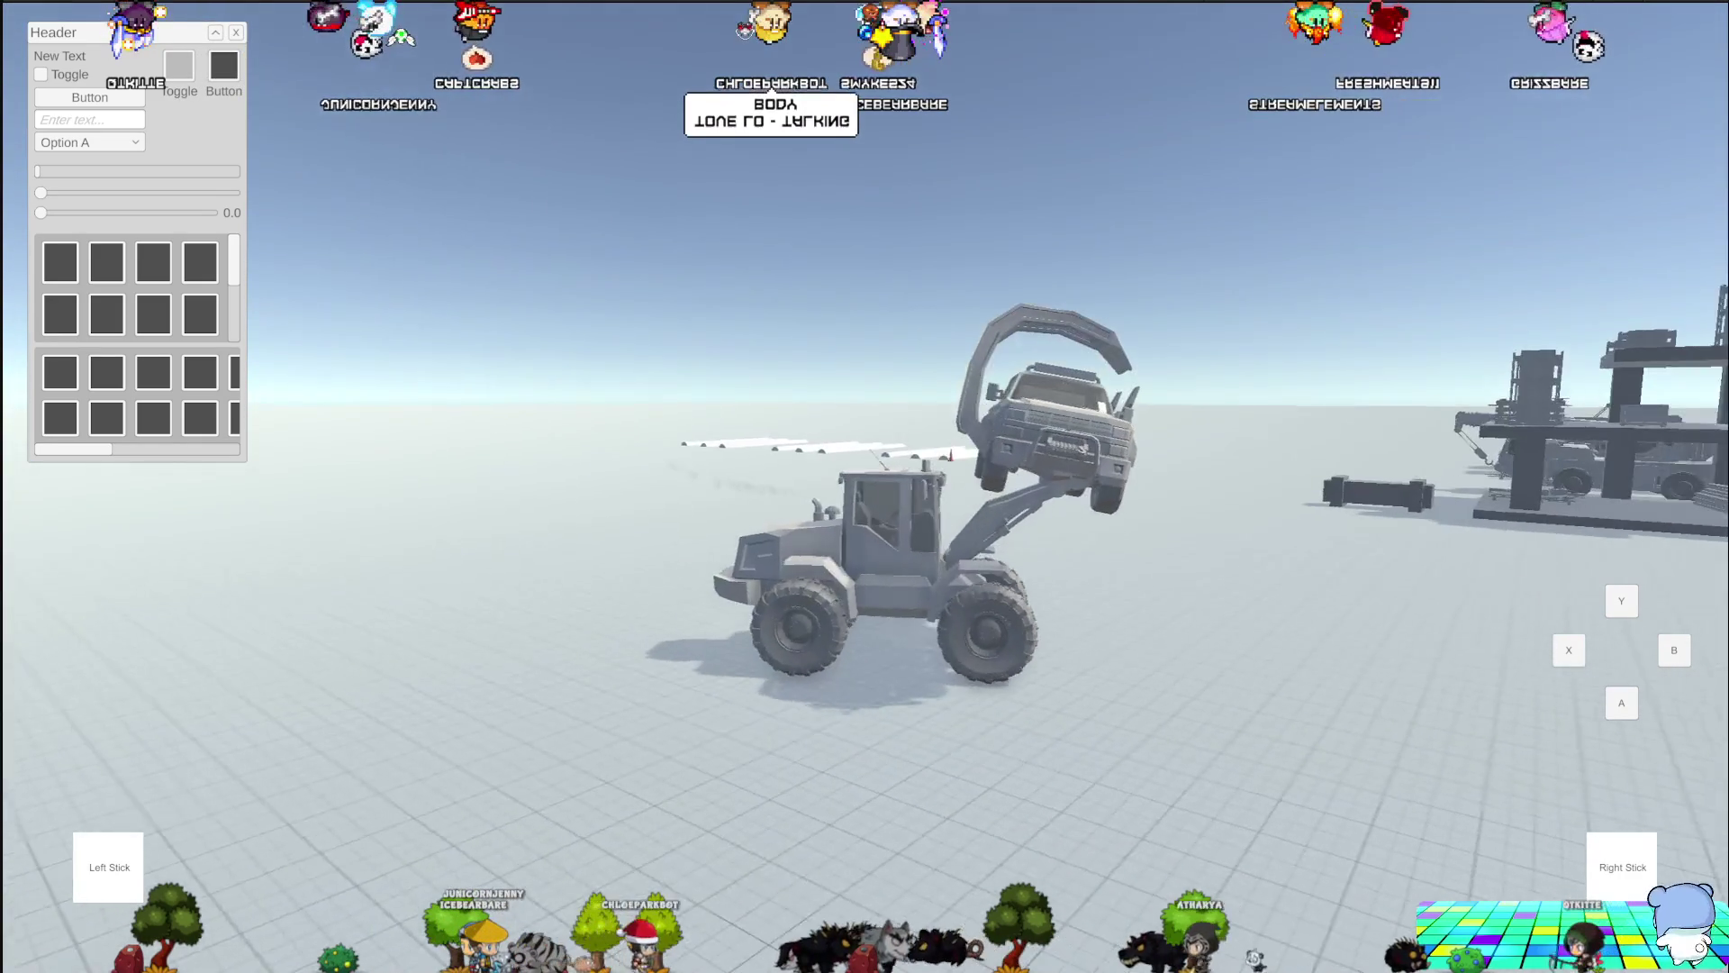
key(d)
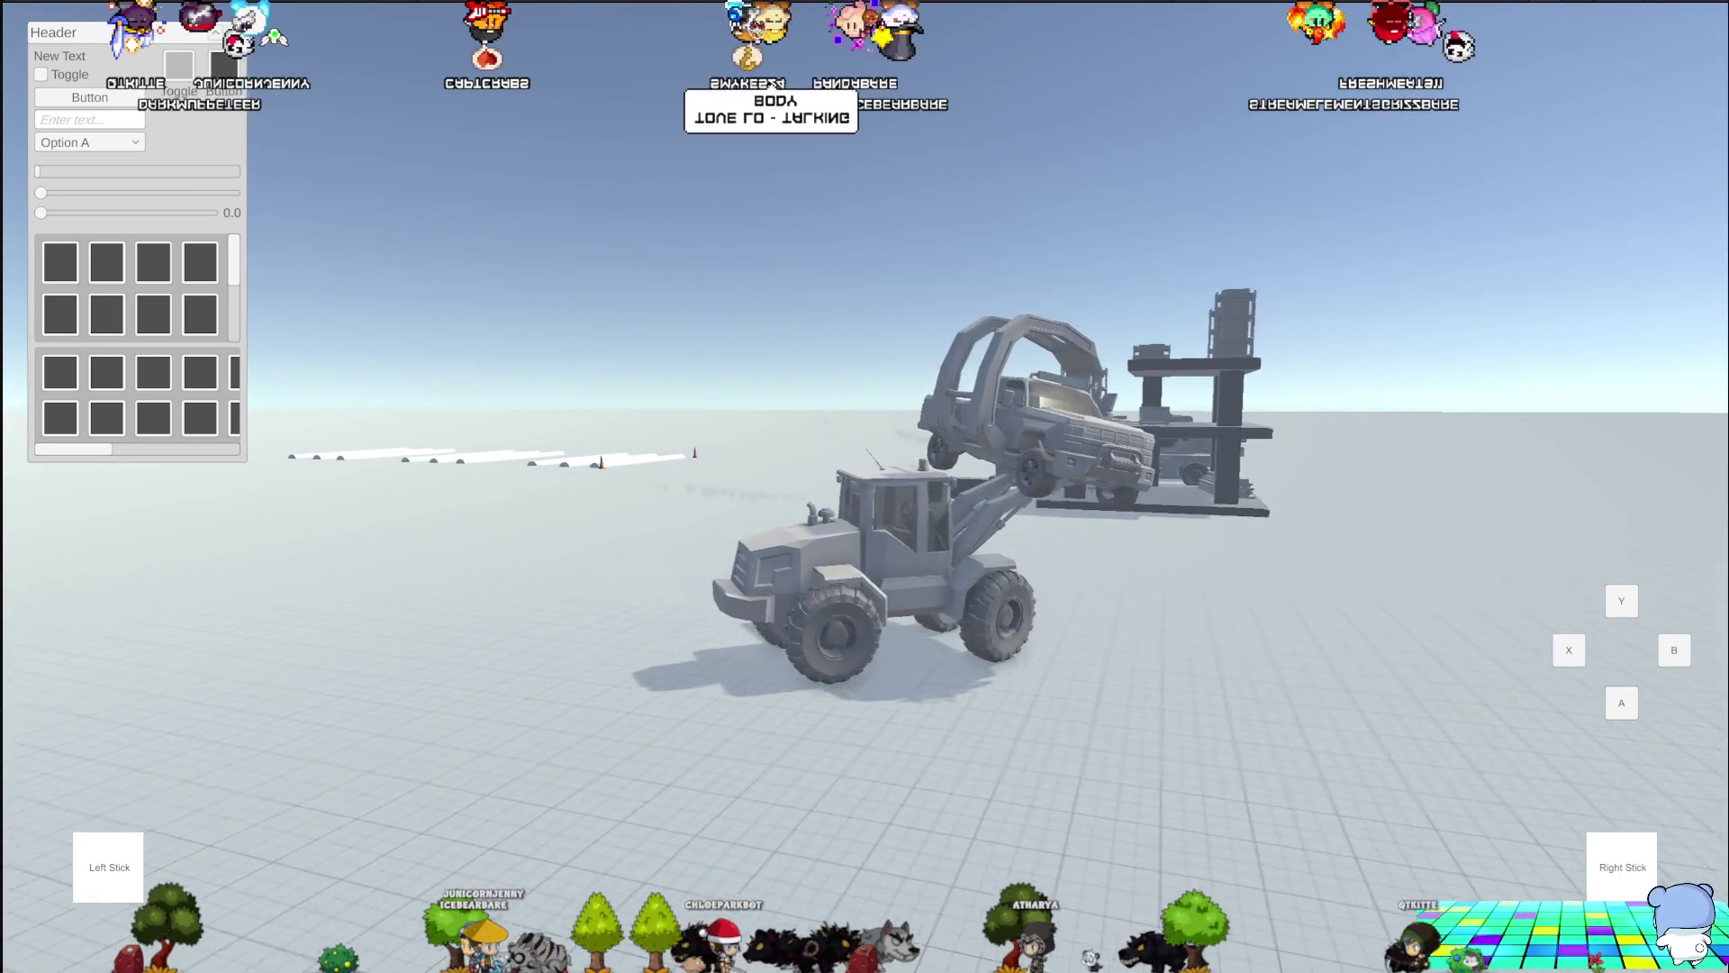
key(d)
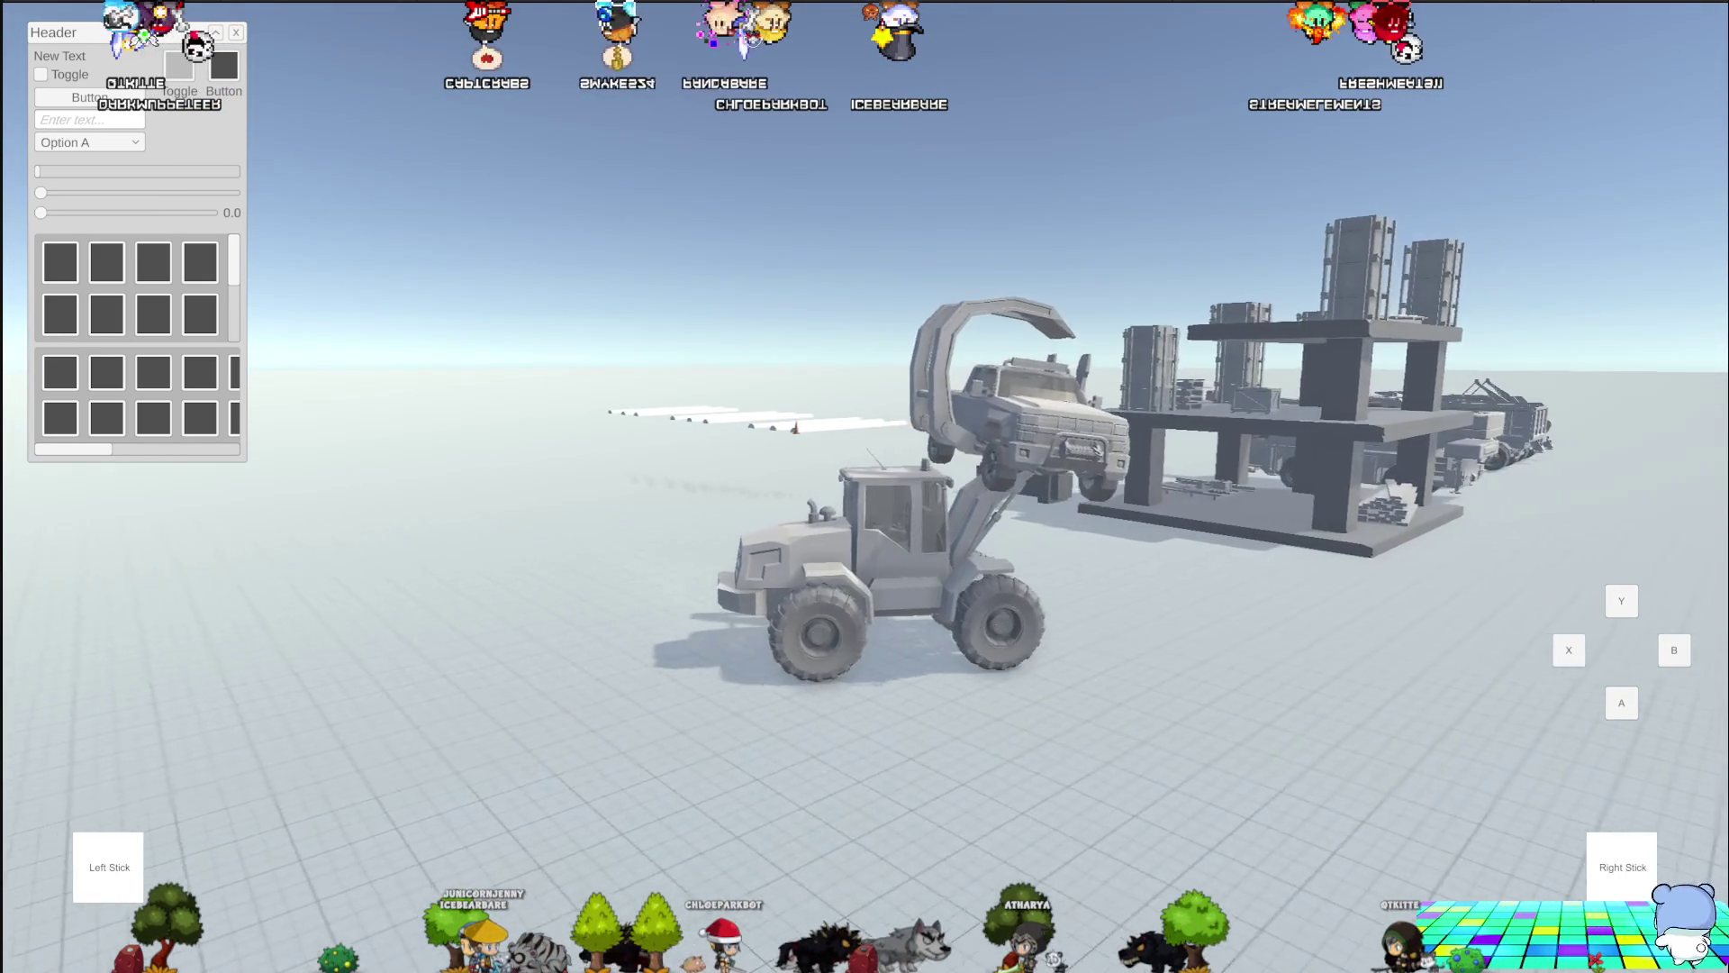
key(d)
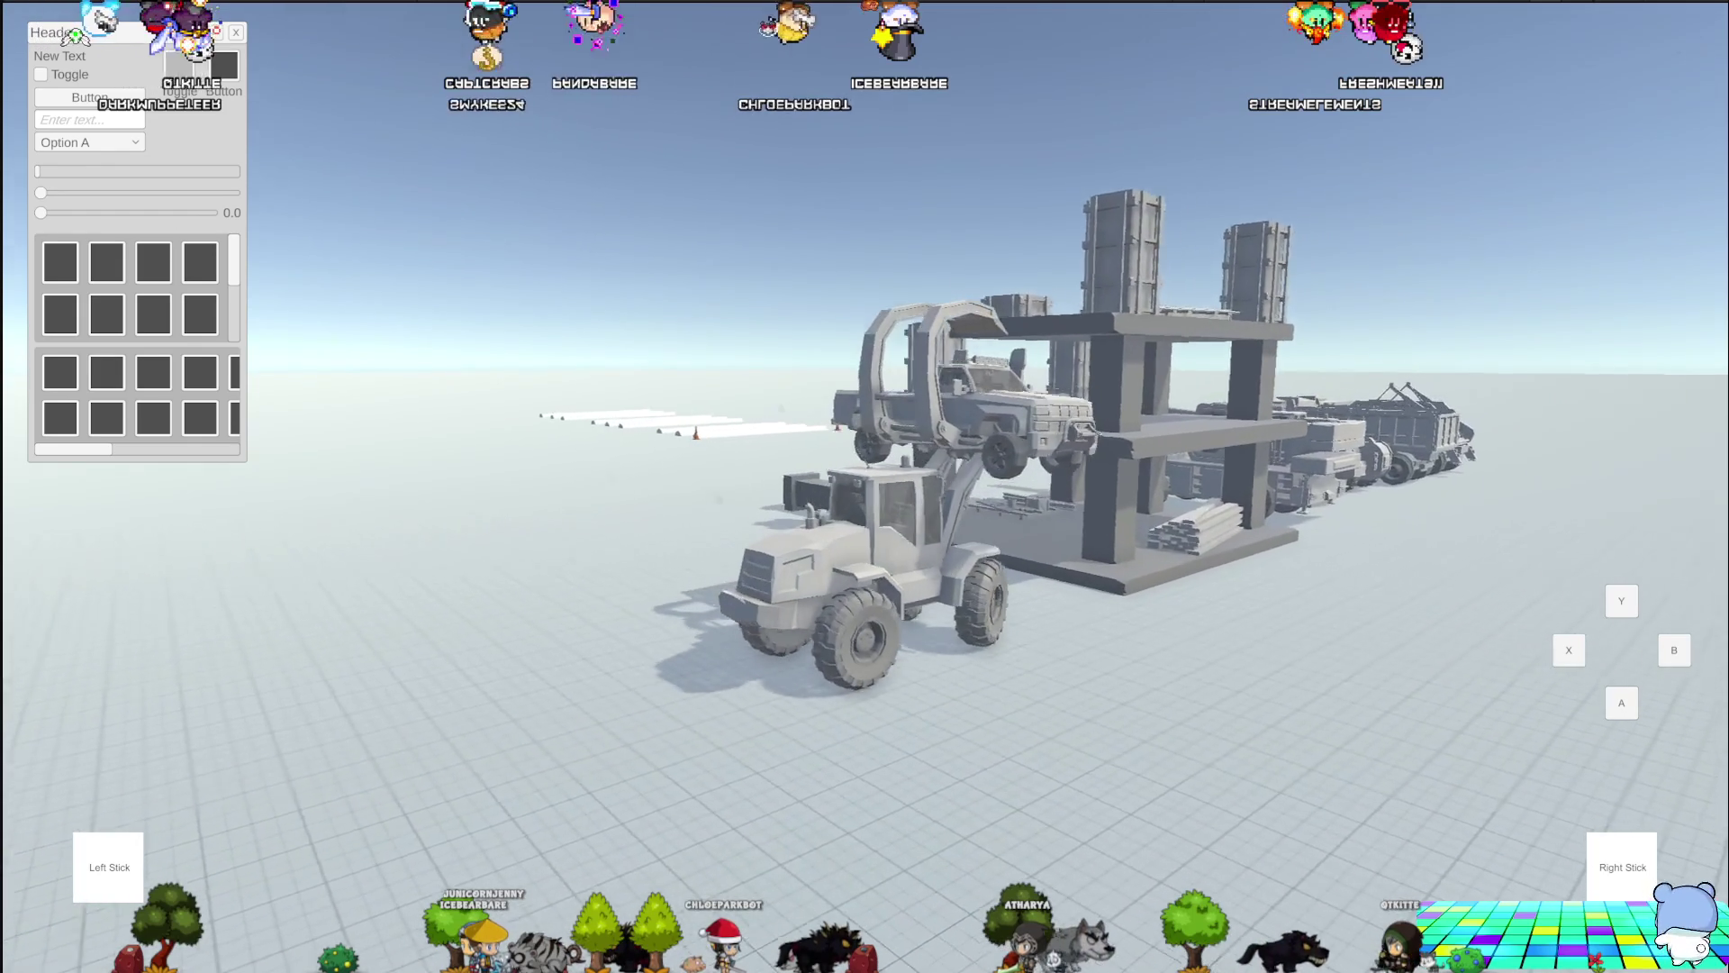
key(d)
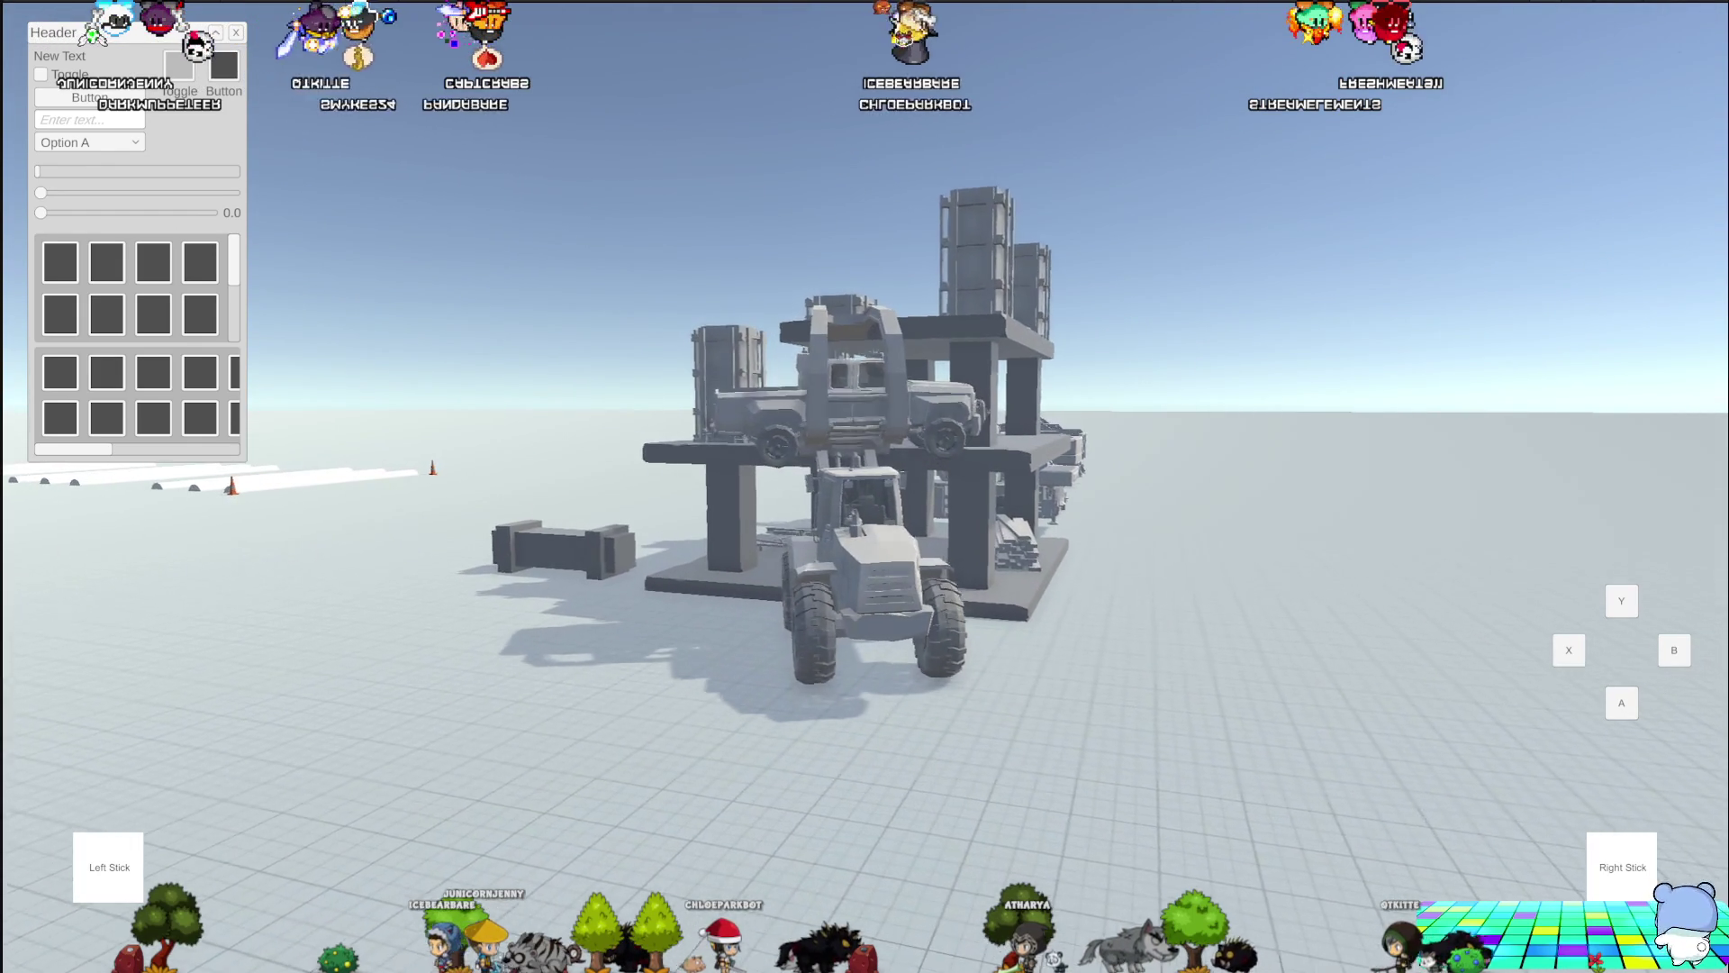
key(d)
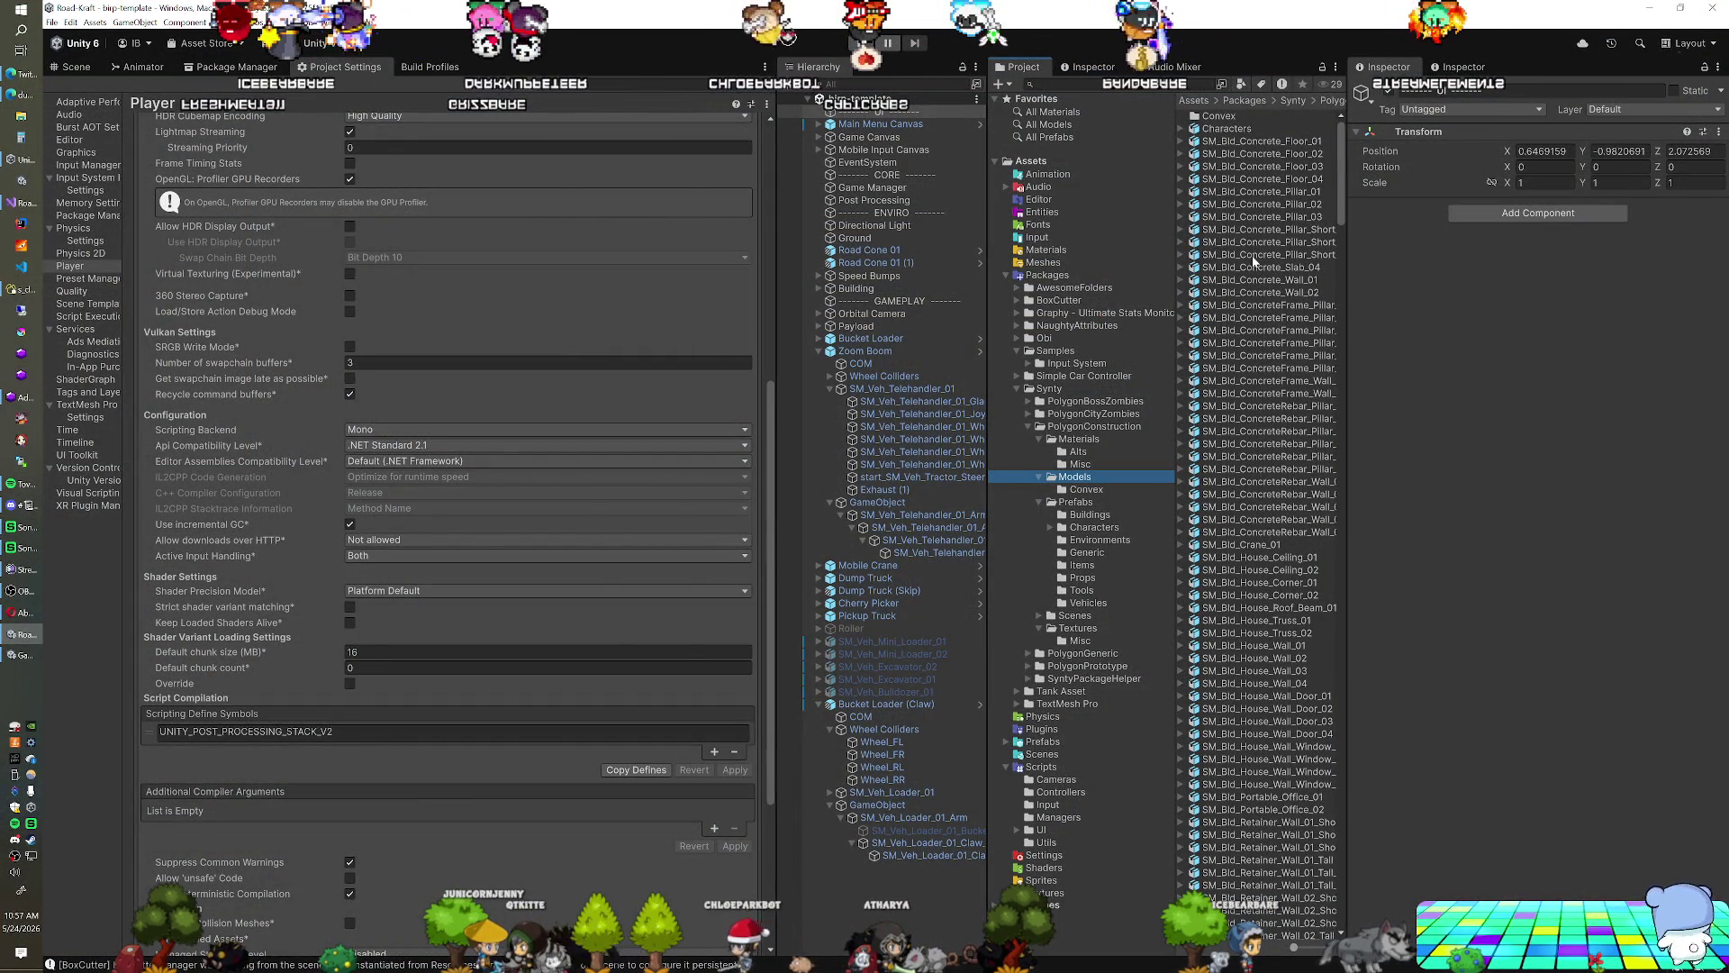
Remove a Box Collider from Claw_01, then undo the removal
click(933, 842)
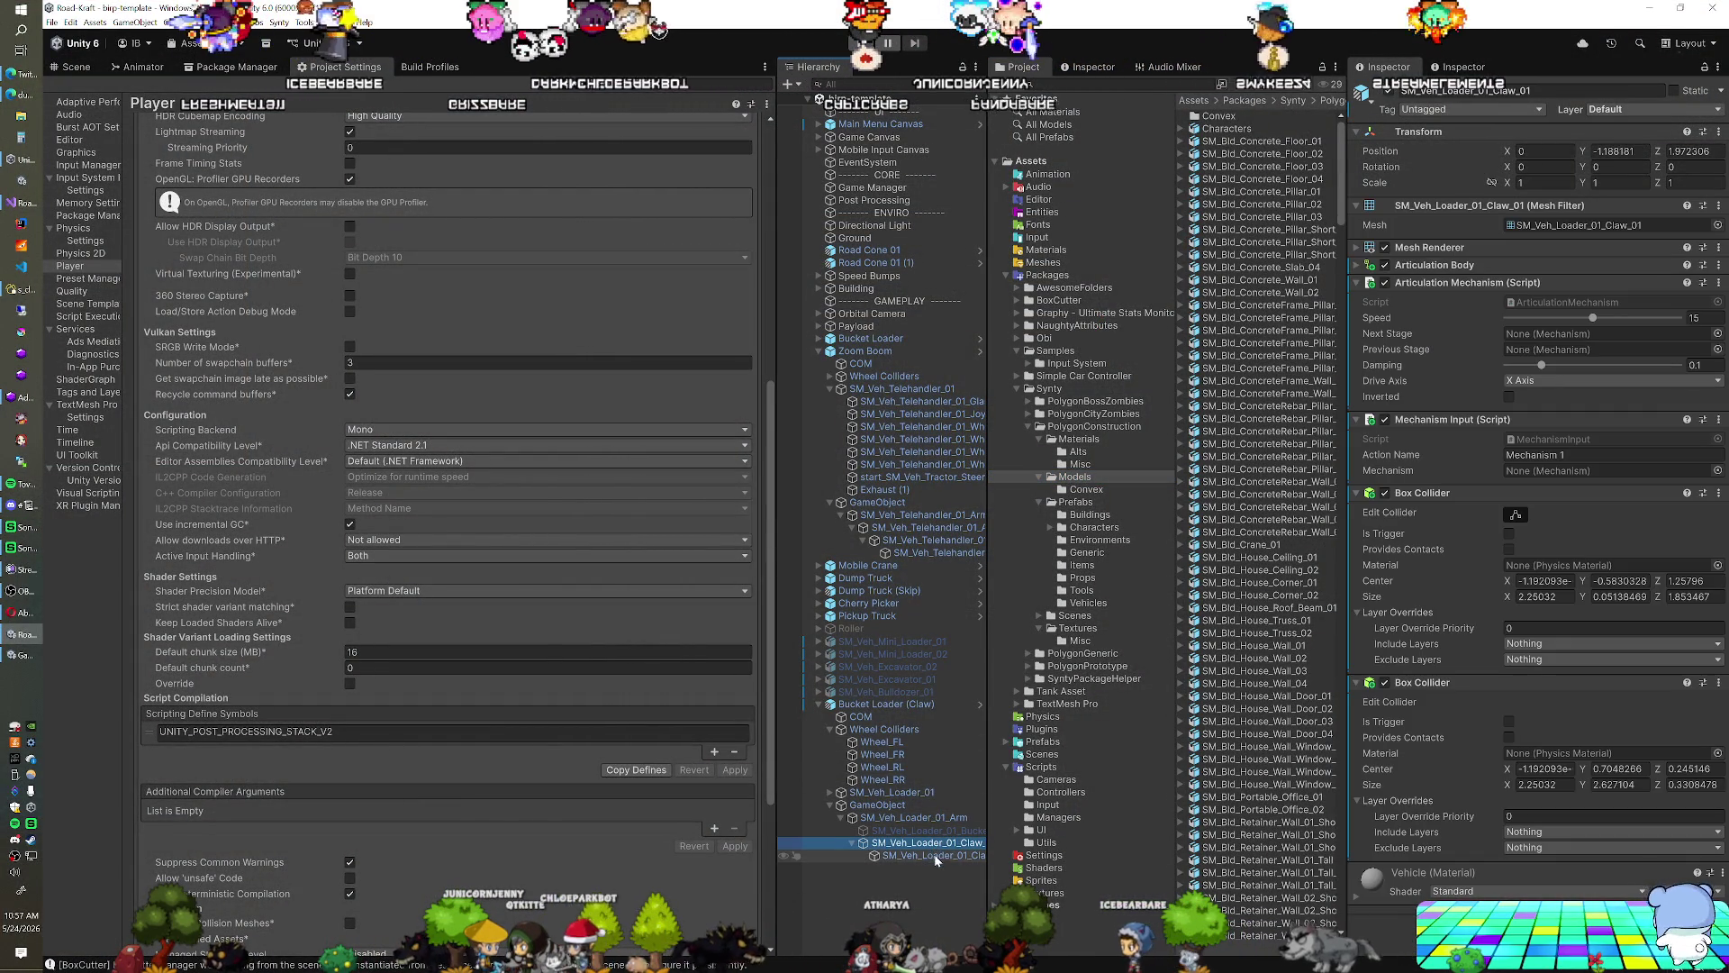
right_click(1433, 498)
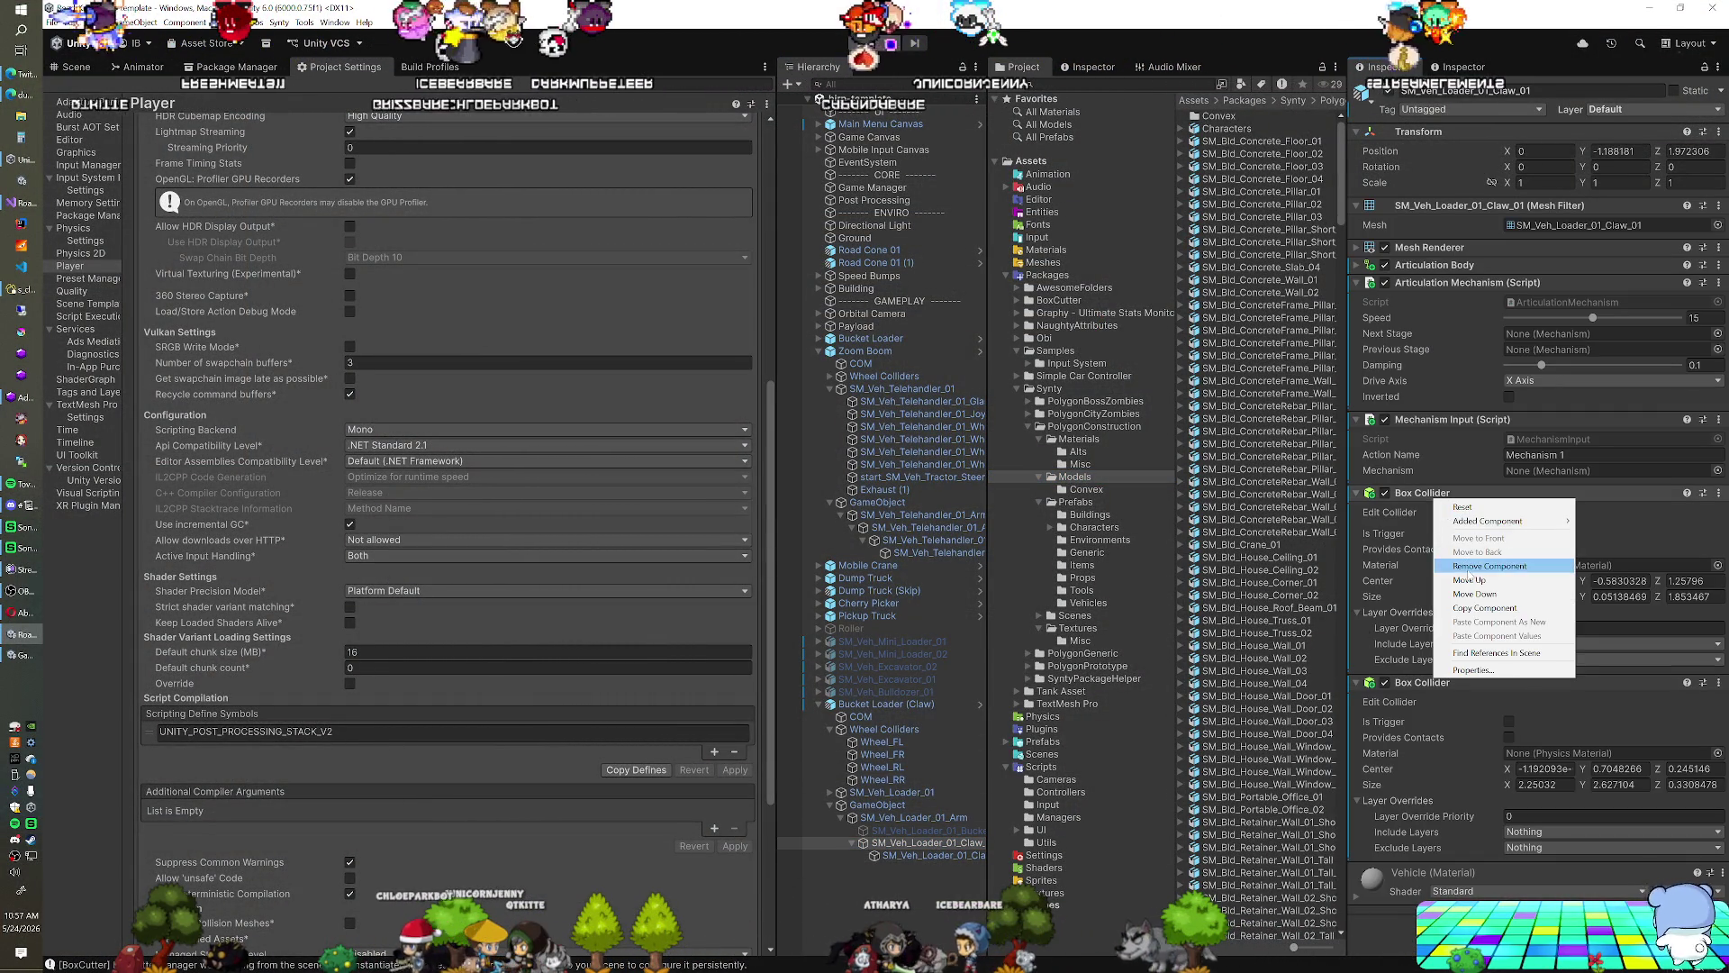
click(1468, 565)
right_click(1411, 500)
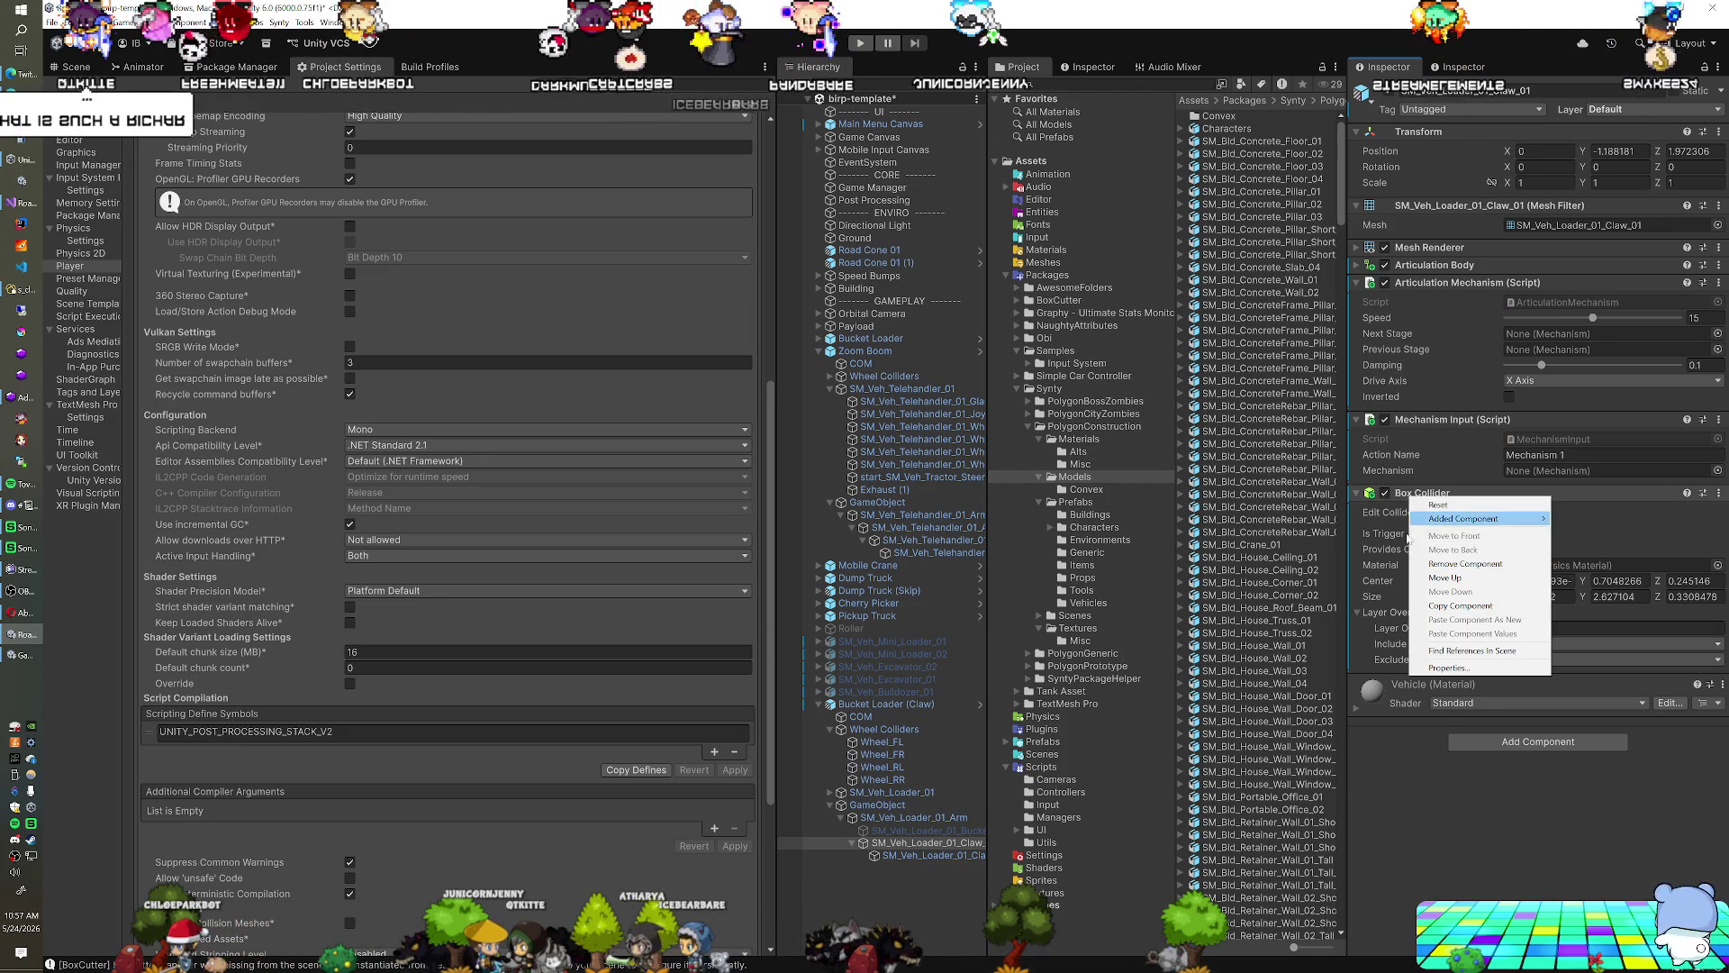
click(1392, 782)
key(ctrl+z)
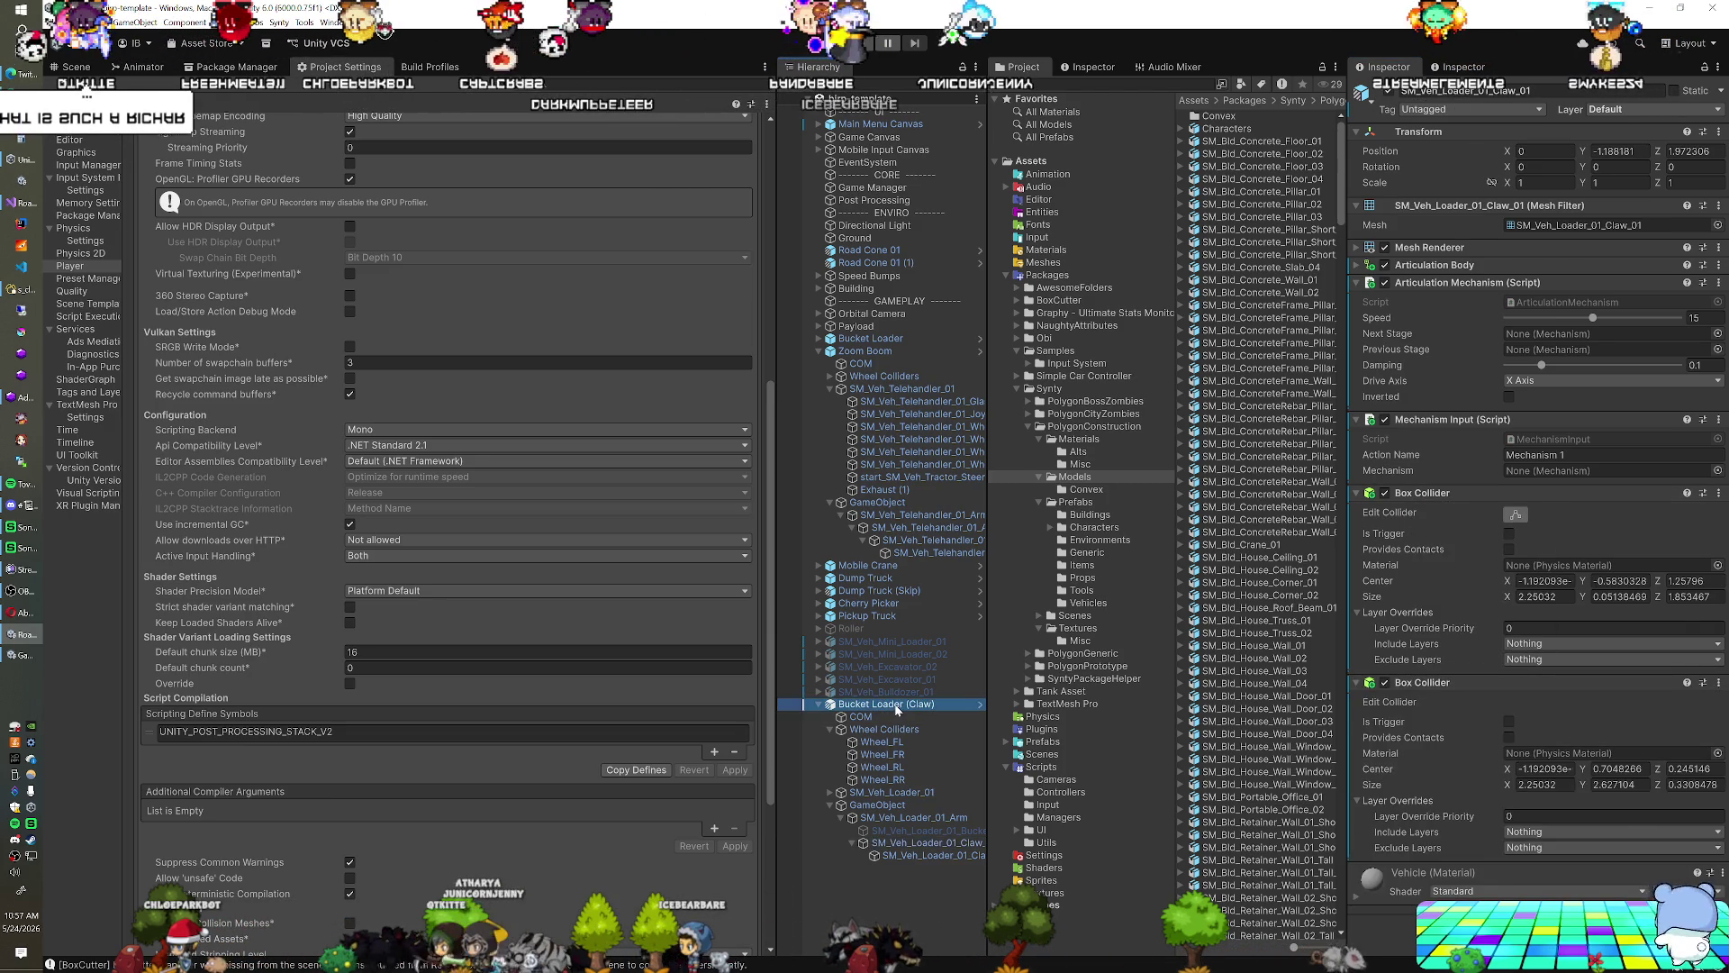
Apply all Bucket Loader (Claw) instance overrides to its prefab variant
click(897, 706)
click(1556, 151)
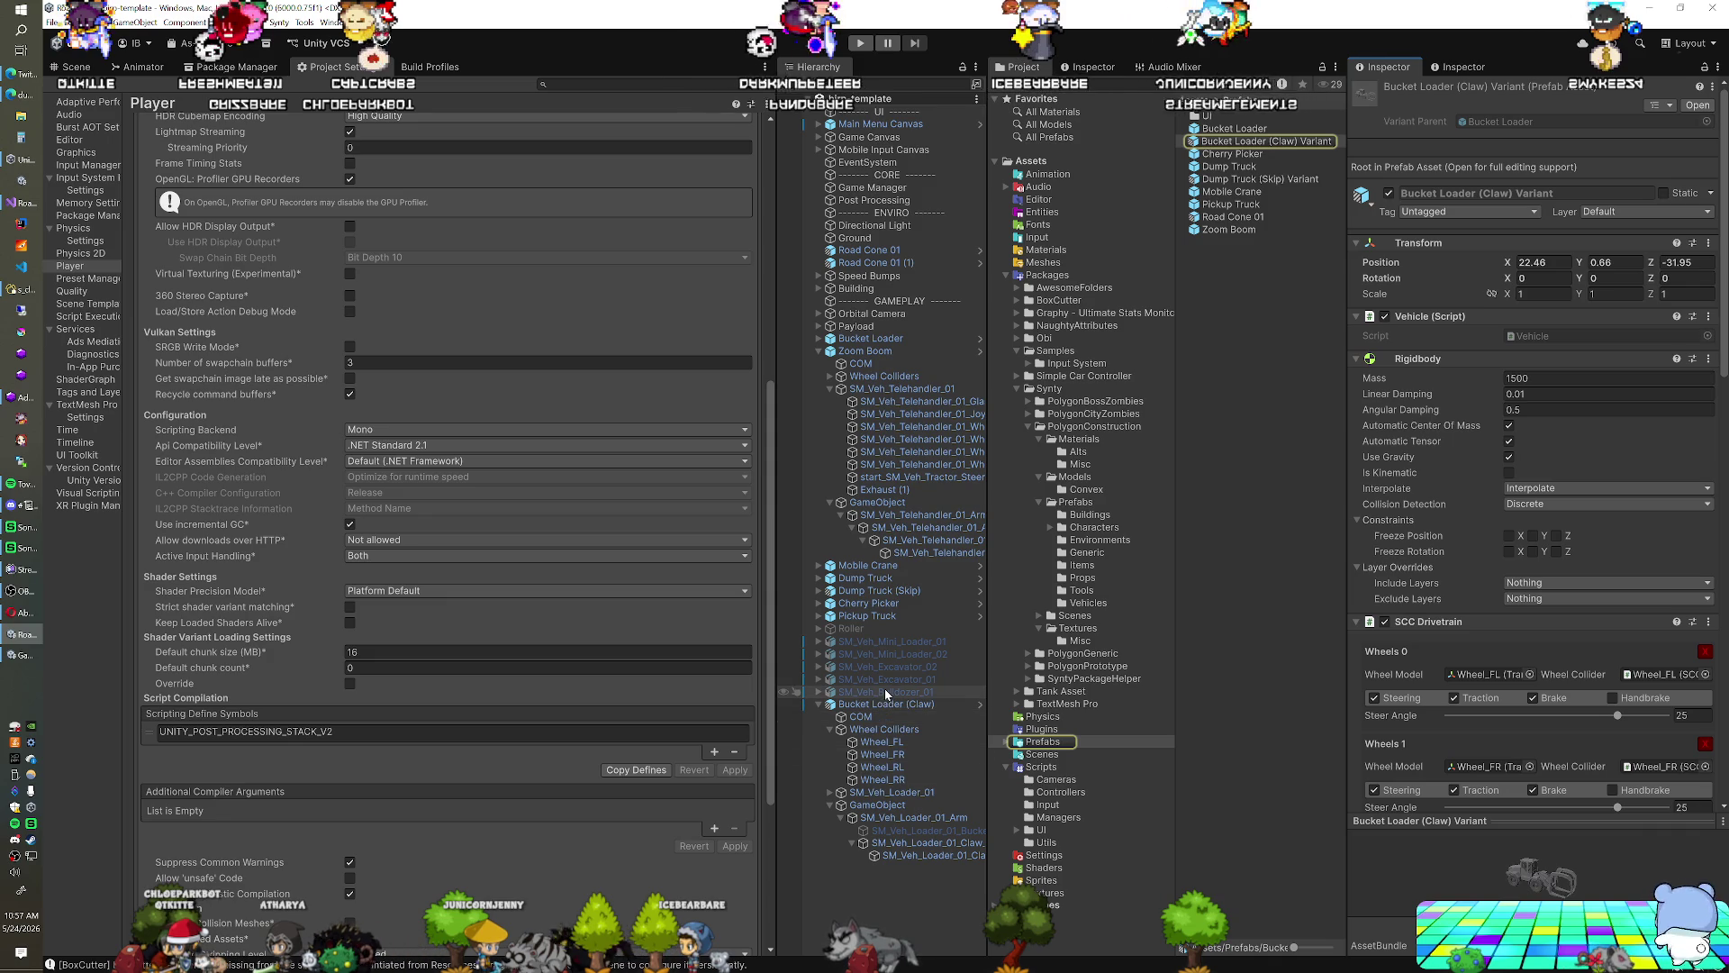
click(886, 703)
click(1480, 153)
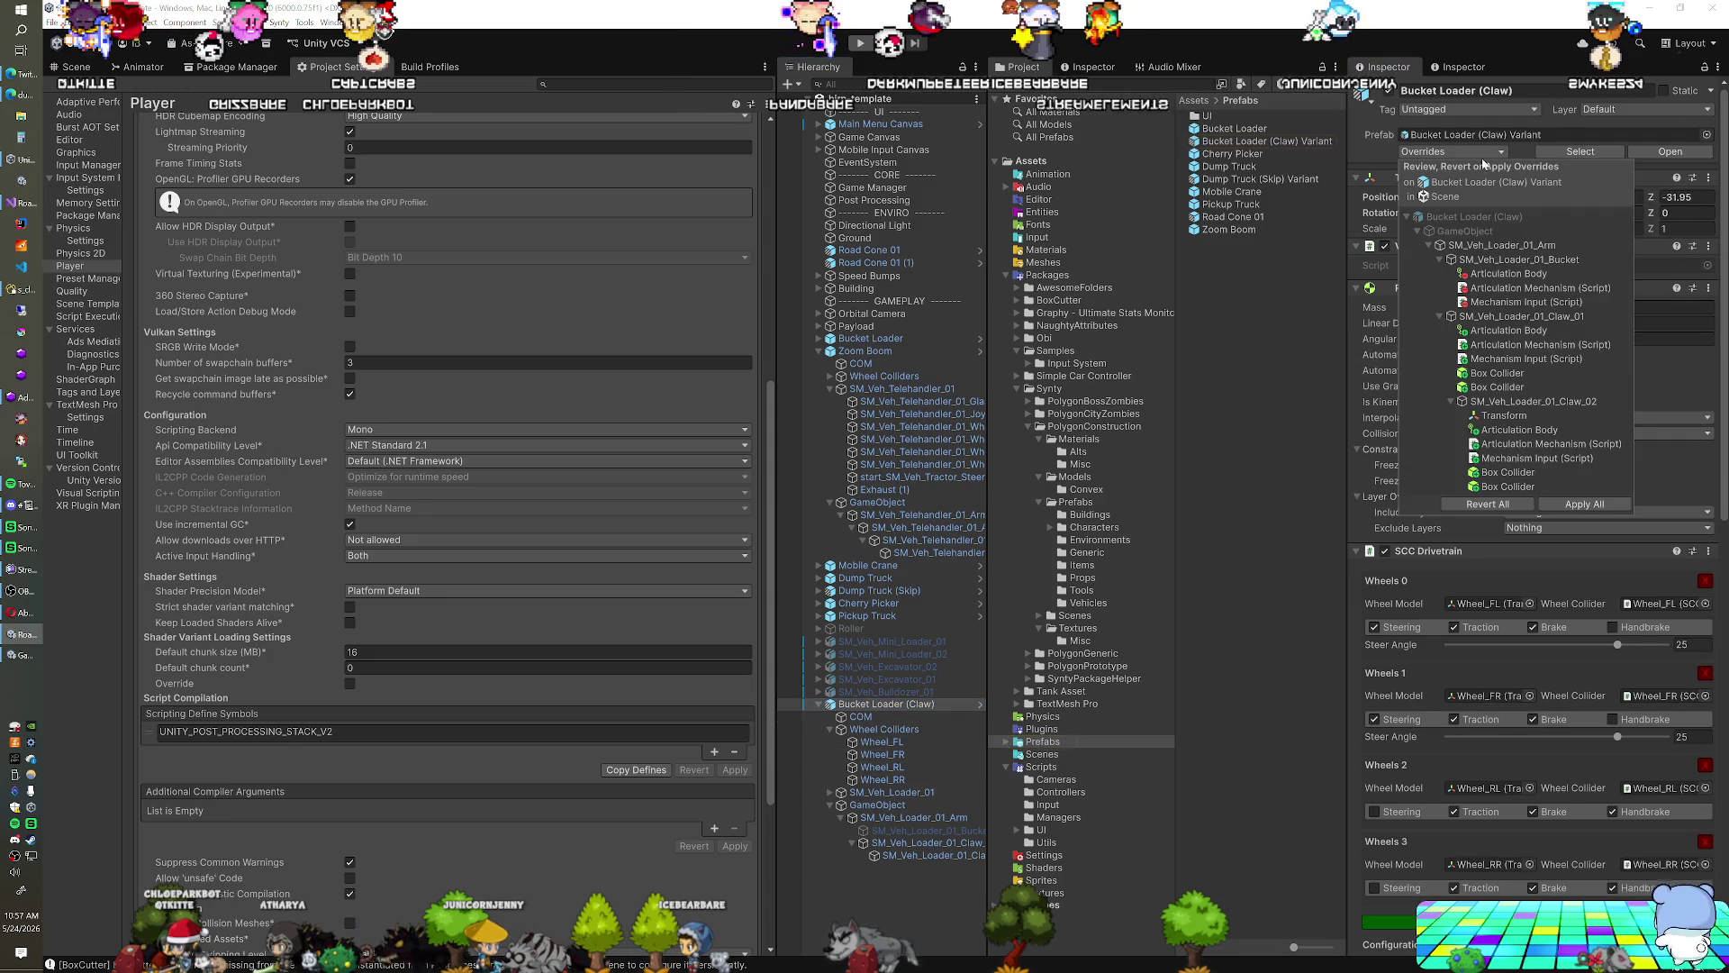
click(1569, 509)
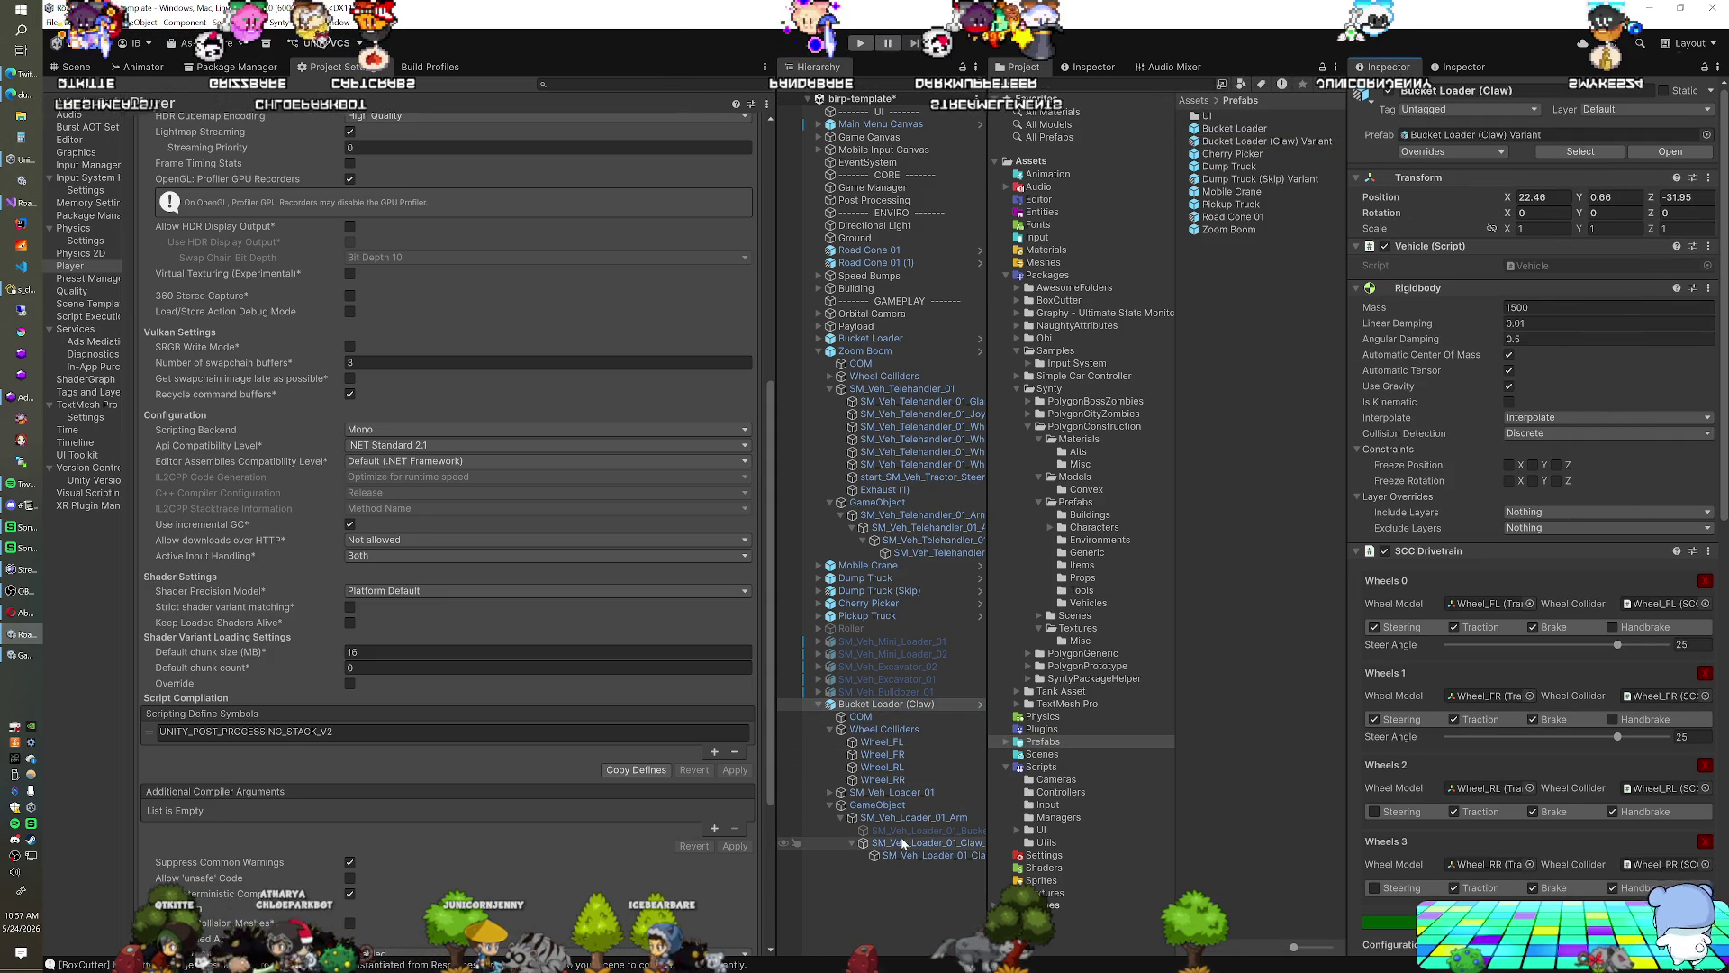
Replace Claw_01's two Box Colliders with a Mesh Collider
click(903, 842)
right_click(1417, 501)
click(1429, 544)
right_click(1435, 512)
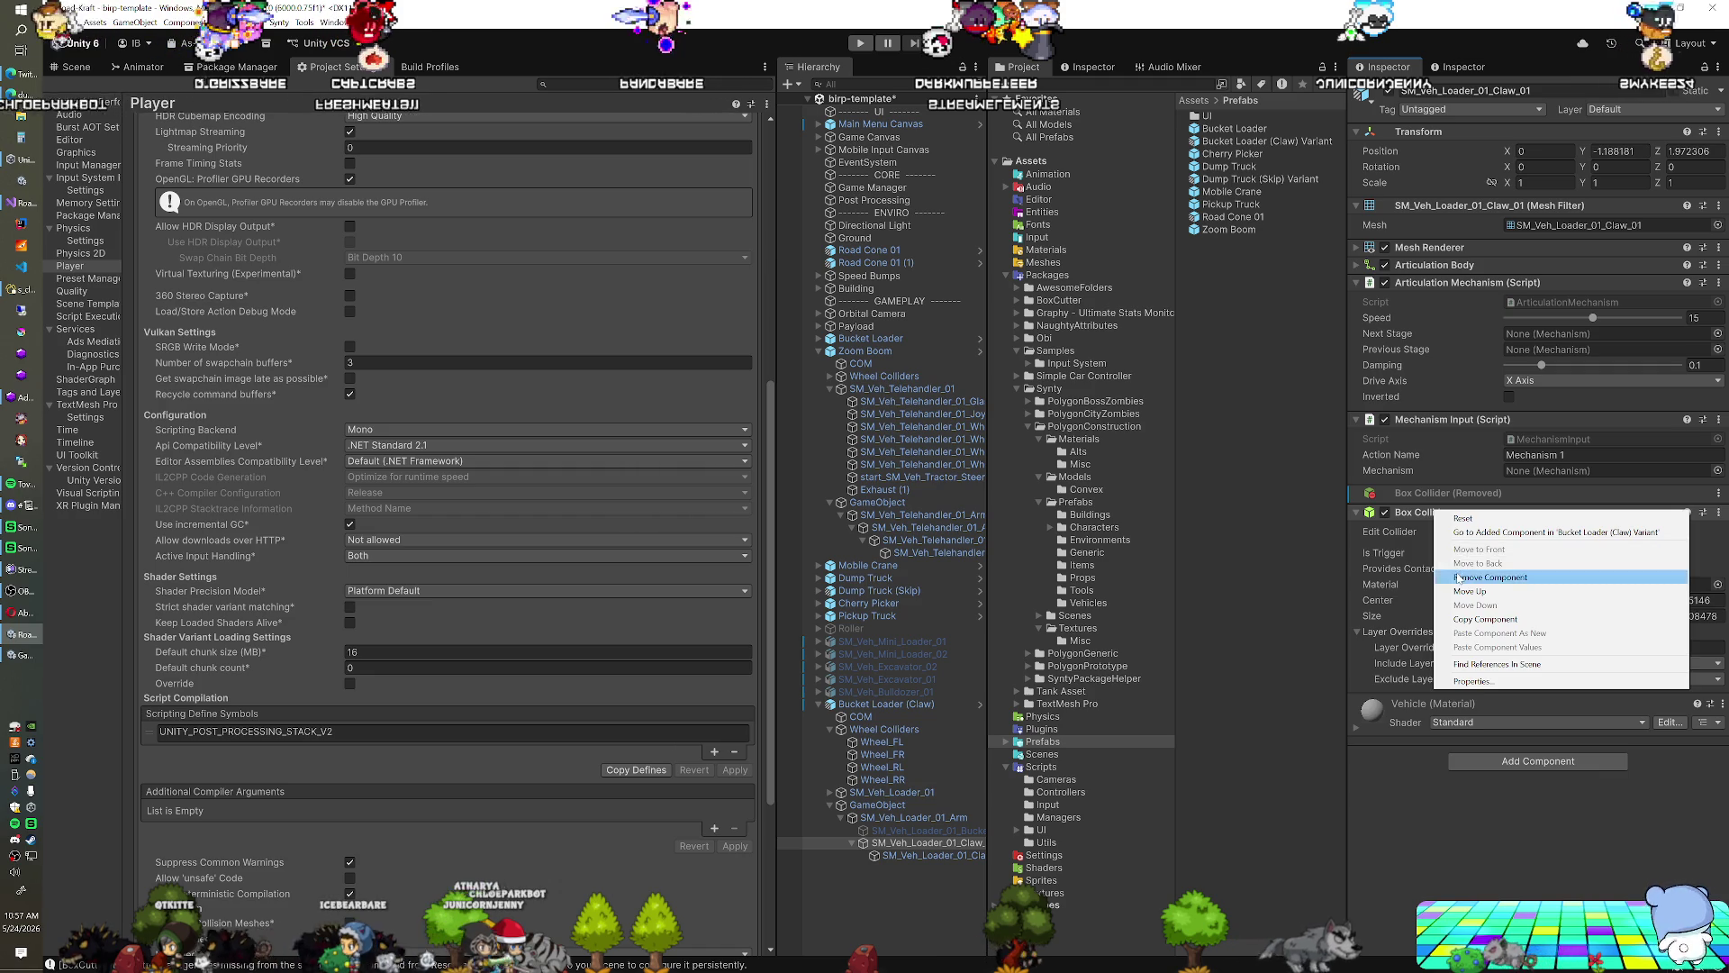
click(1491, 578)
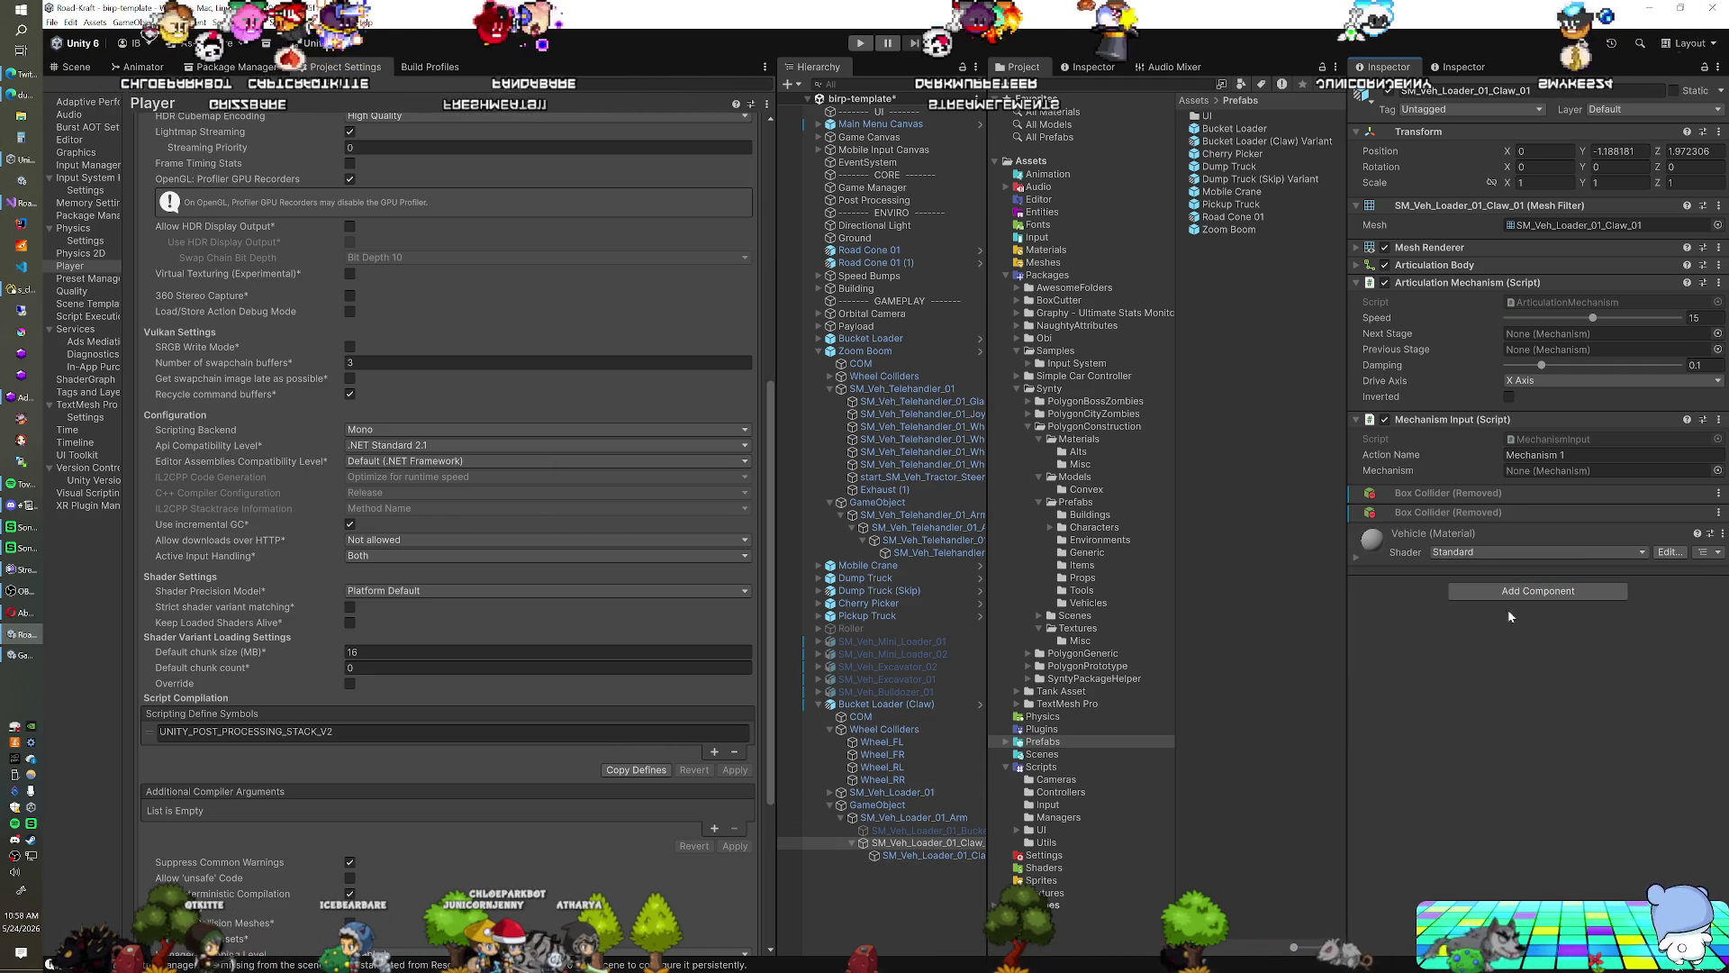
click(1527, 594)
text(mes)
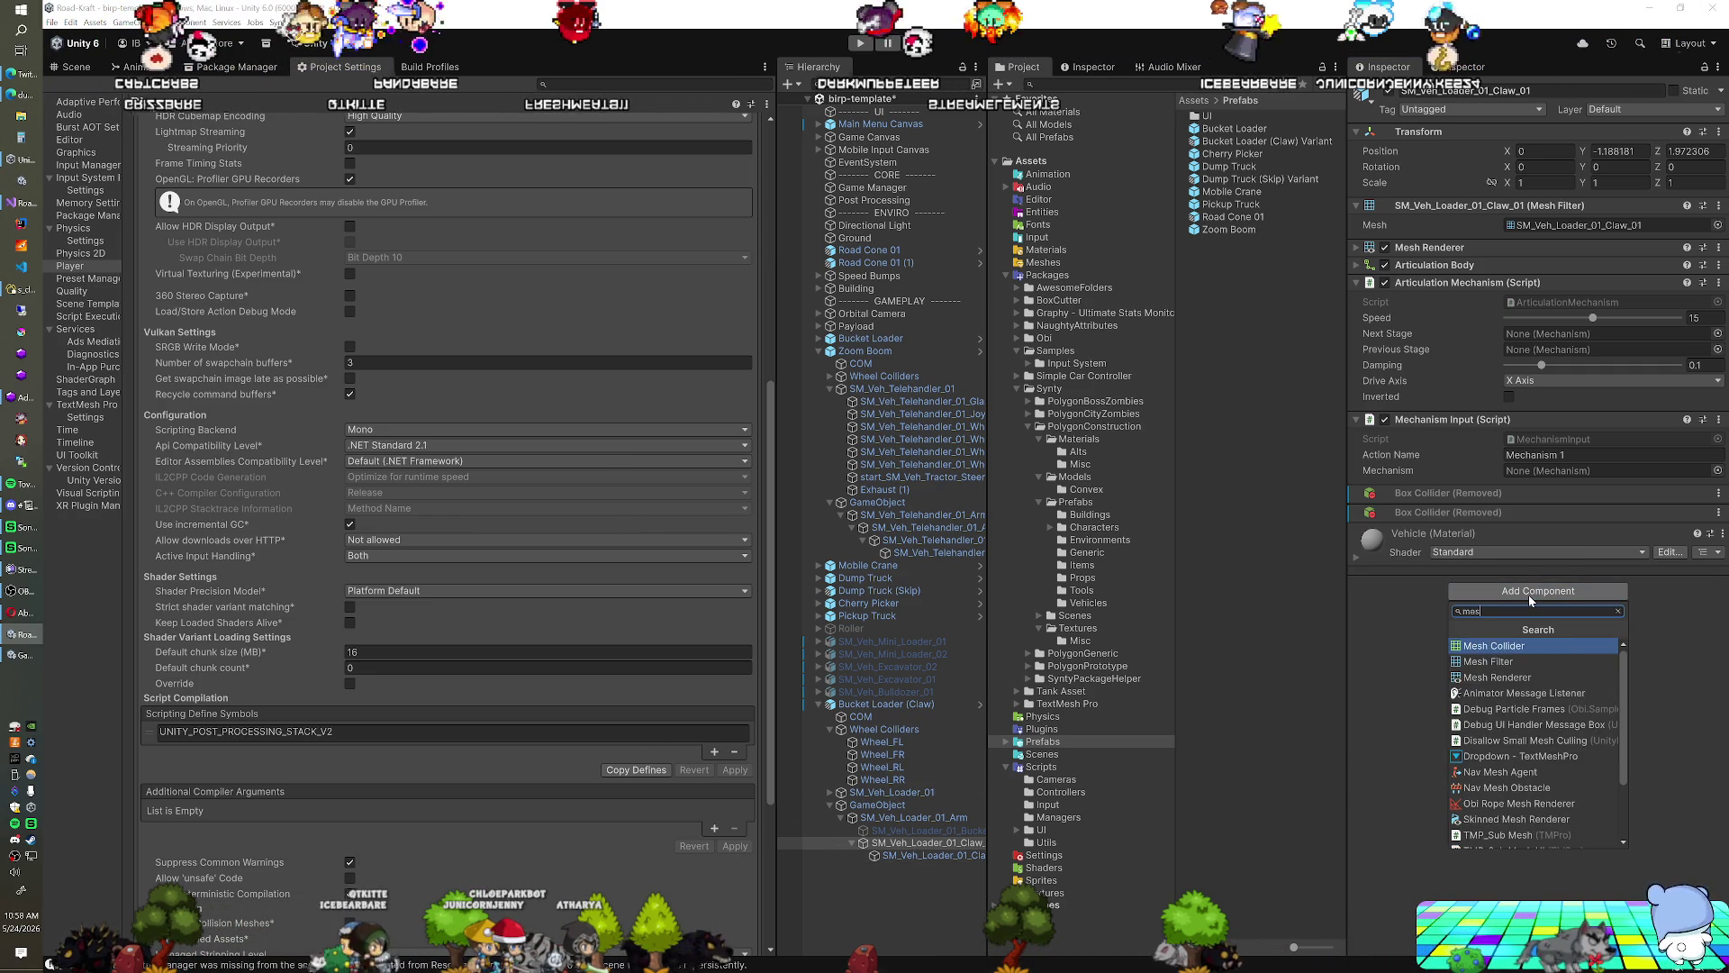
click(1494, 724)
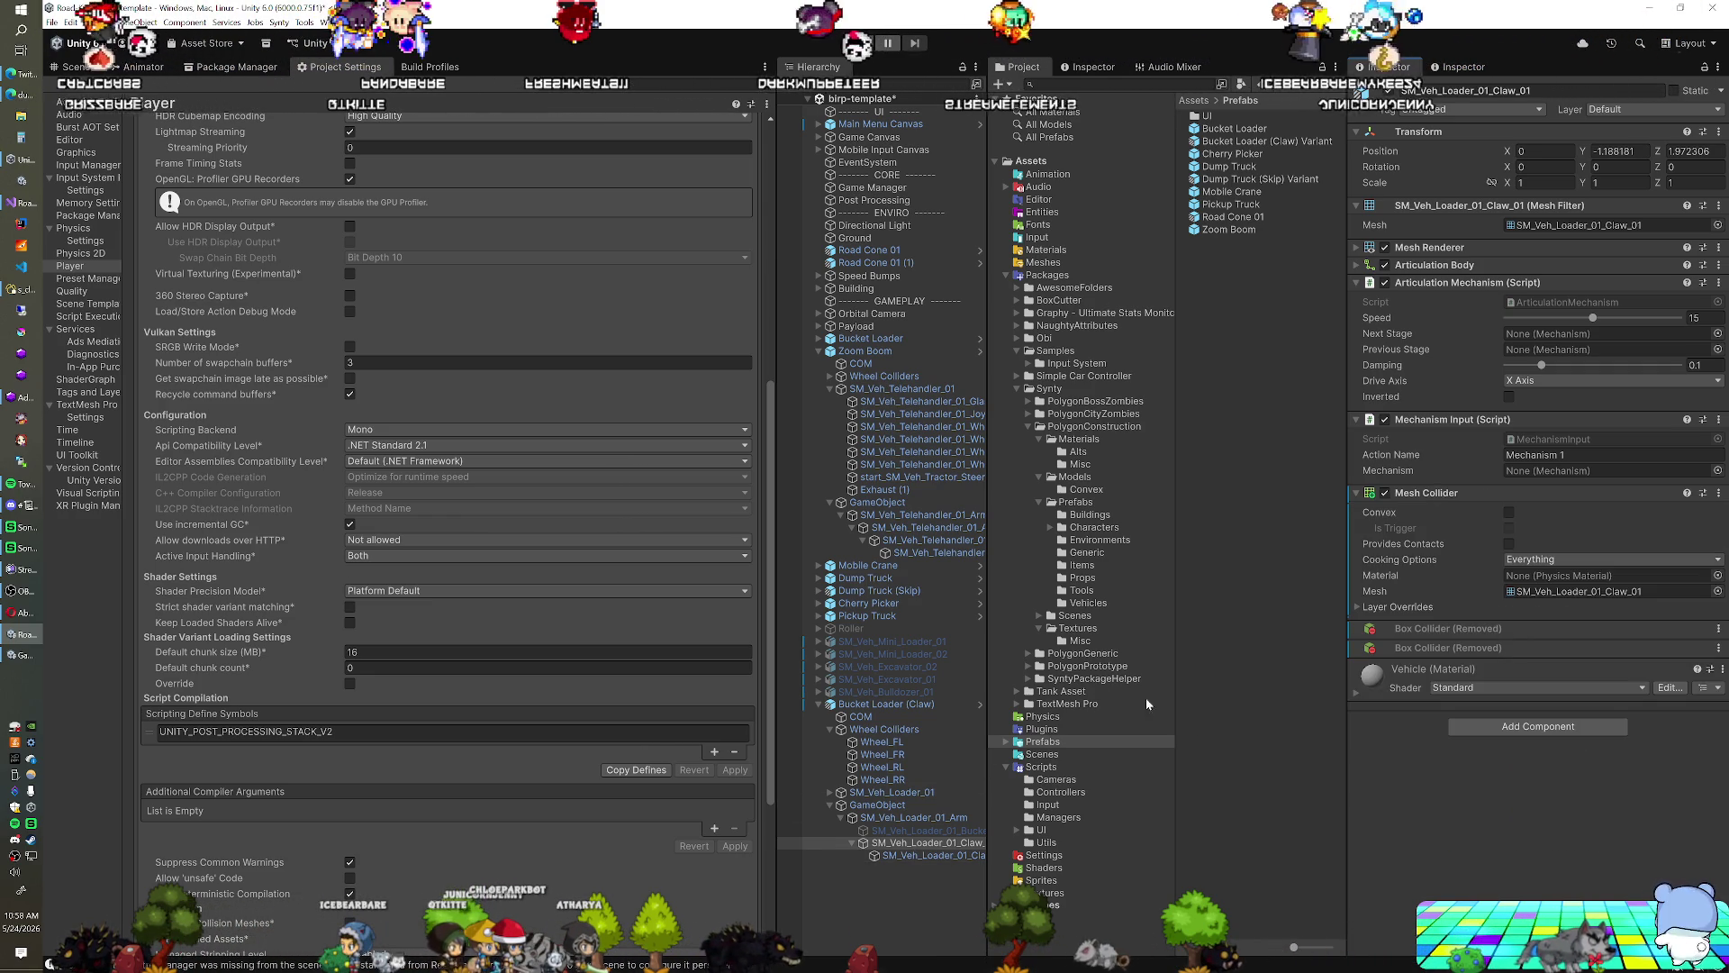
Replace Claw_02's two Box Colliders with a Mesh Collider and start the game
click(895, 857)
right_click(1402, 495)
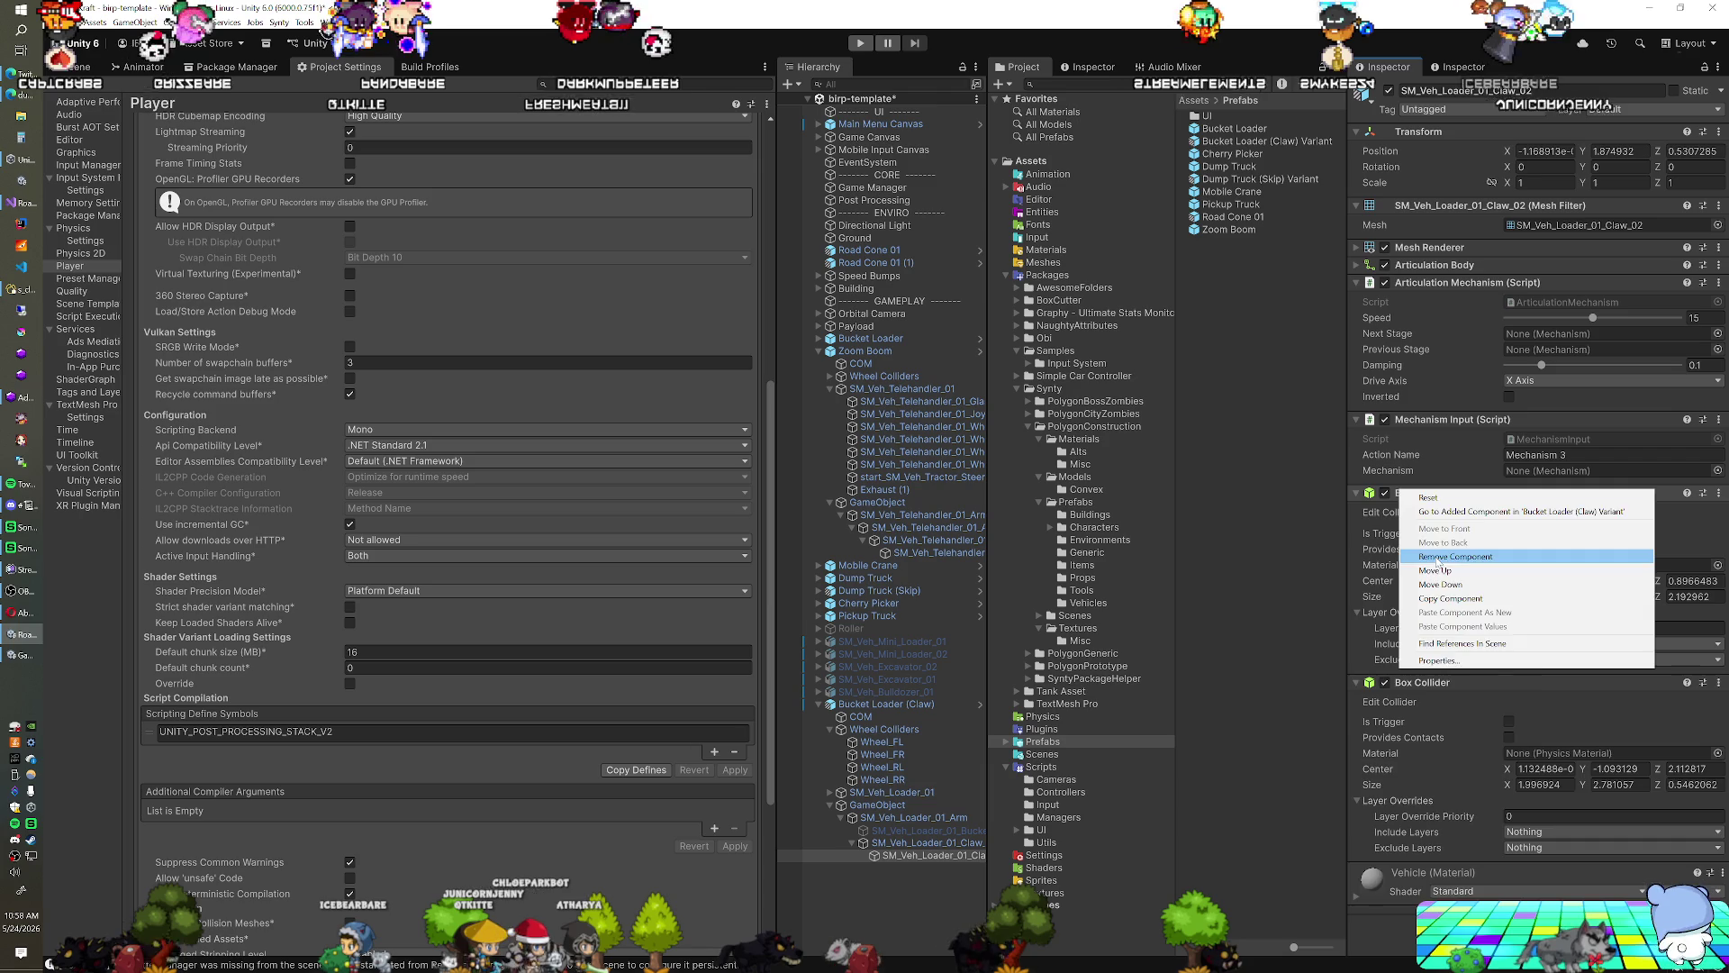
click(1423, 509)
right_click(1421, 513)
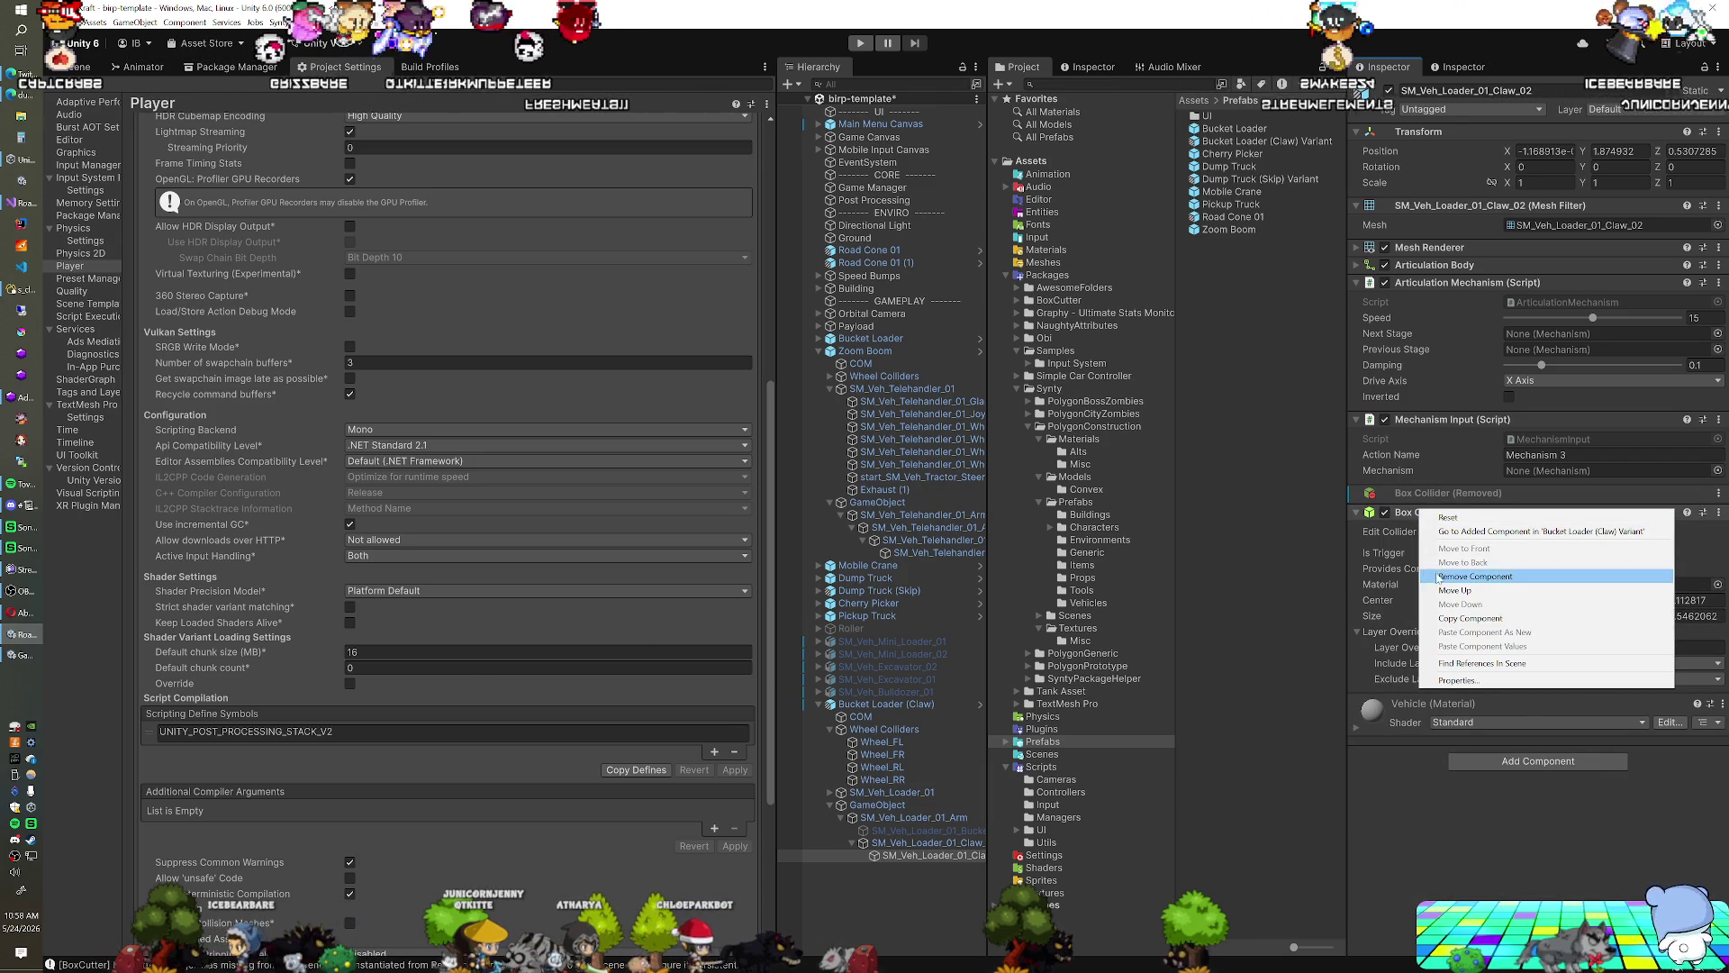
click(1441, 575)
click(1470, 593)
text(mes)
key(Return)
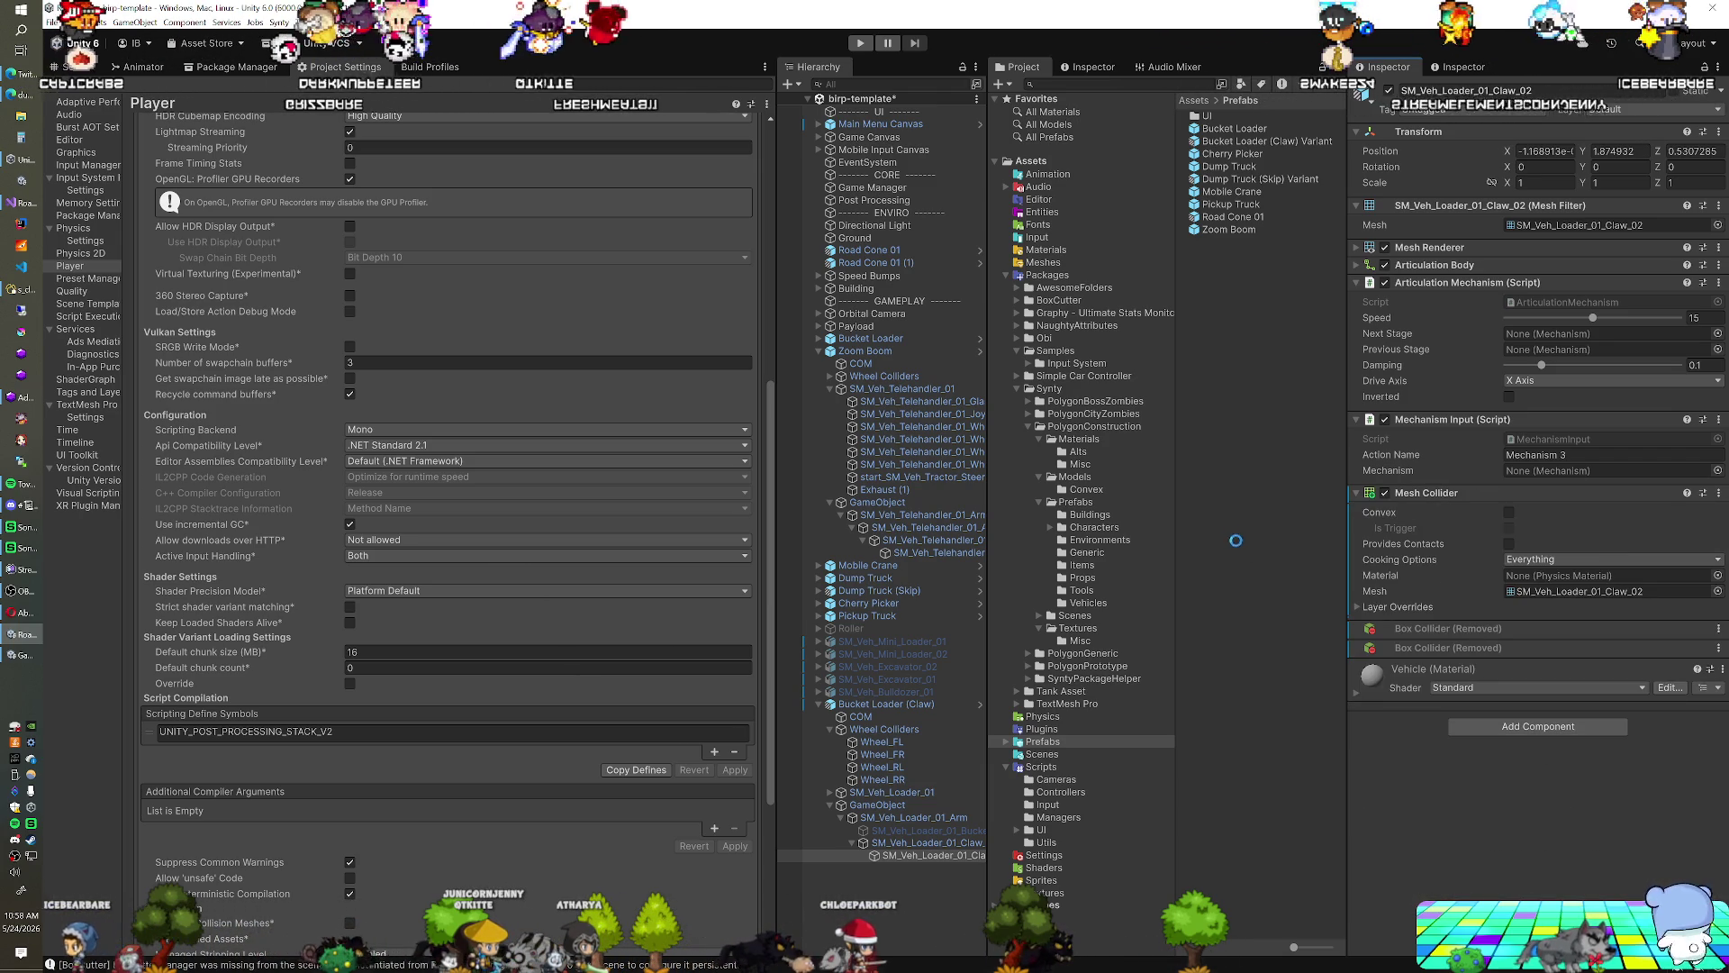
click(862, 44)
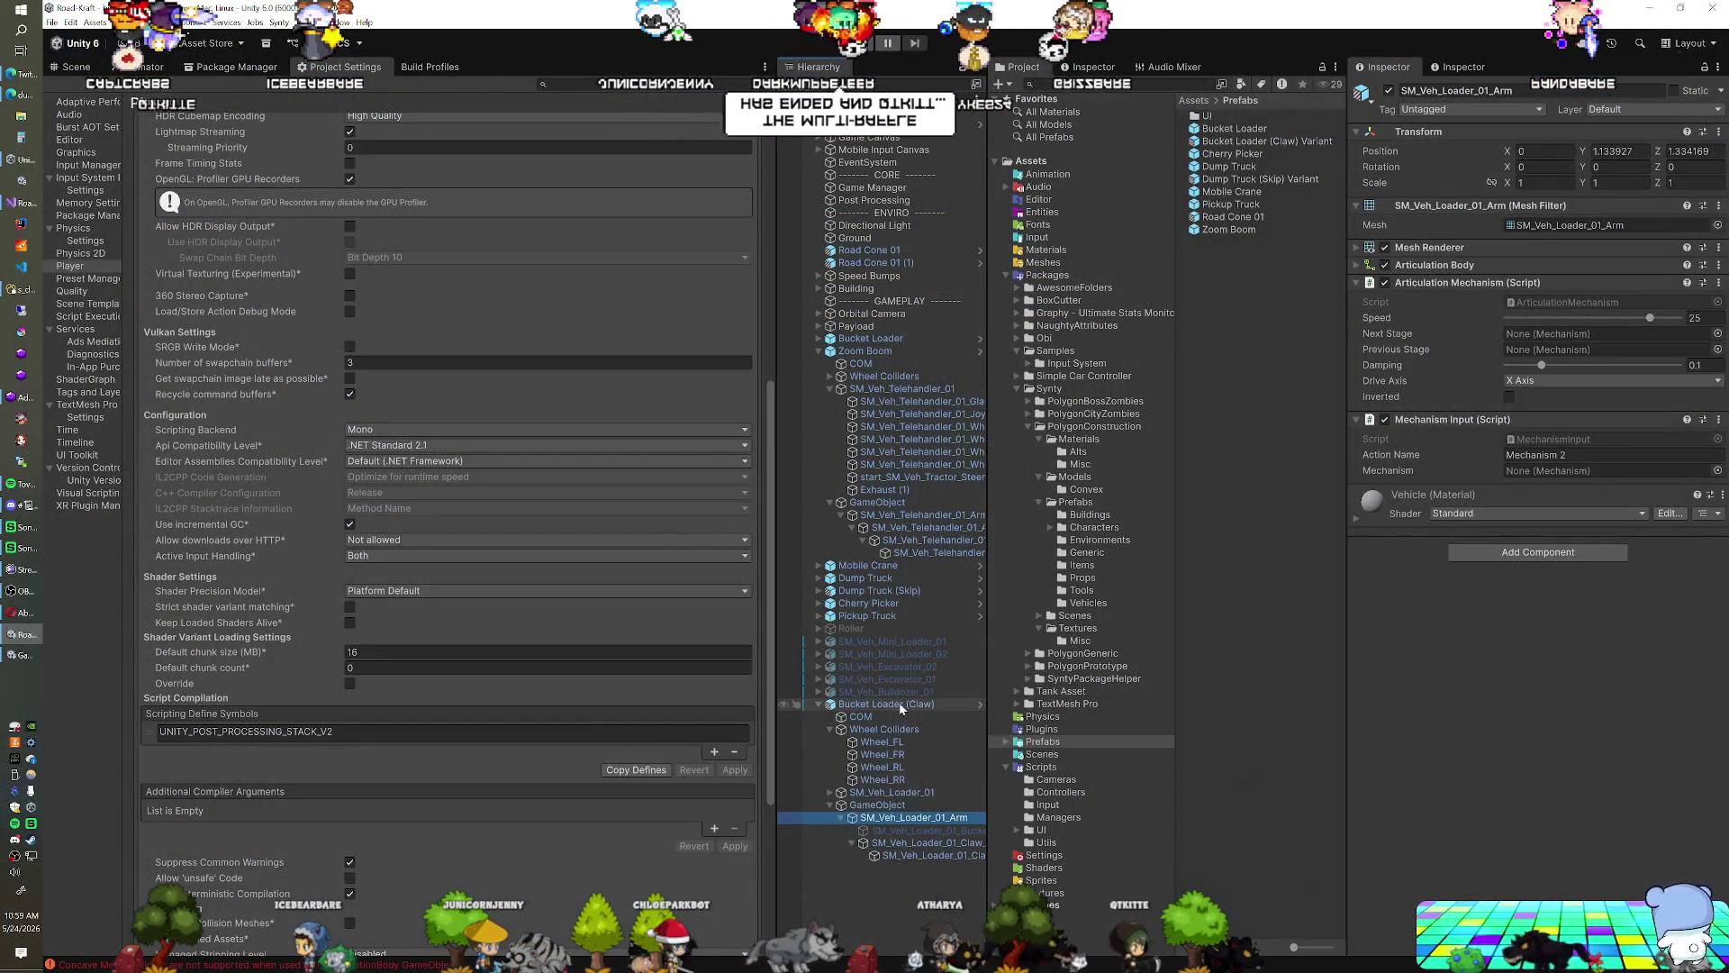
Apply all claw mesh-collider overrides to the Bucket Loader (Claw) Variant prefab, then enter Play mode
click(899, 703)
click(1489, 151)
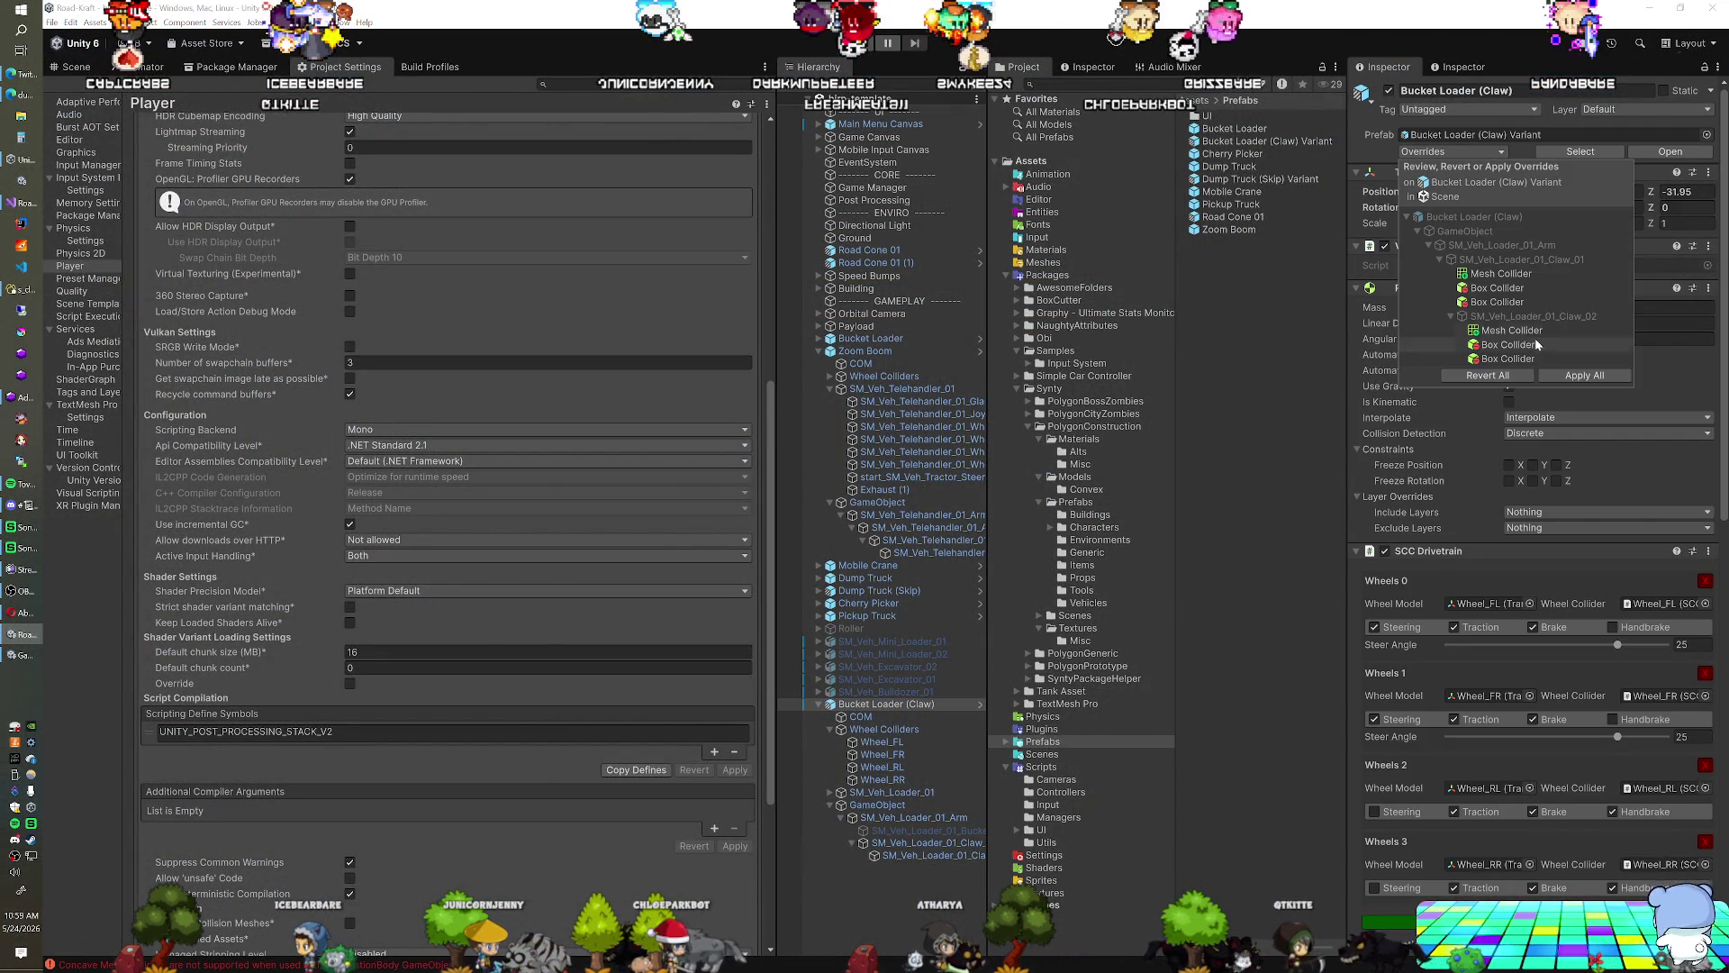
click(1509, 377)
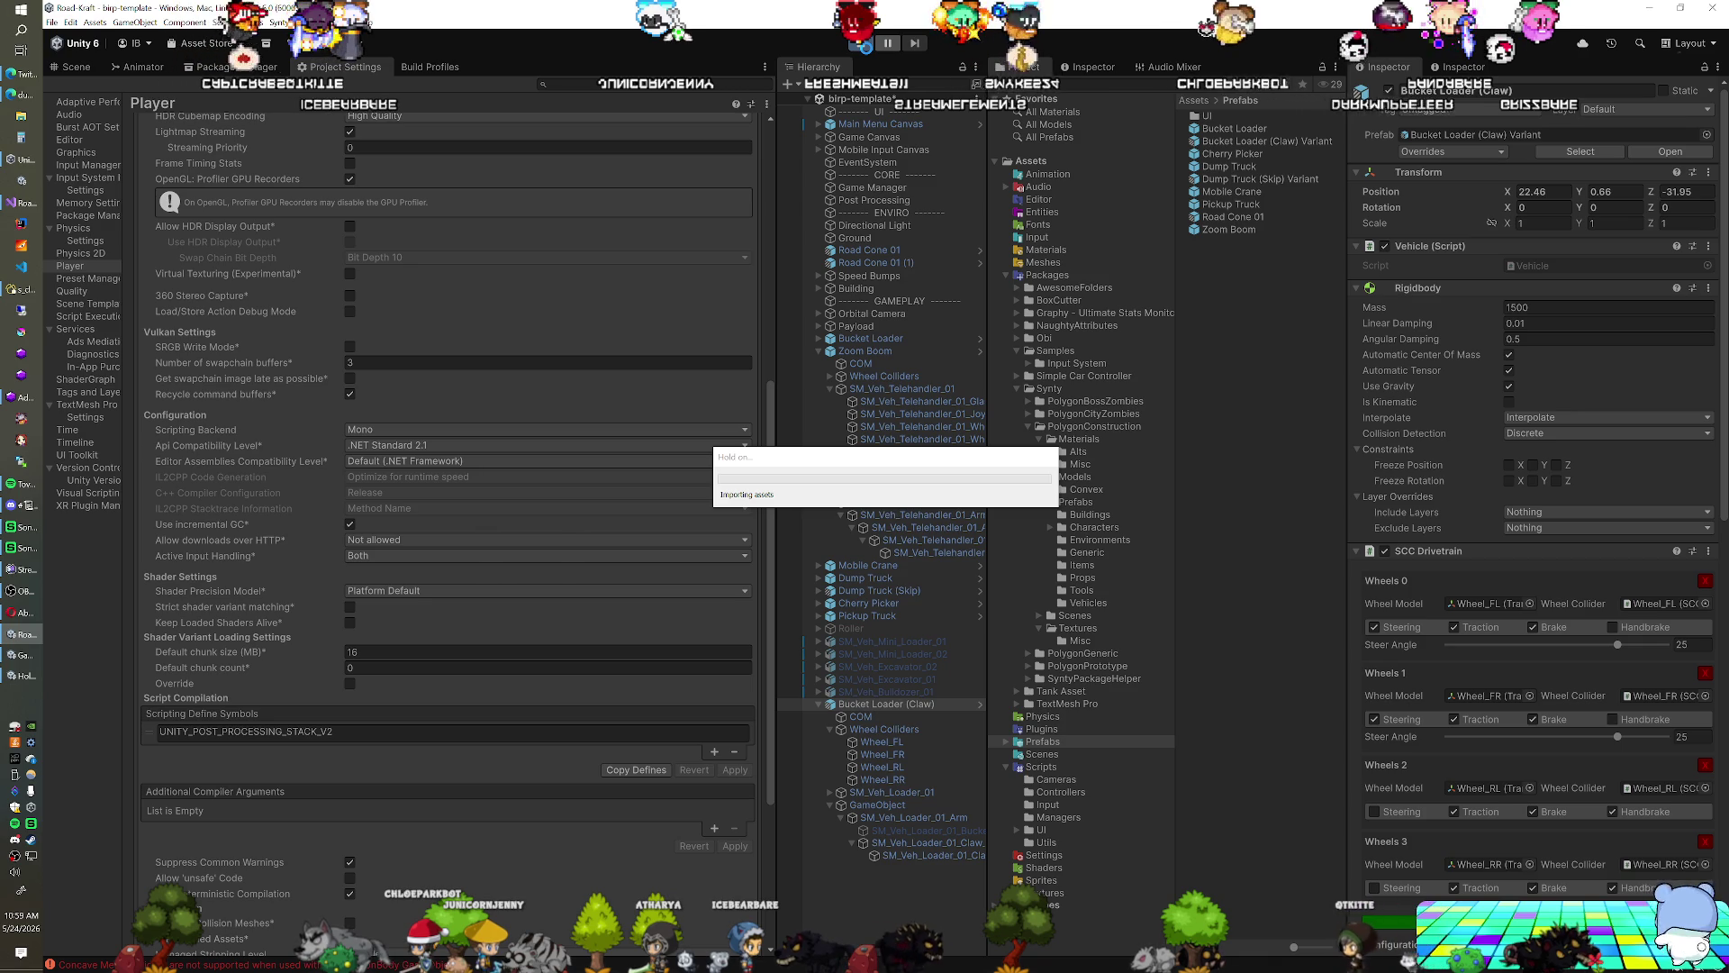
click(866, 46)
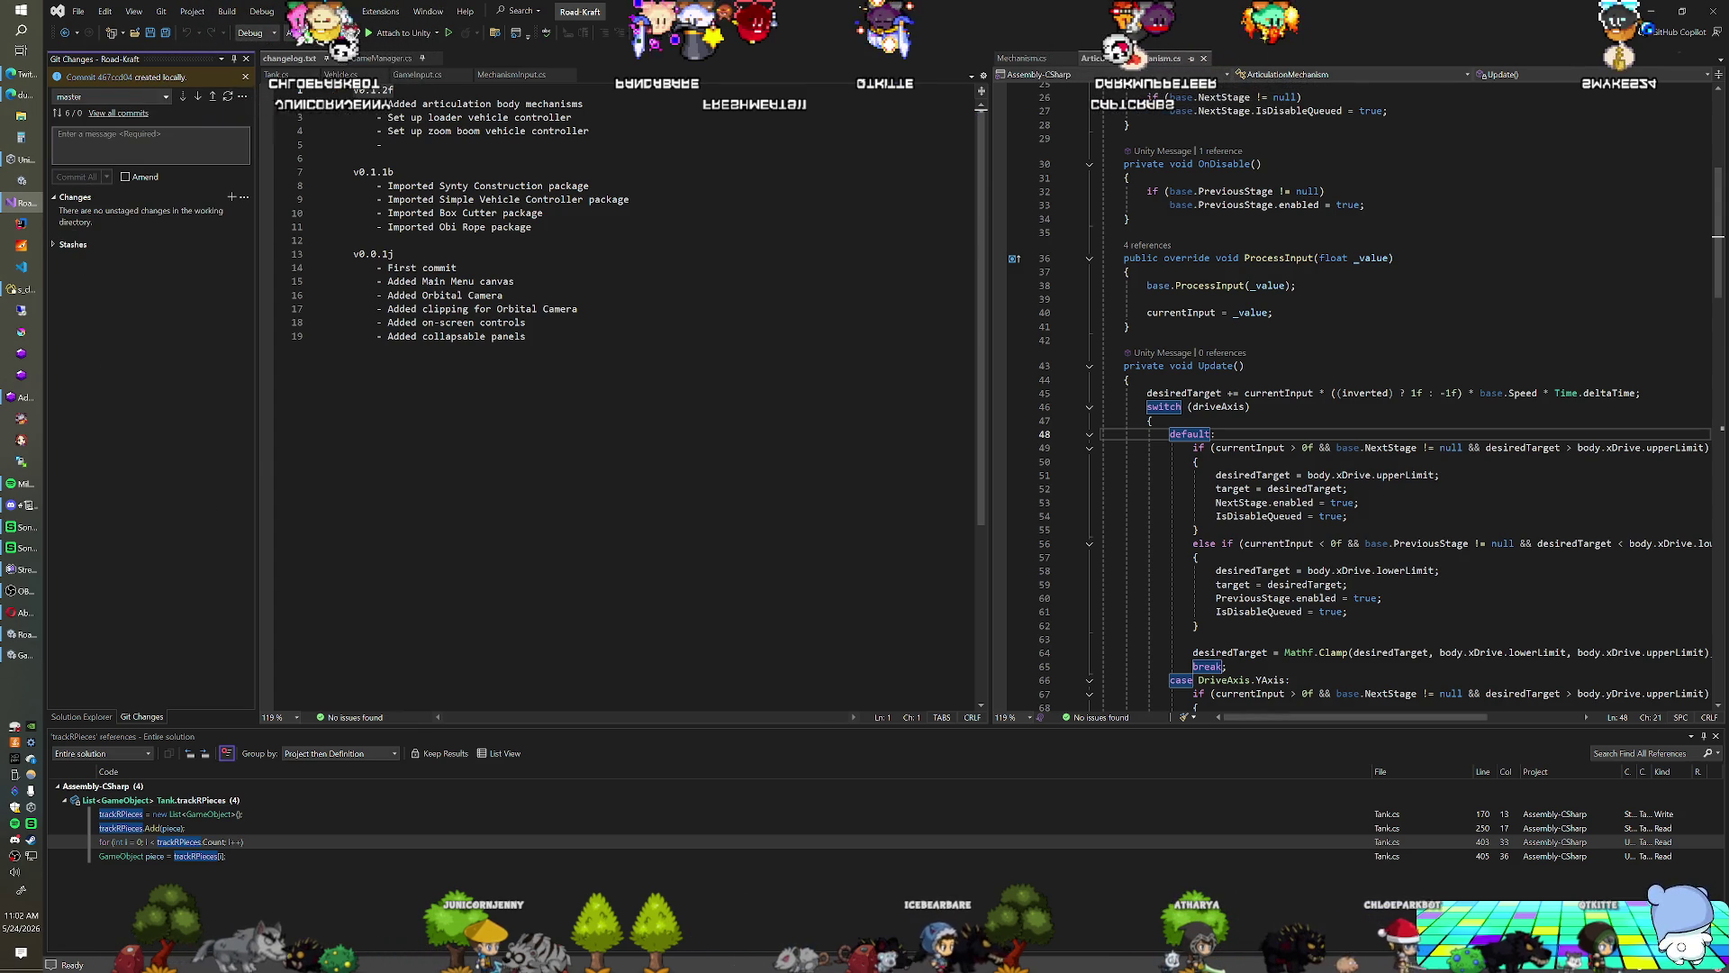
Push the local commit to the remote repository and bring the Unity Editor back into focus
click(213, 97)
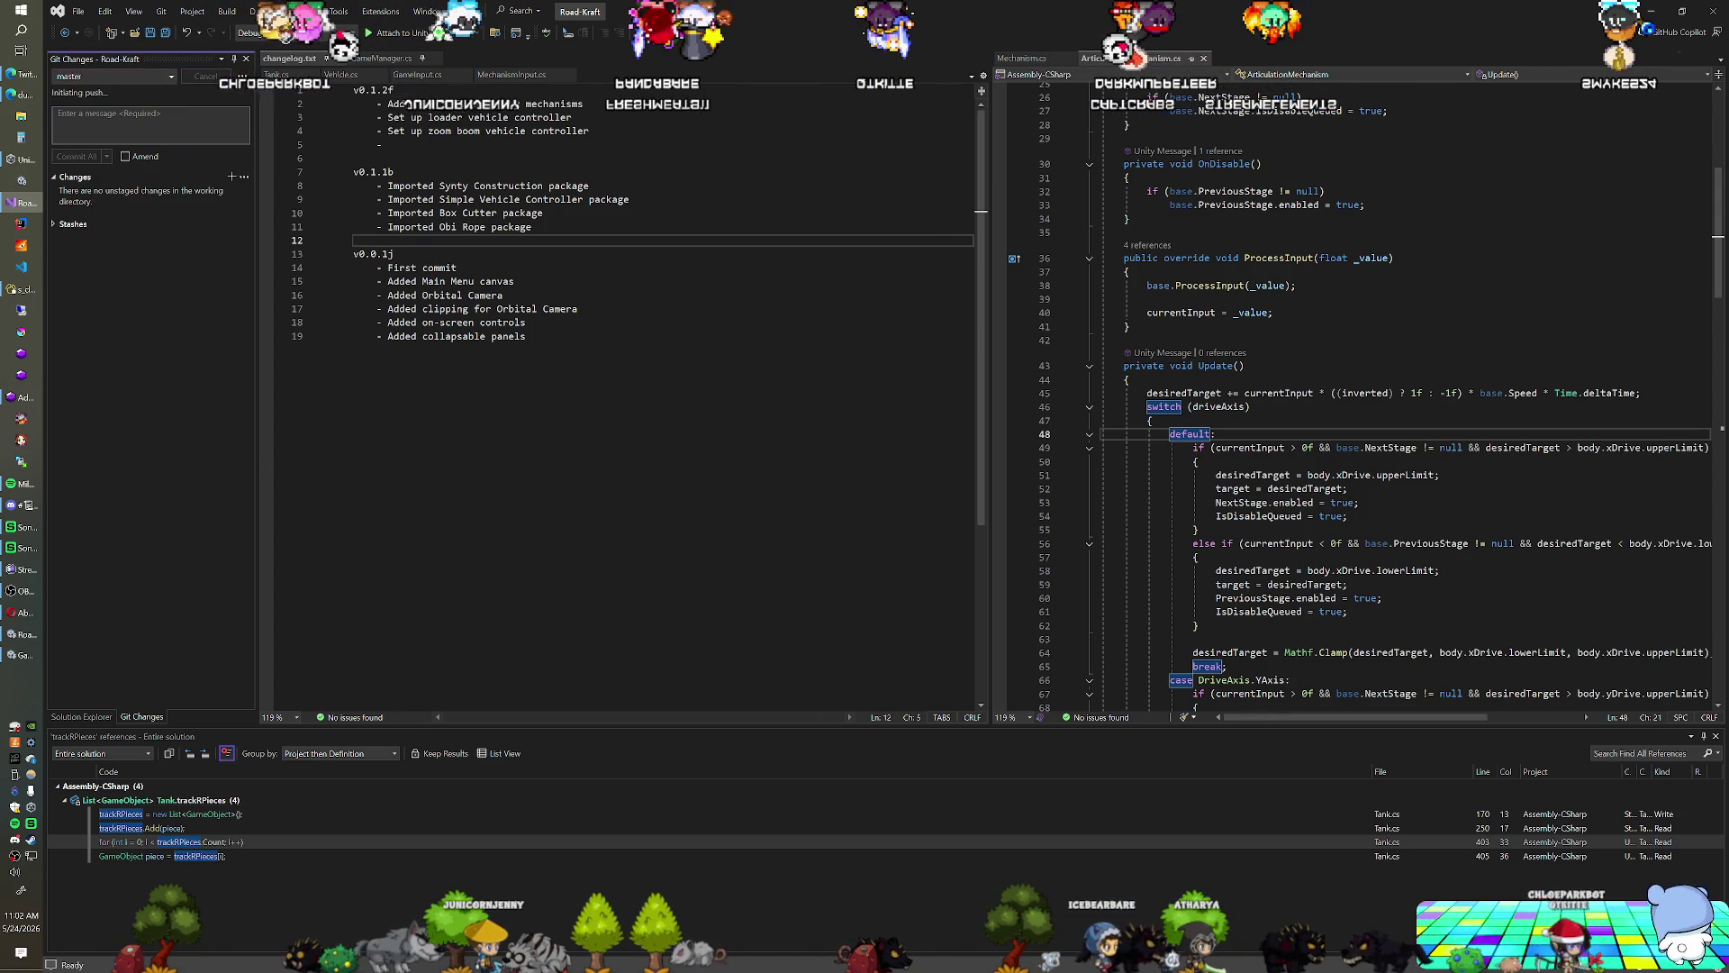
click(23, 655)
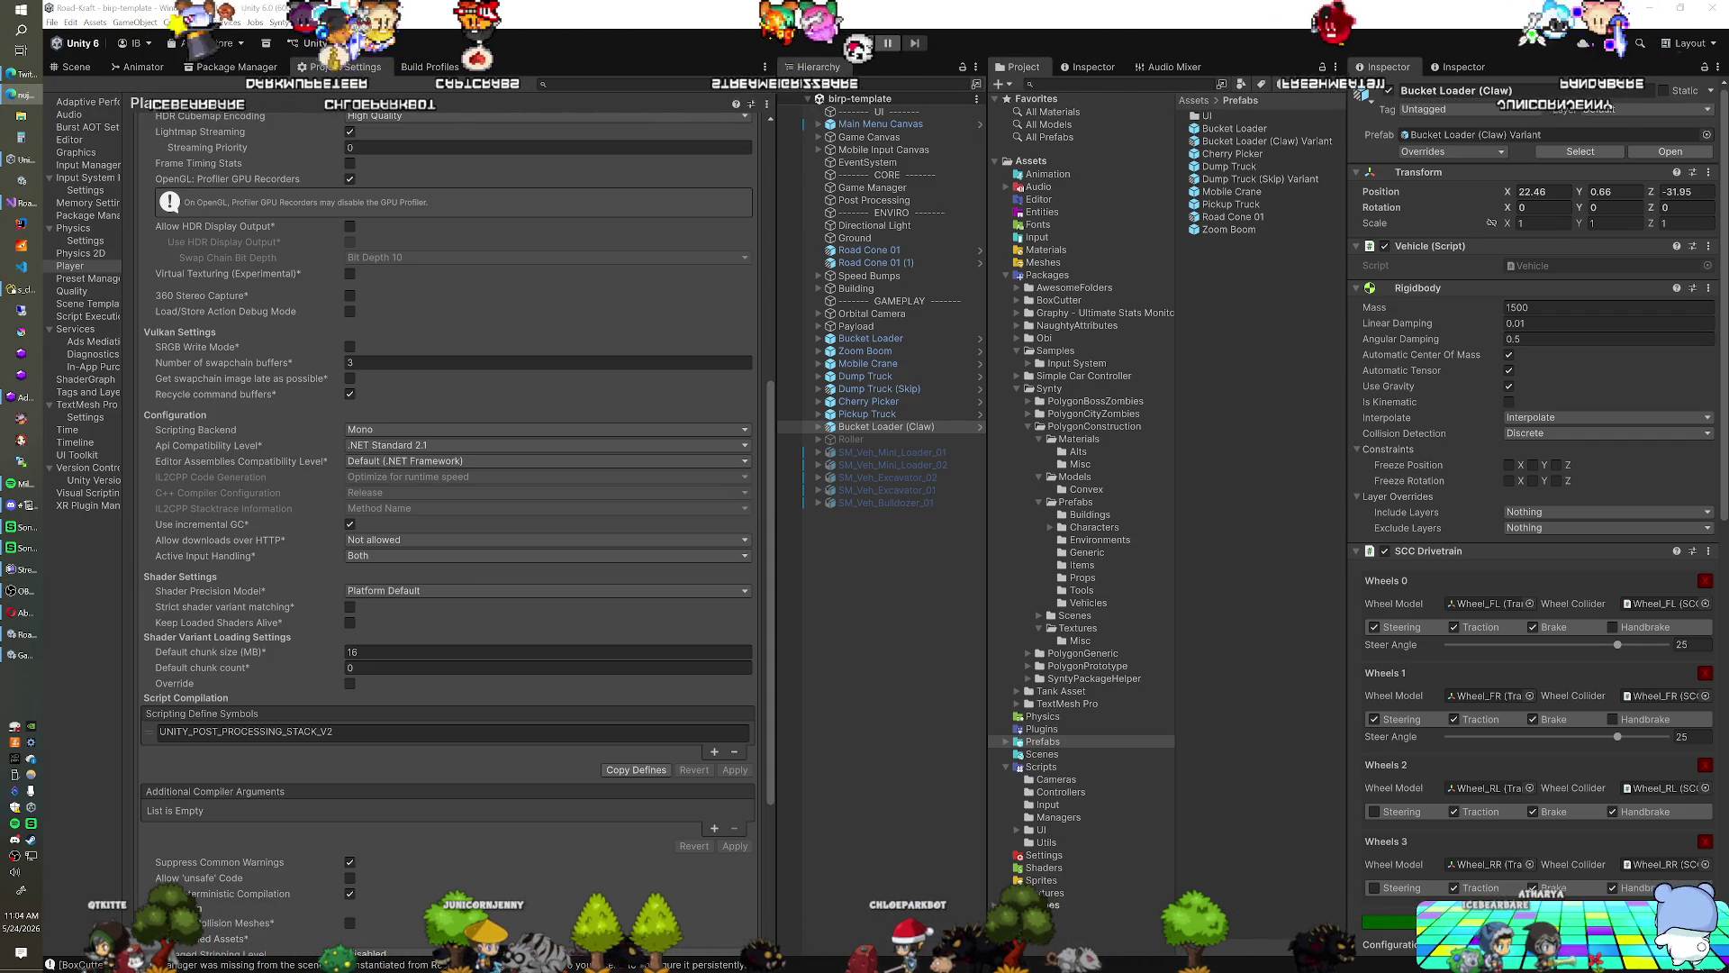
click(733, 35)
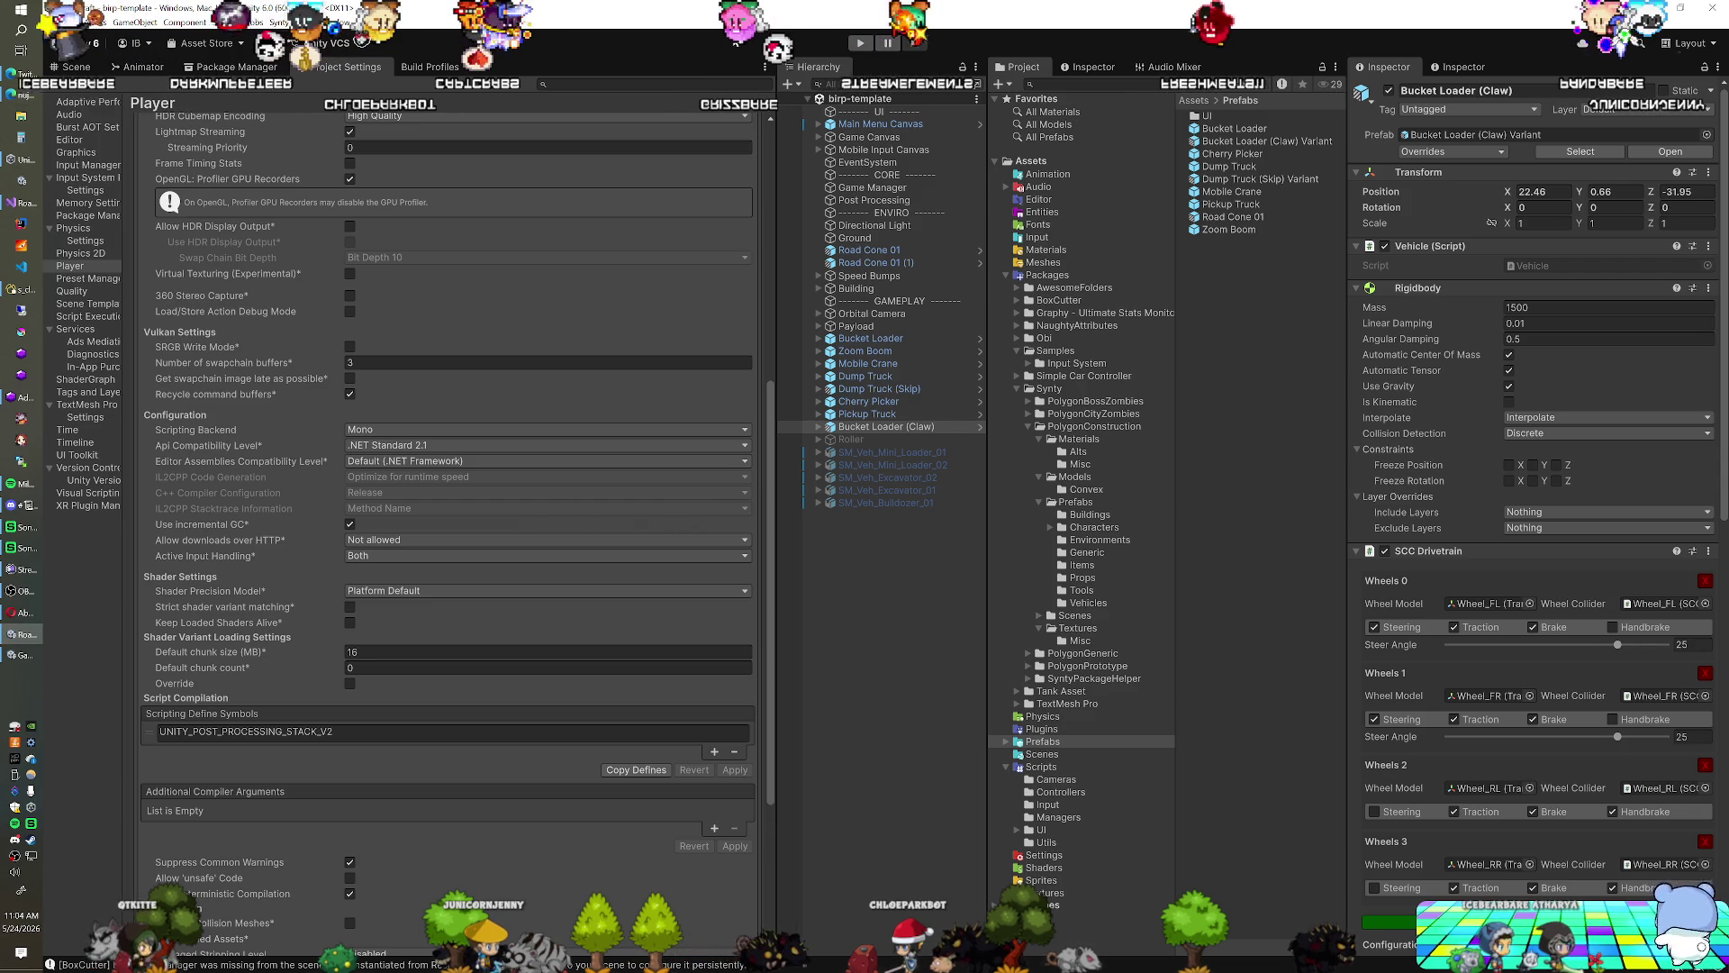